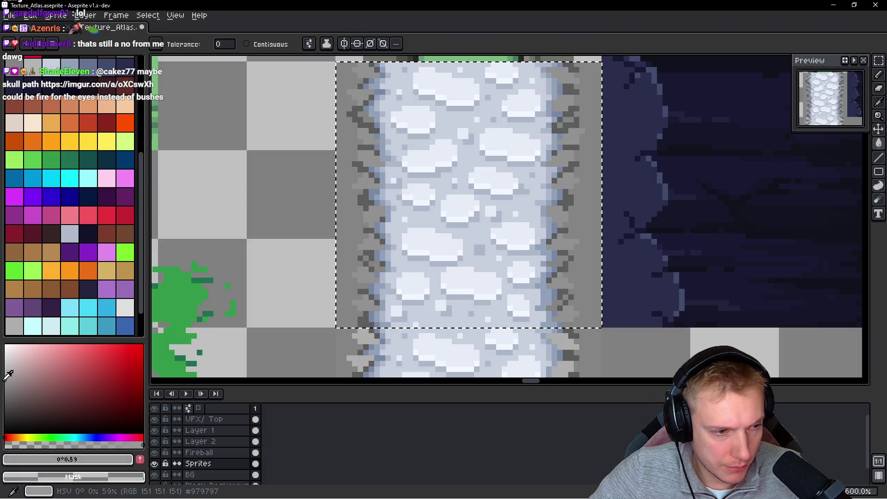
Sample the edge greys and paint dark grey stone pixels on the tile's right edge
{"action": "scroll", "coordinate": [531, 190], "scroll_direction": "up", "scroll_amount": 3}
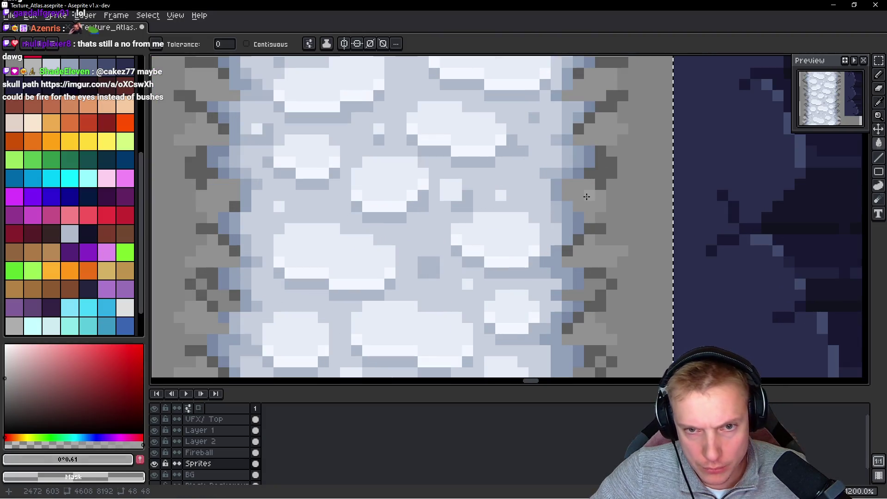
{"action": "scroll", "coordinate": [514, 177], "scroll_direction": "down", "scroll_amount": 4}
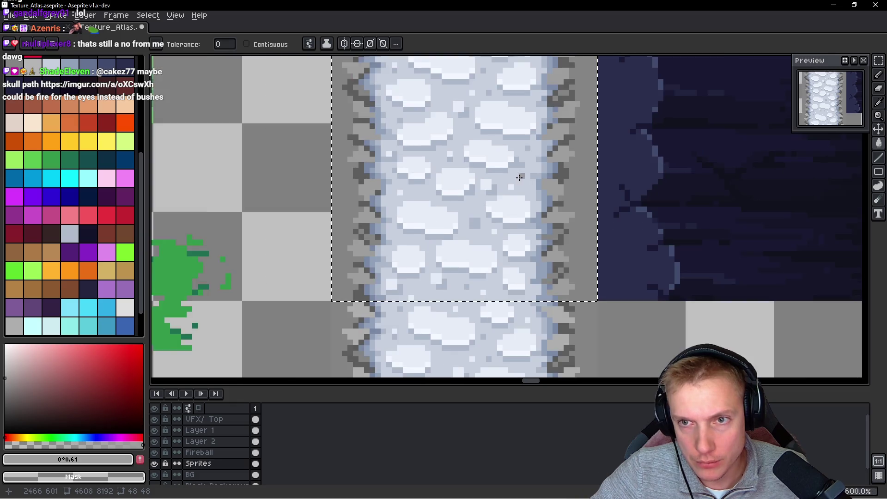
{"action": "scroll", "coordinate": [514, 178], "scroll_direction": "down", "scroll_amount": 2}
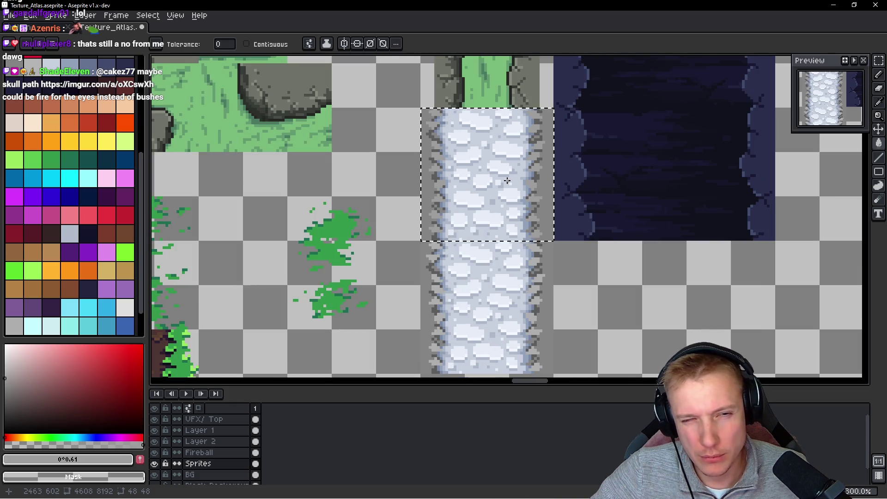
{"action": "scroll", "coordinate": [516, 180], "scroll_direction": "up", "scroll_amount": 6}
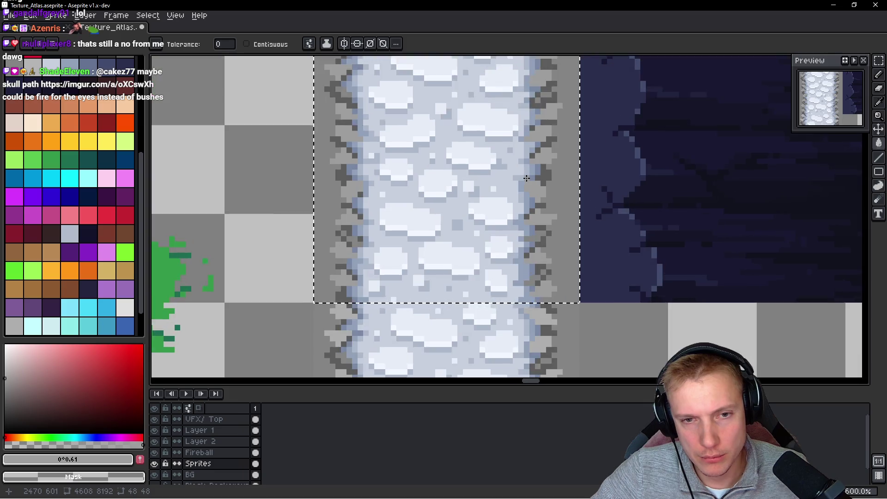
{"action": "left_click", "coordinate": [606, 212], "text": "alt"}
{"action": "scroll", "coordinate": [596, 221], "scroll_direction": "down", "scroll_amount": 7}
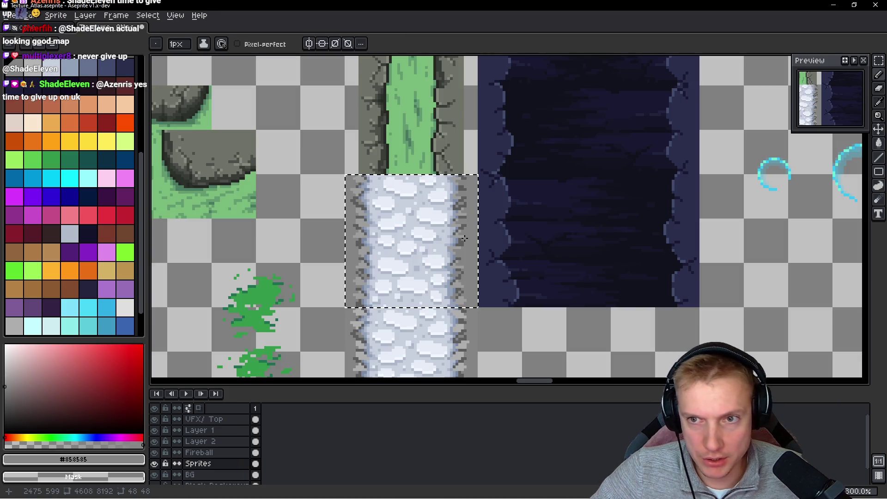
{"action": "scroll", "coordinate": [467, 241], "scroll_direction": "up", "scroll_amount": 8}
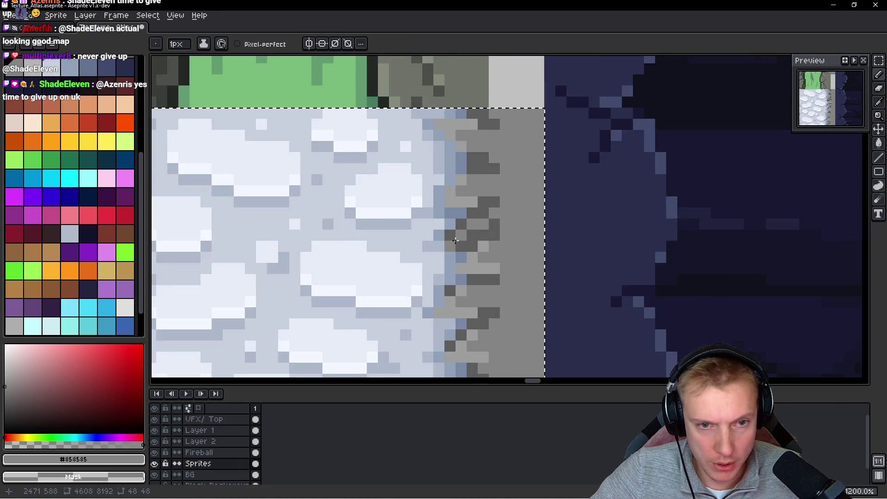
{"action": "left_click", "coordinate": [470, 244], "text": "alt"}
{"action": "left_click", "coordinate": [466, 230]}
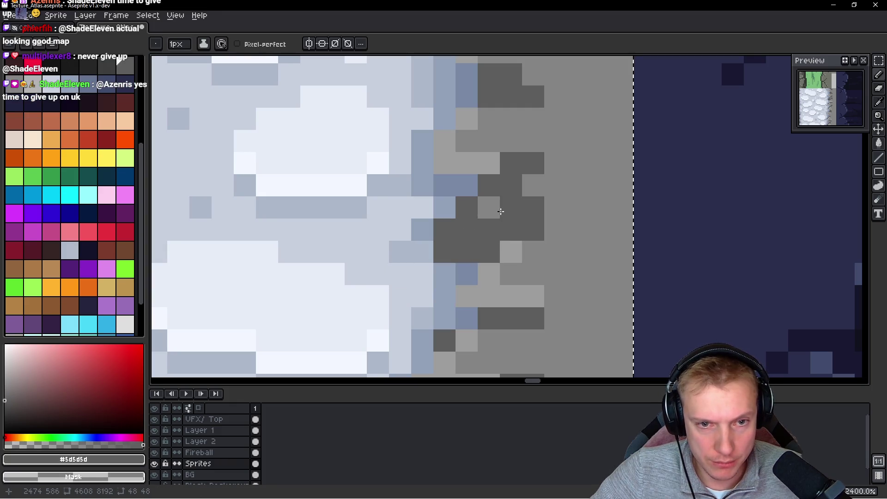
{"action": "left_click", "coordinate": [429, 229]}
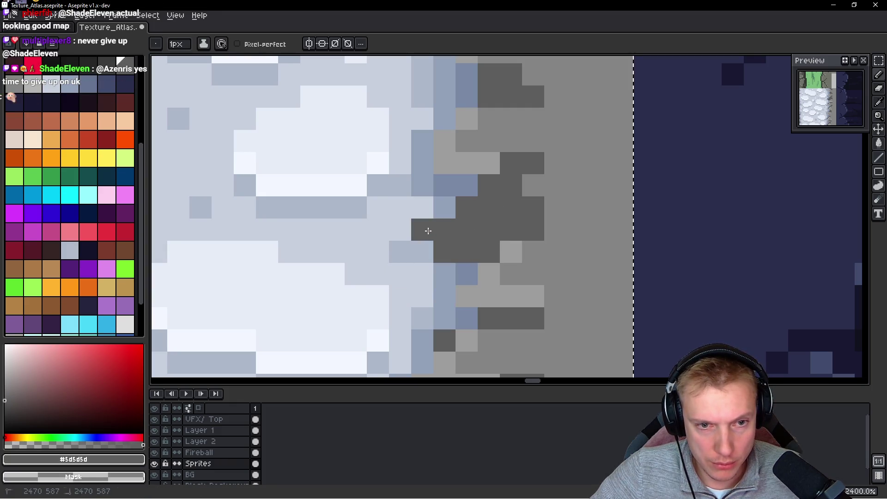
Repaint snow border pixels in blue-grey, lighter blue-grey and darker blue-grey shades
{"action": "left_click", "coordinate": [467, 268], "text": "alt"}
{"action": "left_click", "coordinate": [476, 249]}
{"action": "left_click", "coordinate": [483, 251]}
{"action": "left_click", "coordinate": [426, 232]}
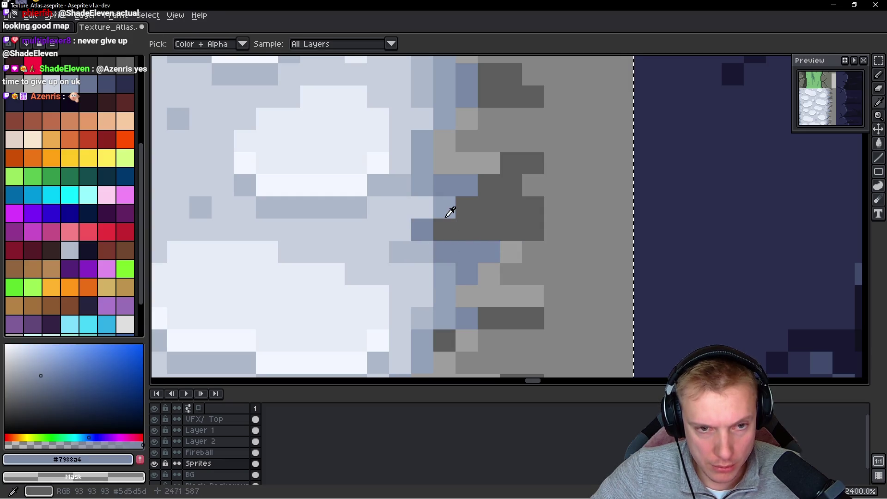
{"action": "left_click", "coordinate": [422, 225], "text": "alt"}
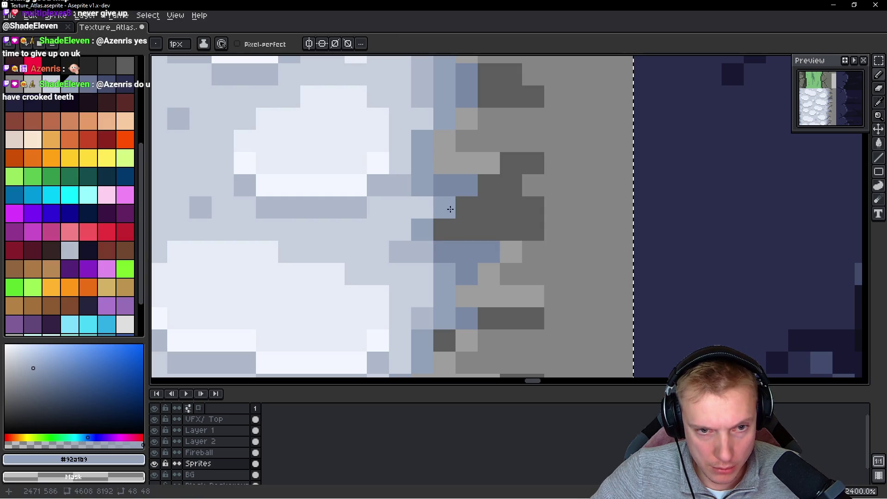
{"action": "mouse_move", "coordinate": [451, 245]}
{"action": "left_mouse_down"}
{"action": "mouse_move", "coordinate": [475, 255]}
{"action": "mouse_move", "coordinate": [444, 282]}
{"action": "left_mouse_up"}
{"action": "left_click", "coordinate": [422, 245], "text": "alt"}
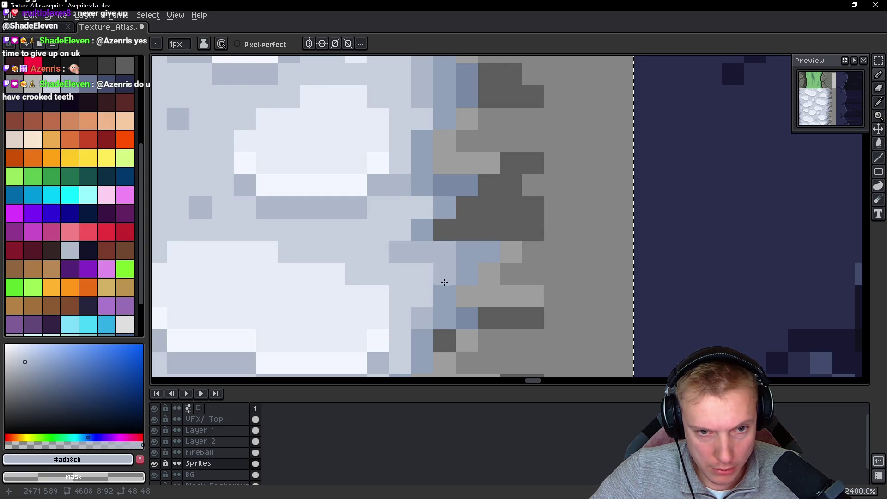
{"action": "left_click", "coordinate": [460, 180], "text": "alt"}
{"action": "left_click", "coordinate": [492, 249]}
Repaint dark stone pixels and gaps along the rock edge in mid-grey #858585
{"action": "scroll", "coordinate": [468, 272], "scroll_direction": "down", "scroll_amount": 10}
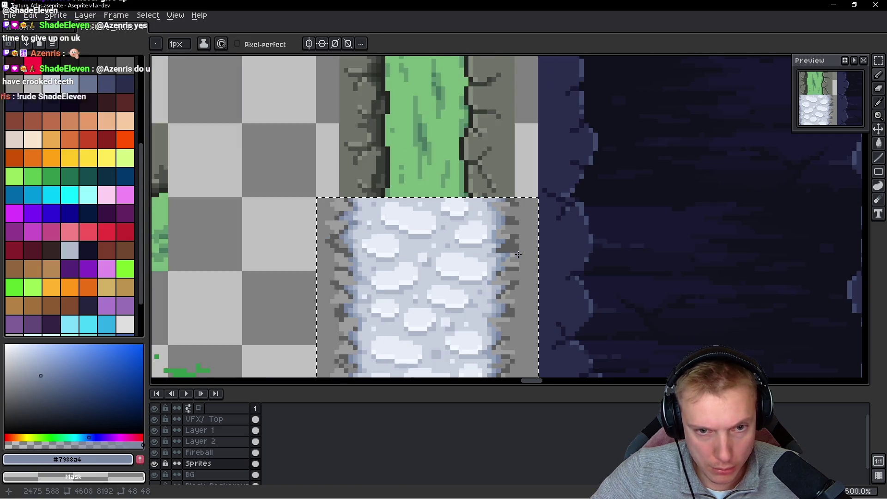
{"action": "scroll", "coordinate": [512, 241], "scroll_direction": "up", "scroll_amount": 5}
{"action": "scroll", "coordinate": [512, 241], "scroll_direction": "up", "scroll_amount": 5}
{"action": "left_click", "coordinate": [548, 200], "text": "alt"}
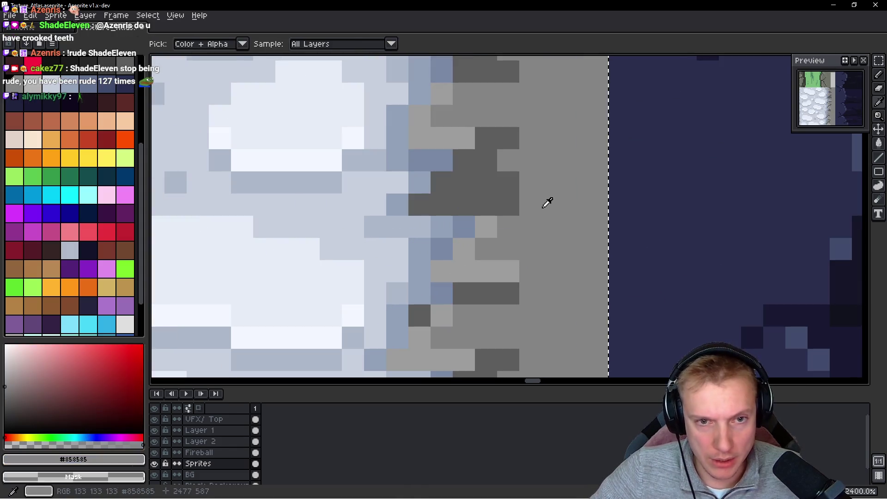
{"action": "left_click", "coordinate": [511, 138]}
{"action": "left_click", "coordinate": [498, 176]}
{"action": "left_click", "coordinate": [485, 182]}
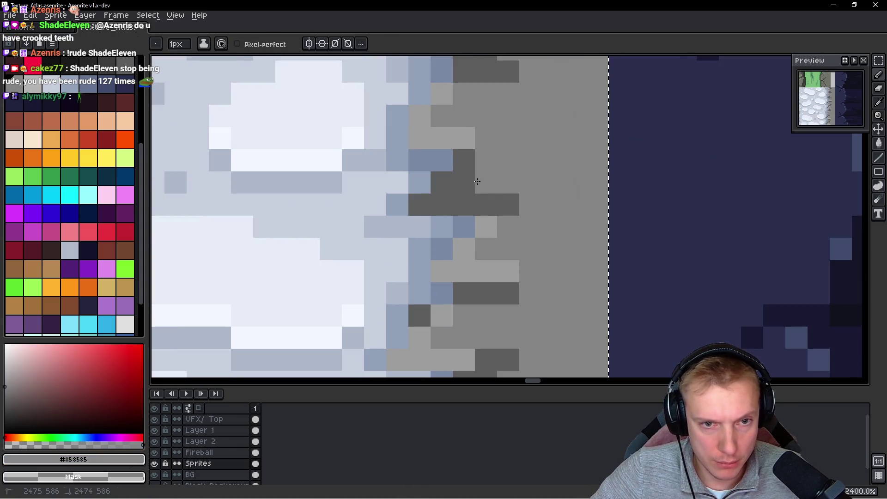
{"action": "left_click", "coordinate": [463, 182]}
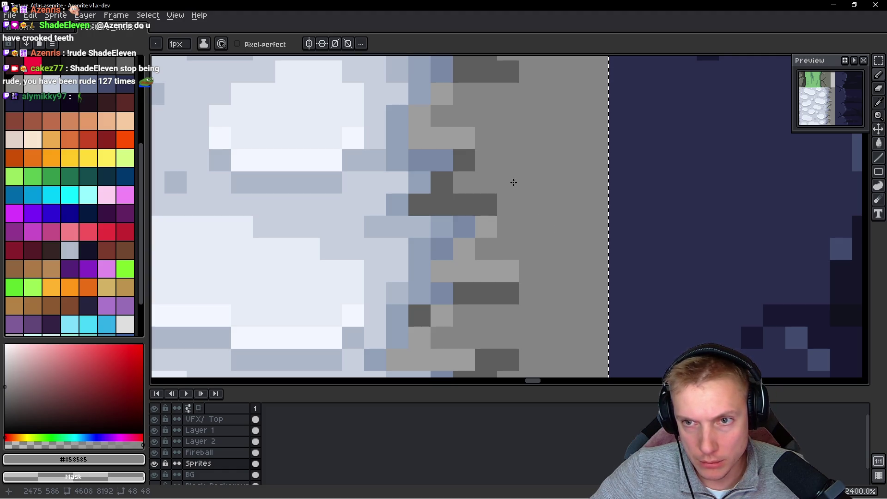
{"action": "scroll", "coordinate": [511, 180], "scroll_direction": "down", "scroll_amount": 3}
{"action": "scroll", "coordinate": [514, 218], "scroll_direction": "up", "scroll_amount": 3}
{"action": "left_click", "coordinate": [463, 162]}
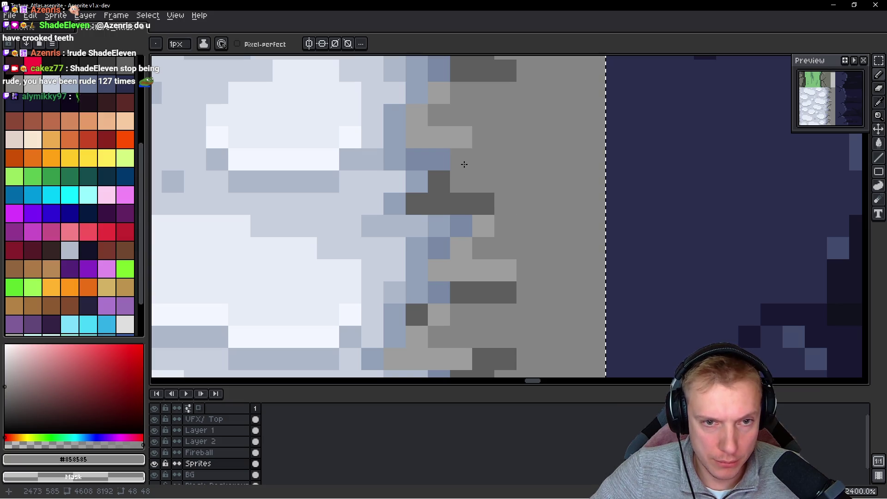
{"action": "left_click", "coordinate": [480, 195]}
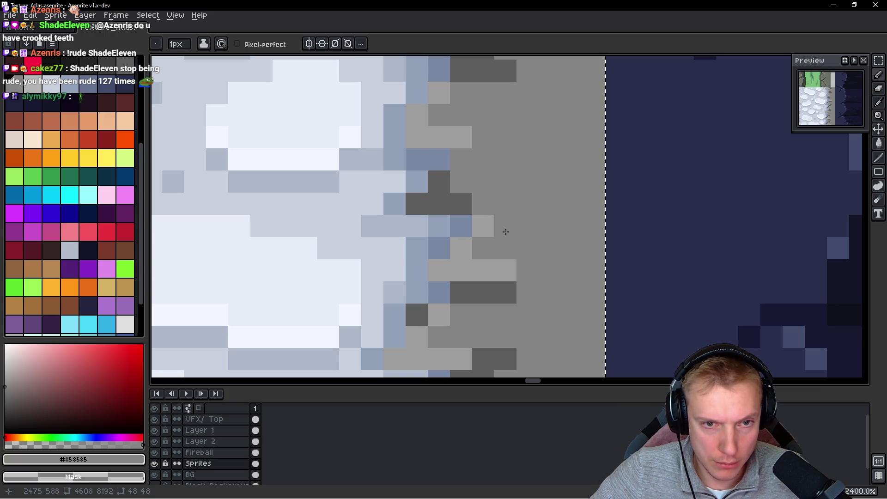
{"action": "scroll", "coordinate": [501, 224], "scroll_direction": "down", "scroll_amount": 8}
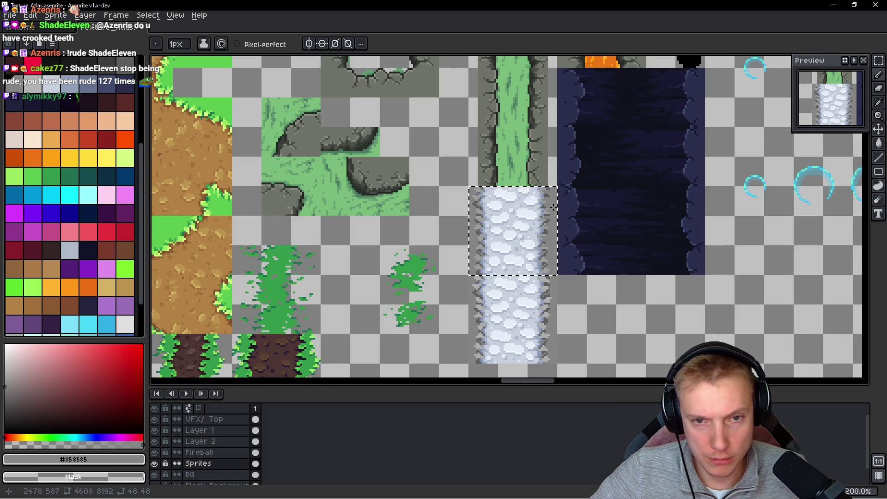
Darken a run of light grey pixels along the lower right edge
{"action": "scroll", "coordinate": [536, 216], "scroll_direction": "up", "scroll_amount": 2}
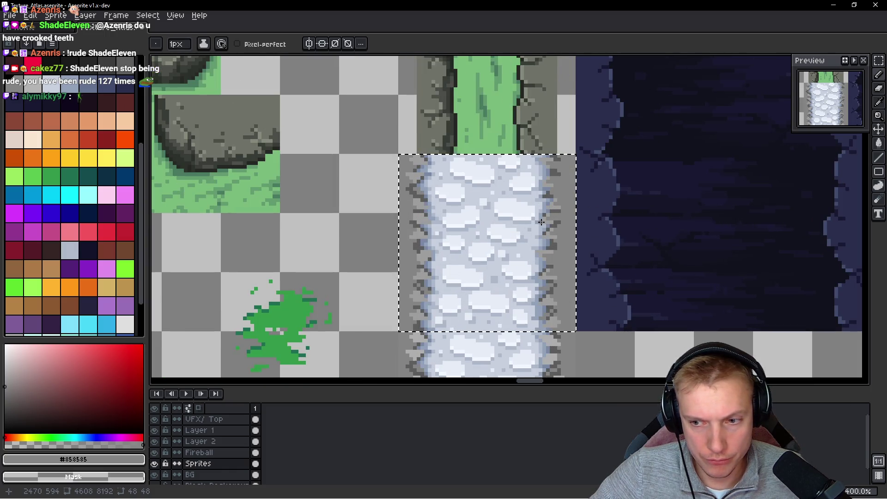
{"action": "scroll", "coordinate": [541, 222], "scroll_direction": "down", "scroll_amount": 1}
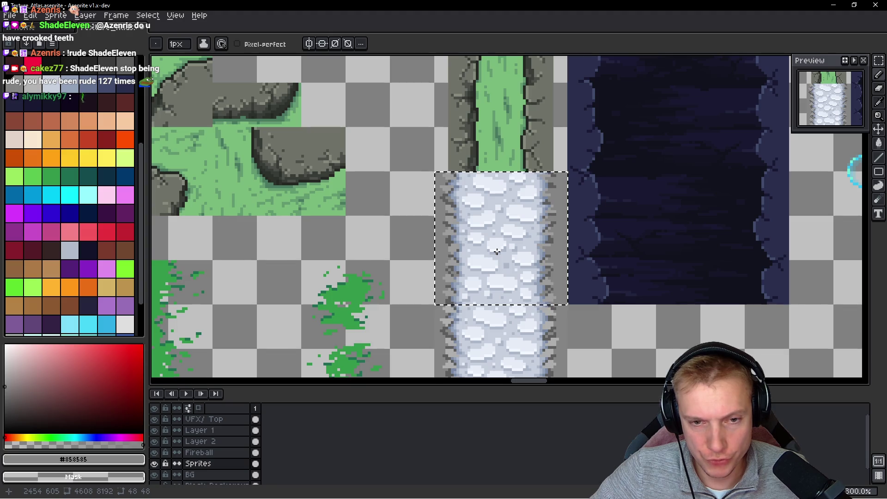
{"action": "scroll", "coordinate": [557, 297], "scroll_direction": "up", "scroll_amount": 3}
{"action": "scroll", "coordinate": [557, 297], "scroll_direction": "up", "scroll_amount": 4}
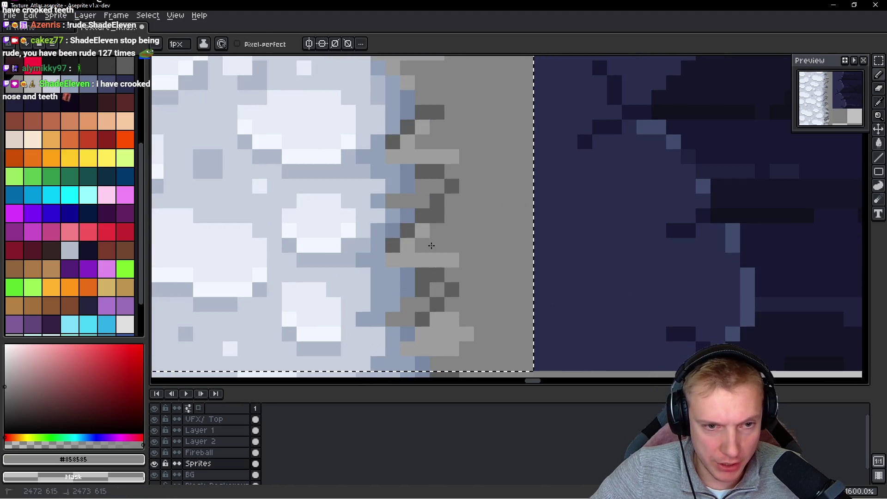
{"action": "scroll", "coordinate": [496, 239], "scroll_direction": "down", "scroll_amount": 1}
{"action": "left_click_drag", "start_coordinate": [487, 299], "coordinate": [468, 292]}
{"action": "left_click", "coordinate": [471, 313]}
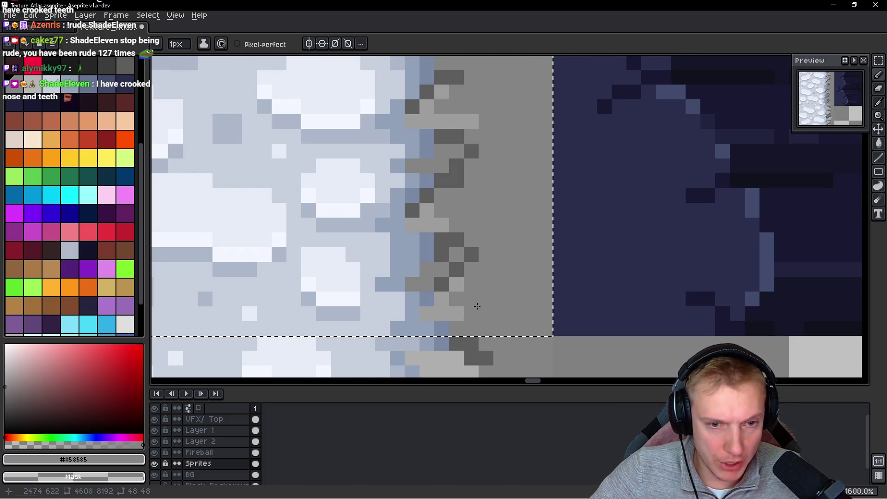
{"action": "scroll", "coordinate": [461, 277], "scroll_direction": "down", "scroll_amount": 3}
{"action": "scroll", "coordinate": [439, 261], "scroll_direction": "up", "scroll_amount": 5}
Add two dark grey #5d5d5d stone pixels against the snow border, then pan to the left edge
{"action": "left_click", "coordinate": [437, 259], "text": "alt"}
{"action": "left_click", "coordinate": [449, 273]}
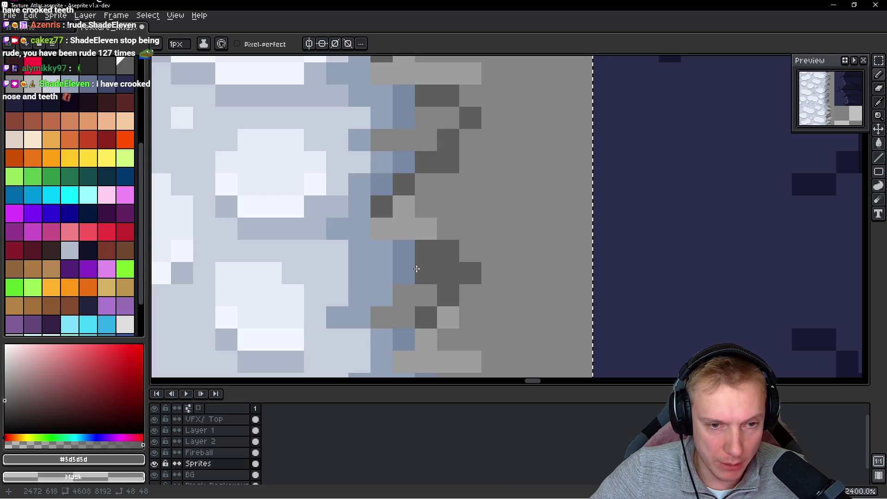
{"action": "left_click", "coordinate": [403, 273]}
{"action": "left_click", "coordinate": [423, 290], "text": "alt"}
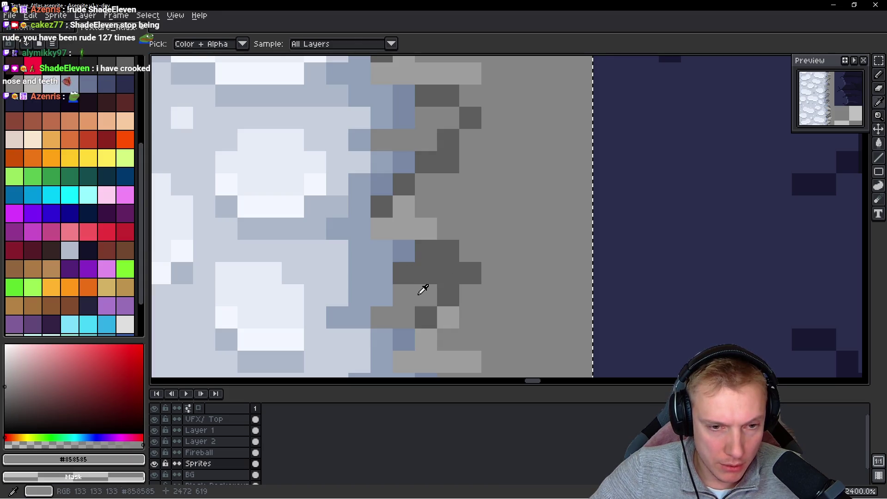
{"action": "scroll", "coordinate": [476, 279], "scroll_direction": "down", "scroll_amount": 6}
{"action": "scroll", "coordinate": [481, 285], "scroll_direction": "up", "scroll_amount": 5}
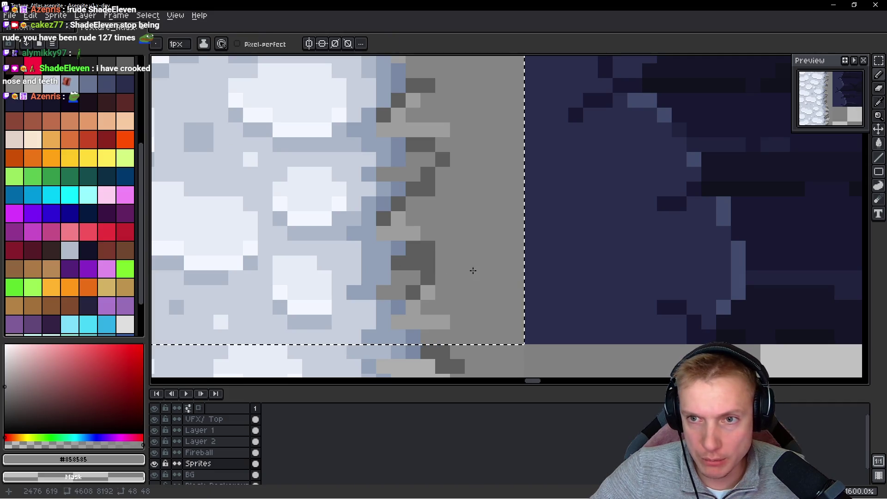
{"action": "scroll", "coordinate": [485, 268], "scroll_direction": "down", "scroll_amount": 3}
{"action": "mouse_move", "coordinate": [469, 255]}
{"action": "left_mouse_down"}
{"action": "mouse_move", "coordinate": [521, 262]}
{"action": "mouse_move", "coordinate": [369, 296]}
{"action": "left_mouse_up"}
Move along the tile's left rocky edge, sampling its dark grey, mid grey and blue-grey colours
{"action": "scroll", "coordinate": [530, 273], "scroll_direction": "up", "scroll_amount": 2}
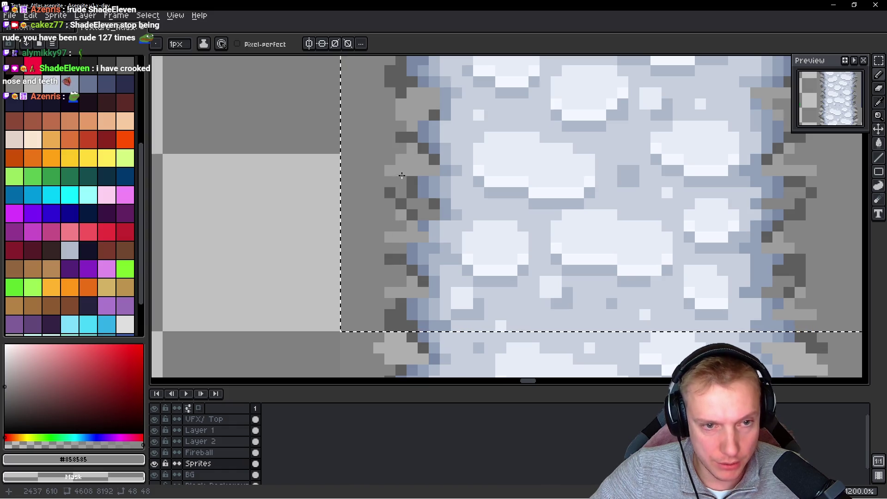
{"action": "left_click_drag", "start_coordinate": [401, 179], "coordinate": [405, 232]}
{"action": "left_click", "coordinate": [423, 256], "text": "alt"}
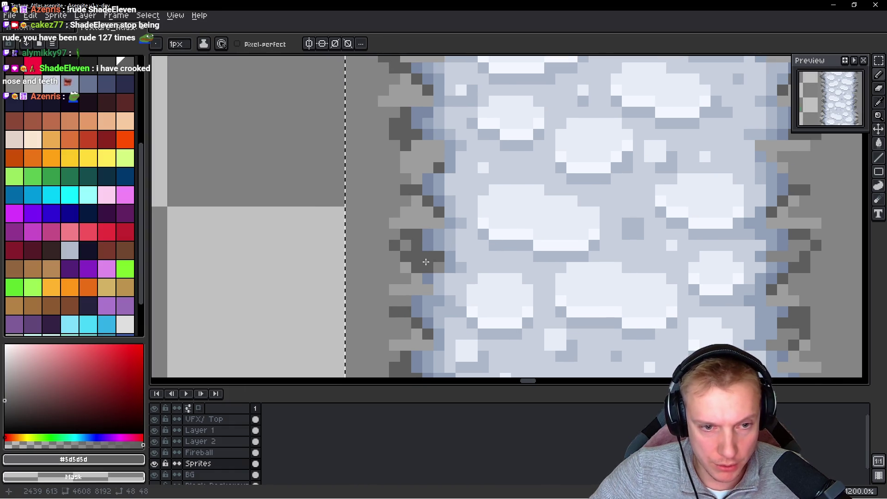
{"action": "left_click", "coordinate": [448, 255], "text": "alt"}
{"action": "scroll", "coordinate": [502, 270], "scroll_direction": "down", "scroll_amount": 3}
{"action": "scroll", "coordinate": [483, 248], "scroll_direction": "up", "scroll_amount": 3}
{"action": "left_click", "coordinate": [389, 245], "text": "alt"}
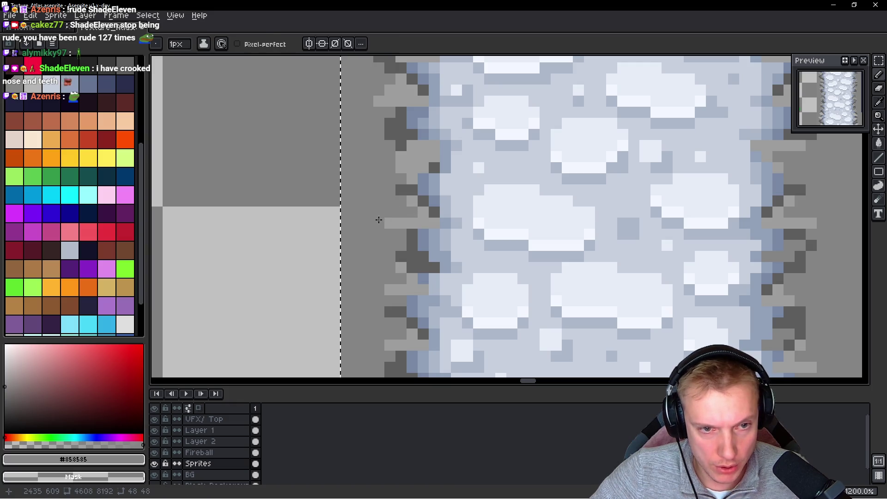
{"action": "left_click_drag", "start_coordinate": [387, 214], "coordinate": [375, 231]}
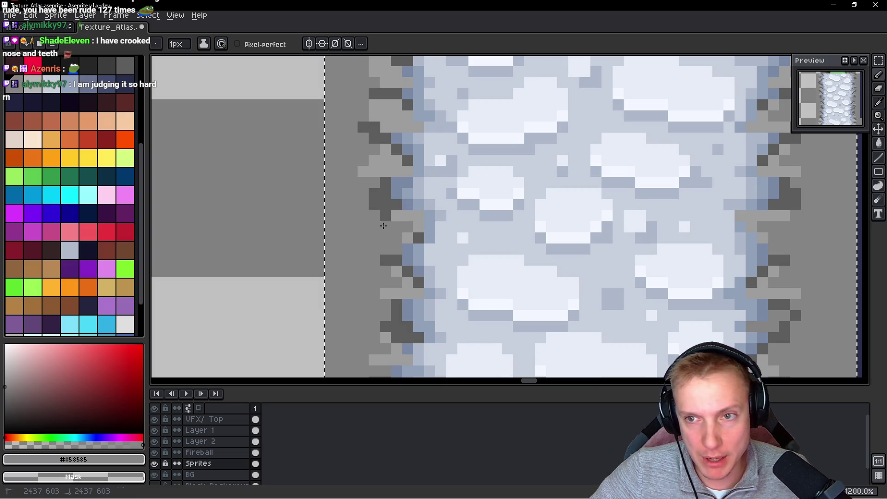
{"action": "scroll", "coordinate": [477, 227], "scroll_direction": "up", "scroll_amount": 2}
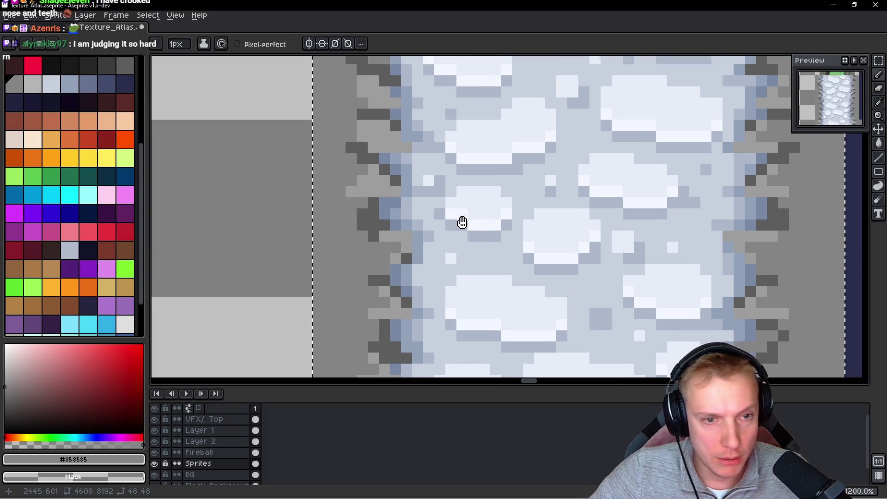
{"action": "left_click", "coordinate": [361, 218], "text": "alt"}
{"action": "left_click", "coordinate": [398, 228], "text": "alt"}
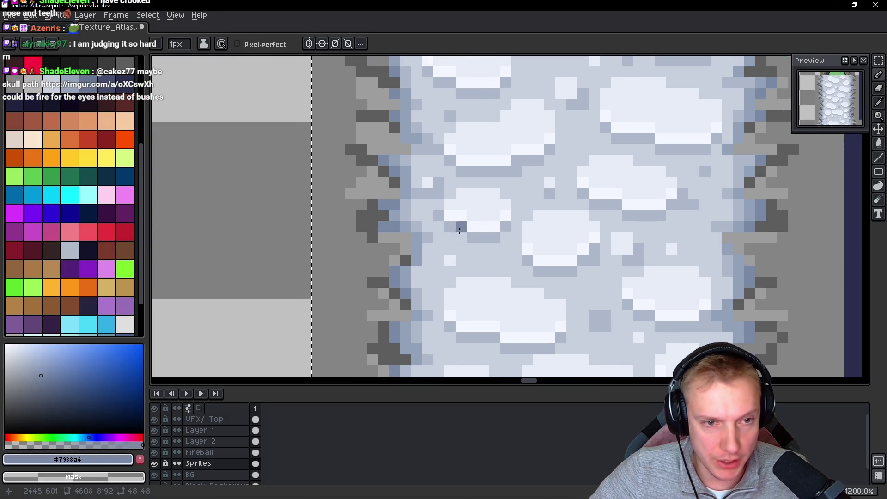
{"action": "left_click", "coordinate": [361, 231], "text": "alt"}
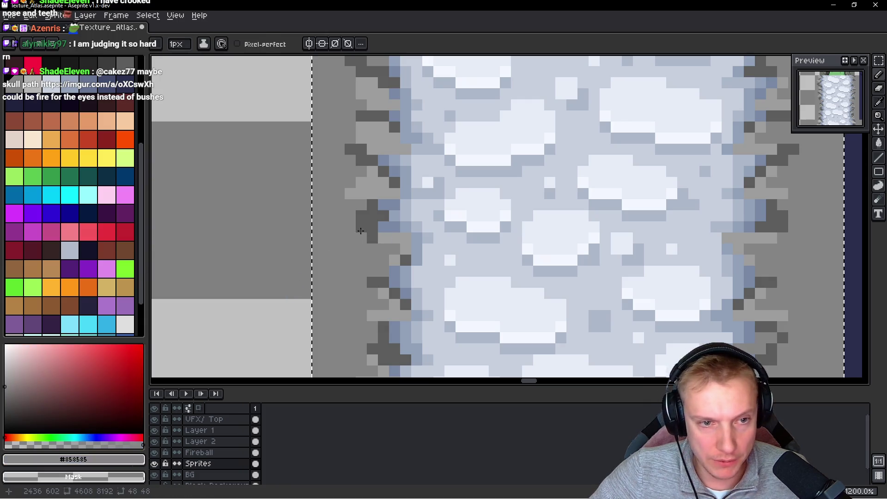
{"action": "left_click", "coordinate": [368, 216], "text": "alt"}
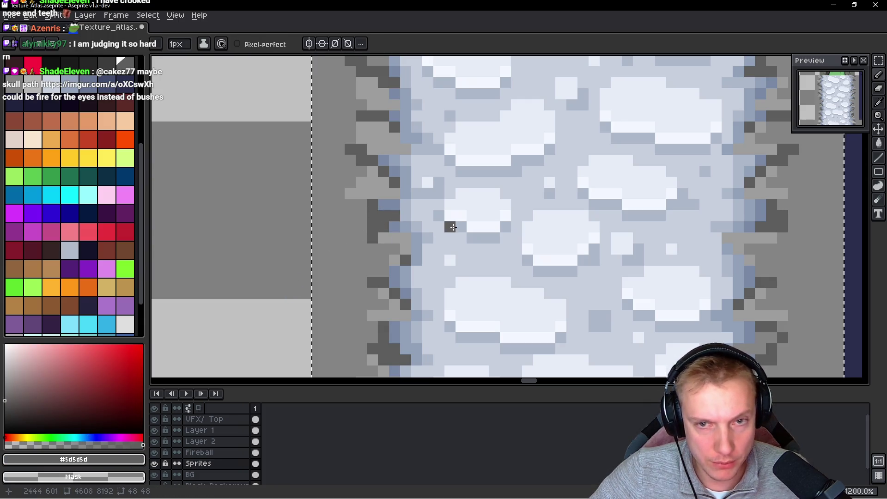
{"action": "left_click", "coordinate": [353, 245], "text": "alt"}
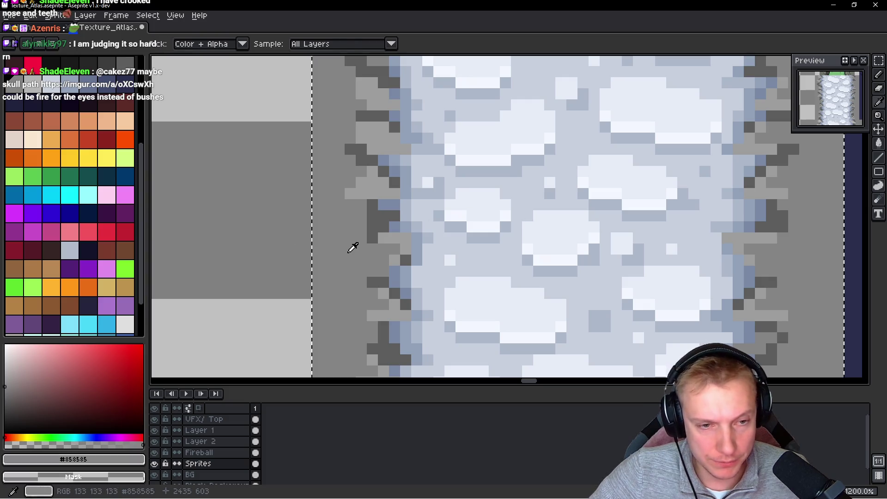
{"action": "left_click", "coordinate": [376, 218], "text": "alt"}
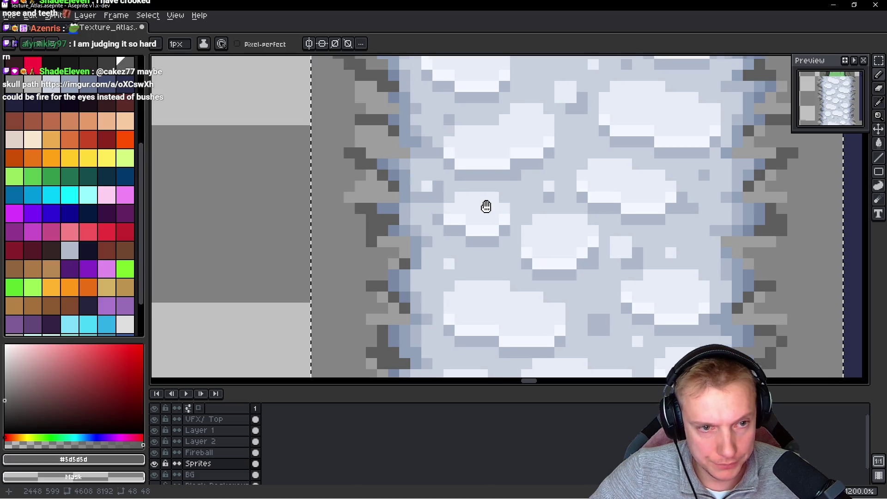
Paint a dark grey pixel and a mid-grey pixel on the left rocky edge
{"action": "left_click_drag", "start_coordinate": [485, 203], "coordinate": [491, 234]}
{"action": "left_click", "coordinate": [366, 212], "text": "alt"}
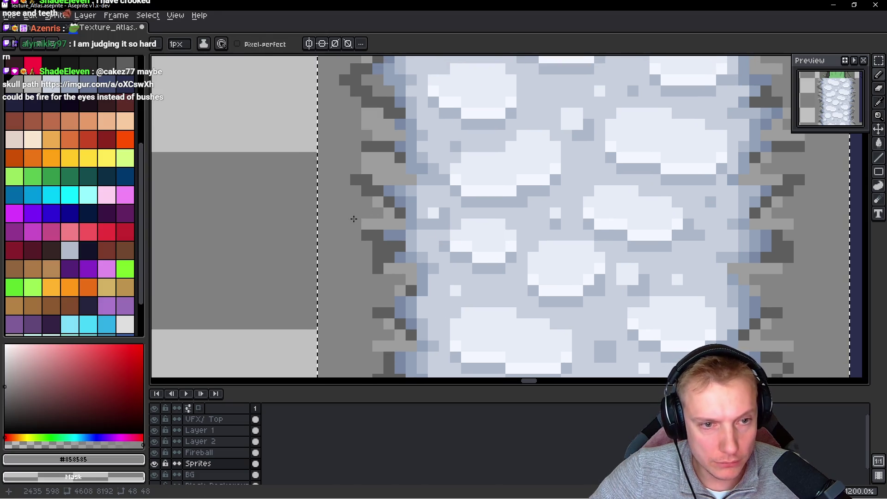
{"action": "left_click", "coordinate": [387, 194], "text": "alt"}
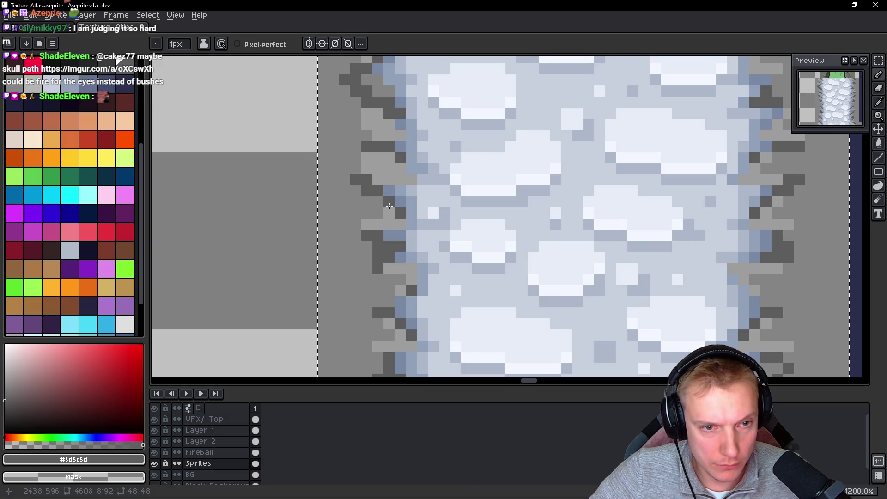
{"action": "left_click", "coordinate": [395, 191]}
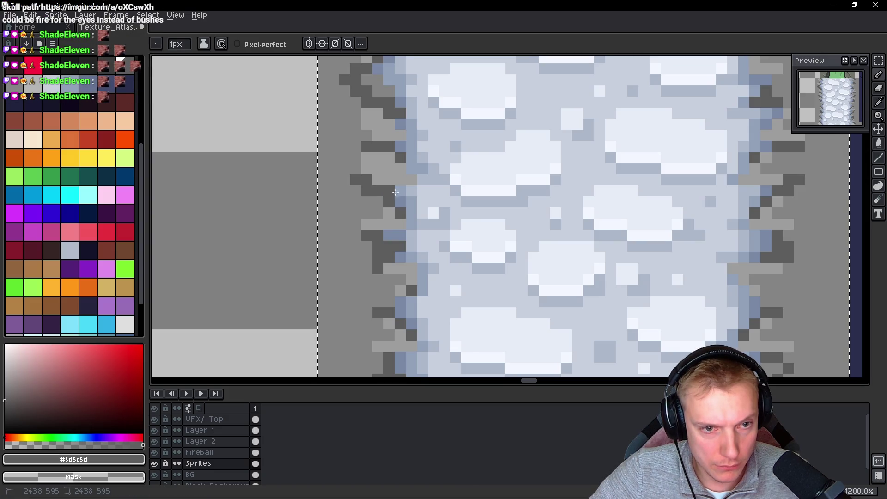
{"action": "left_click_drag", "start_coordinate": [463, 234], "coordinate": [467, 273]}
{"action": "left_click", "coordinate": [358, 199], "text": "alt"}
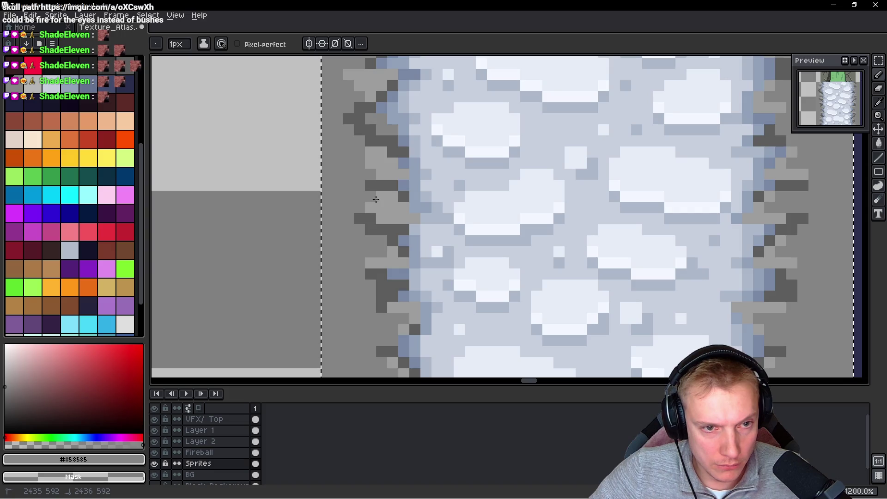
{"action": "scroll", "coordinate": [440, 191], "scroll_direction": "up", "scroll_amount": 3}
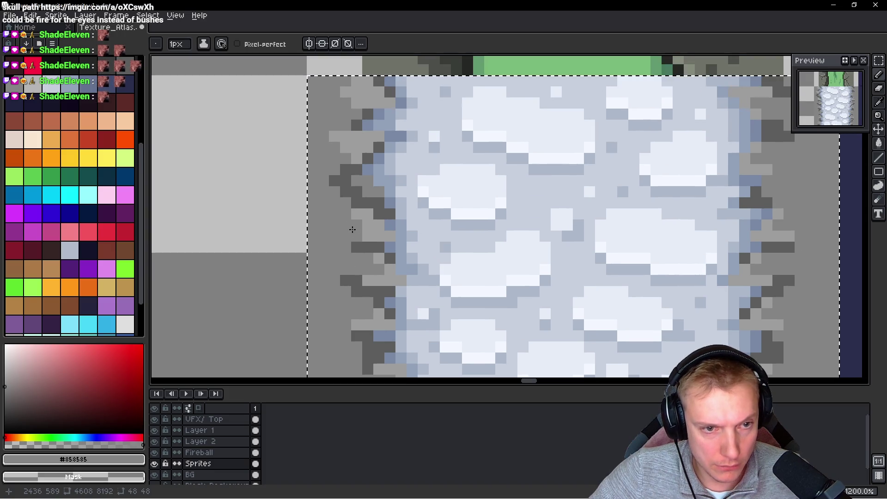
{"action": "scroll", "coordinate": [416, 226], "scroll_direction": "up", "scroll_amount": 1}
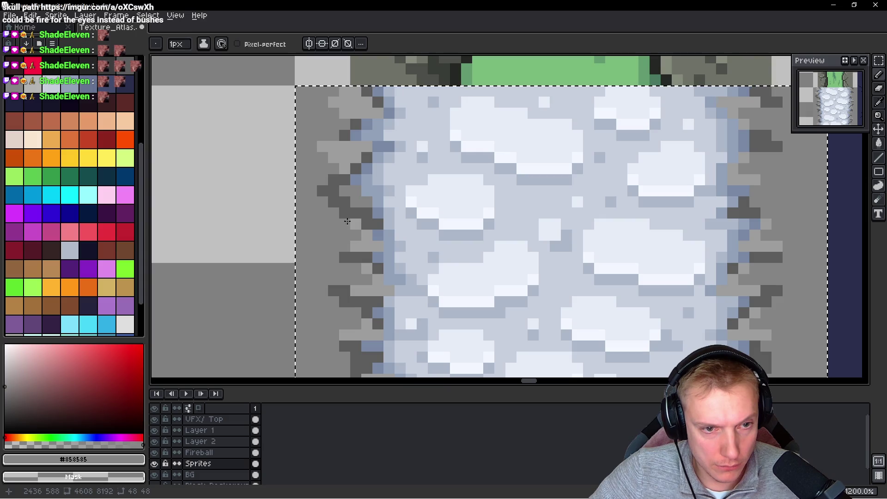
{"action": "left_click", "coordinate": [334, 147]}
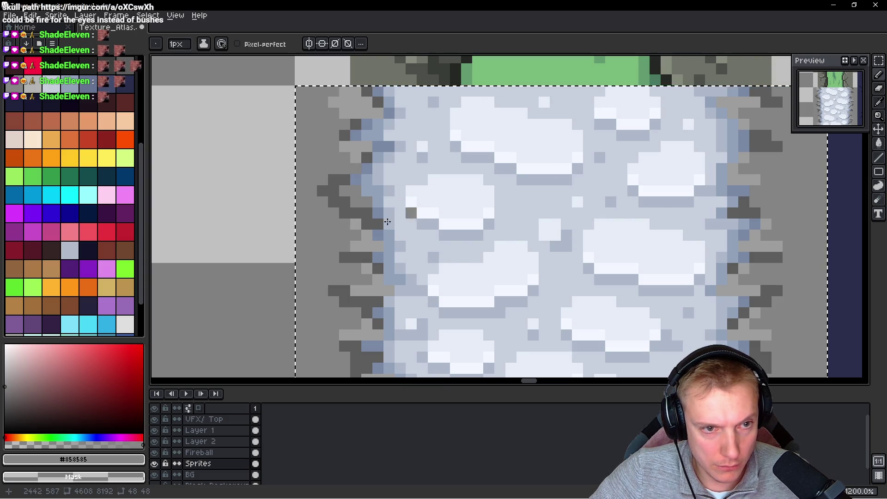
Place more grey pixels among the left edge stones, undoing one misplaced pixel
{"action": "left_click", "coordinate": [391, 202]}
{"action": "key", "text": "ctrl+z"}
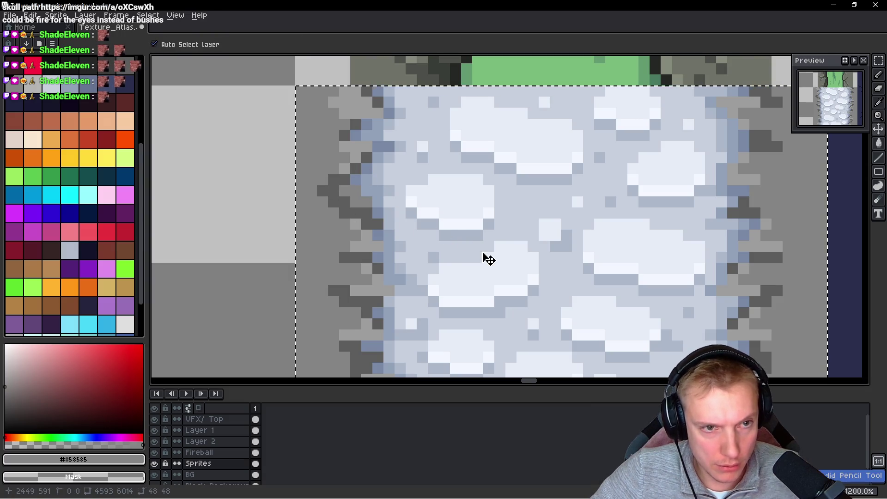
{"action": "left_click", "coordinate": [344, 172]}
{"action": "left_click", "coordinate": [438, 243]}
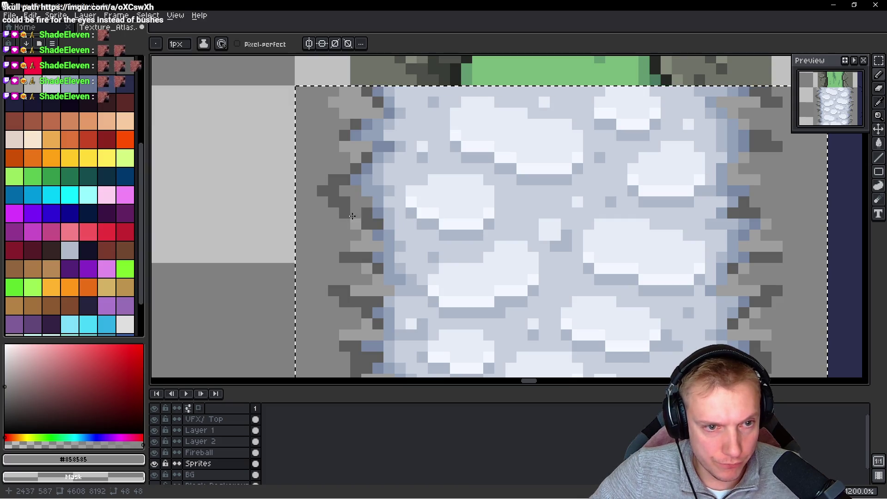
Save the atlas as Texture_Atlas.aseprite
{"action": "scroll", "coordinate": [377, 193], "scroll_direction": "up", "scroll_amount": 1}
{"action": "key", "text": "alt"}
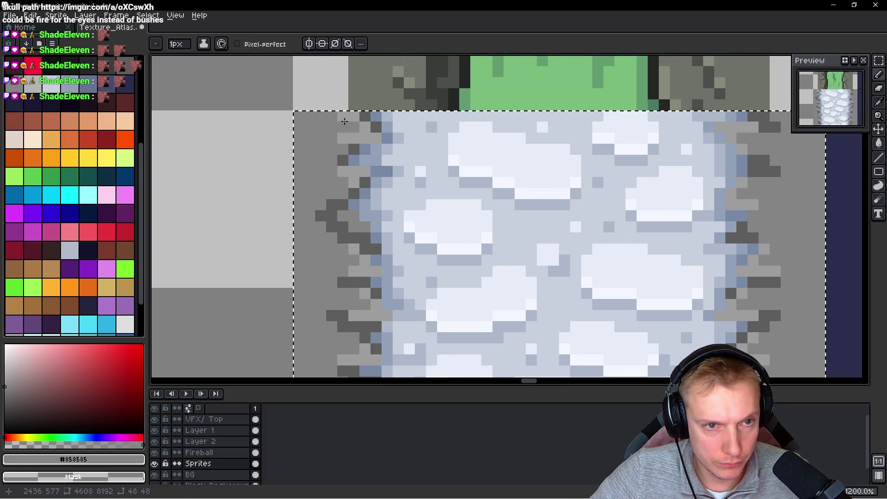
{"action": "scroll", "coordinate": [324, 132], "scroll_direction": "down", "scroll_amount": 6}
{"action": "key", "text": "ctrl+s"}
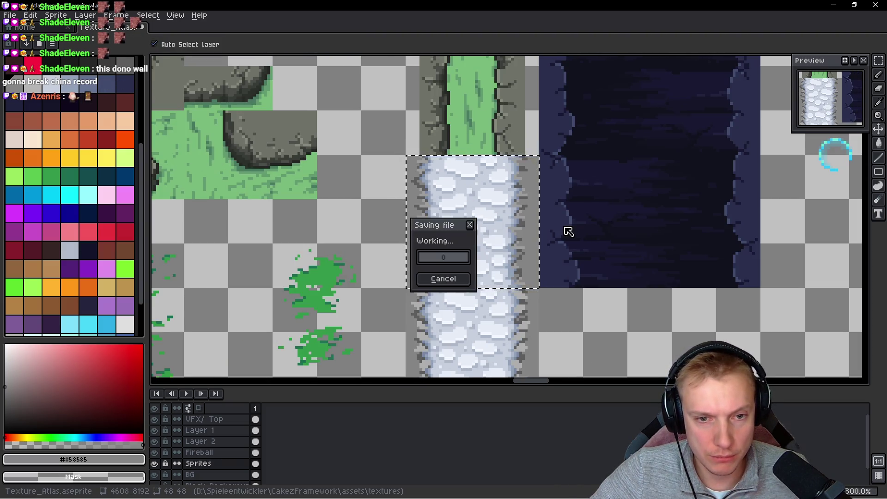
Export the atlas sprite sheet to Texture_Atlas.png and switch to the running game
{"action": "key", "text": "ctrl+e"}
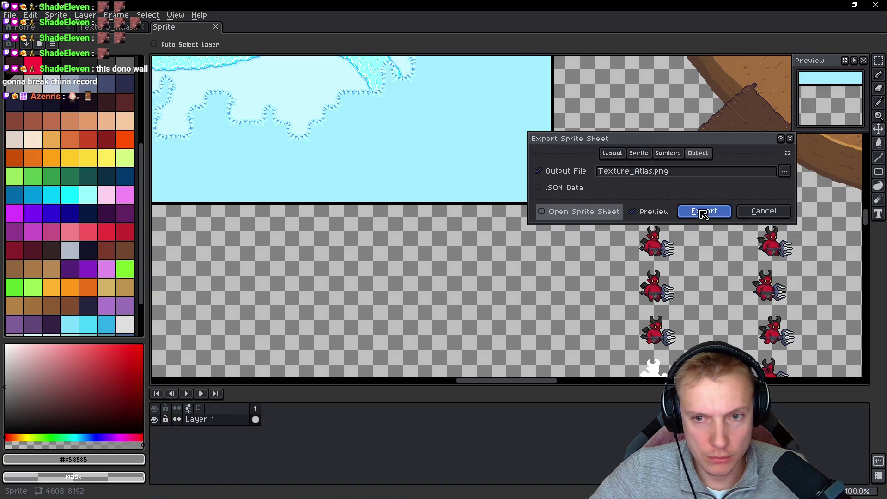
{"action": "left_click", "coordinate": [701, 210]}
{"action": "key", "text": "alt+Tab"}
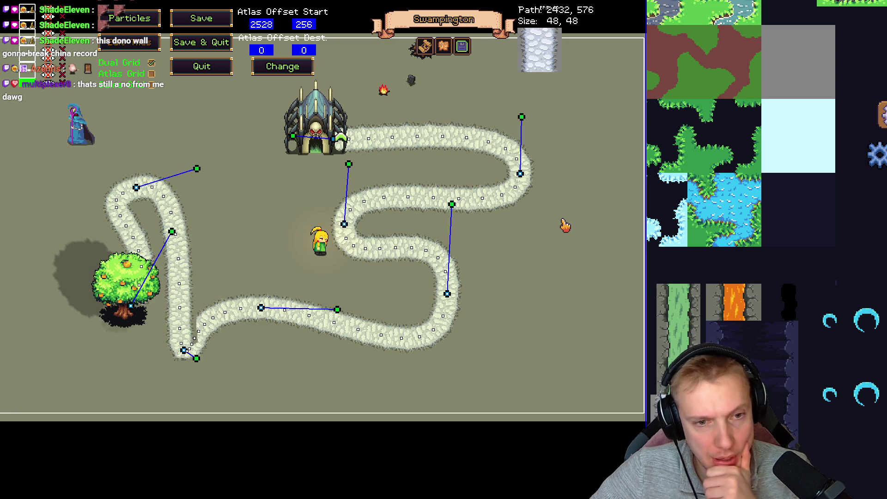
Leave the path editor with Escape to return to the running game
{"action": "key", "text": "Escape"}
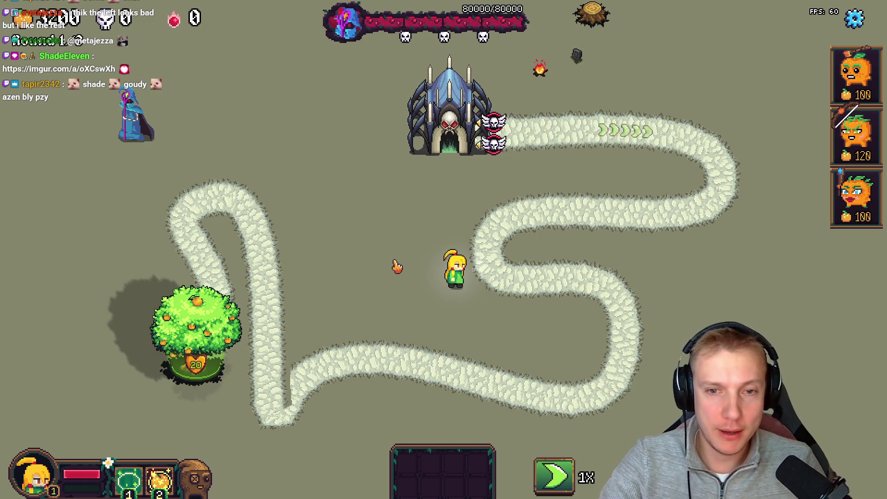
Open the level editor with F1 and re-bend the road's lower nodes and right-side handles
{"action": "key", "text": "F1"}
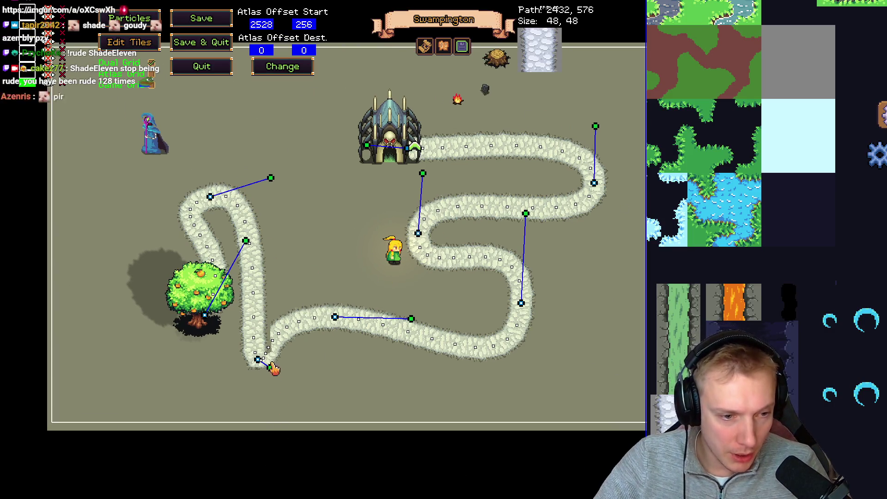
{"action": "mouse_move", "coordinate": [269, 368]}
{"action": "left_mouse_down"}
{"action": "mouse_move", "coordinate": [283, 240]}
{"action": "mouse_move", "coordinate": [283, 276]}
{"action": "left_mouse_up"}
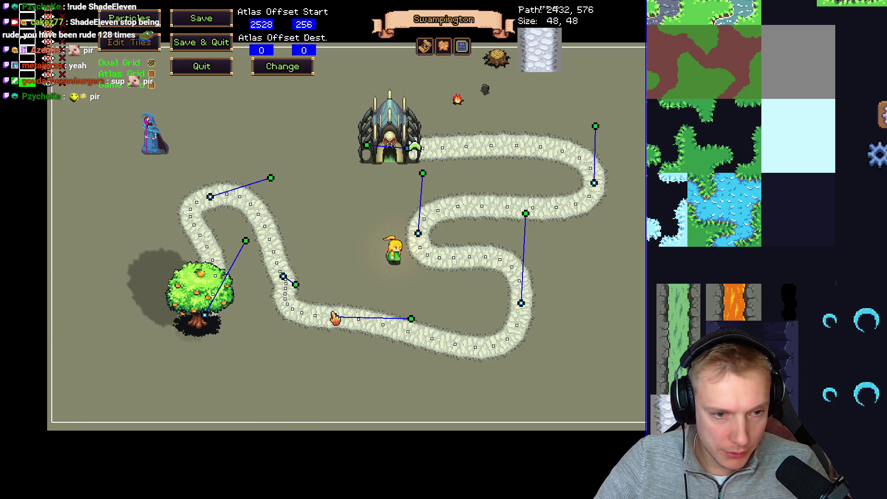
{"action": "left_click_drag", "start_coordinate": [340, 340], "coordinate": [337, 337]}
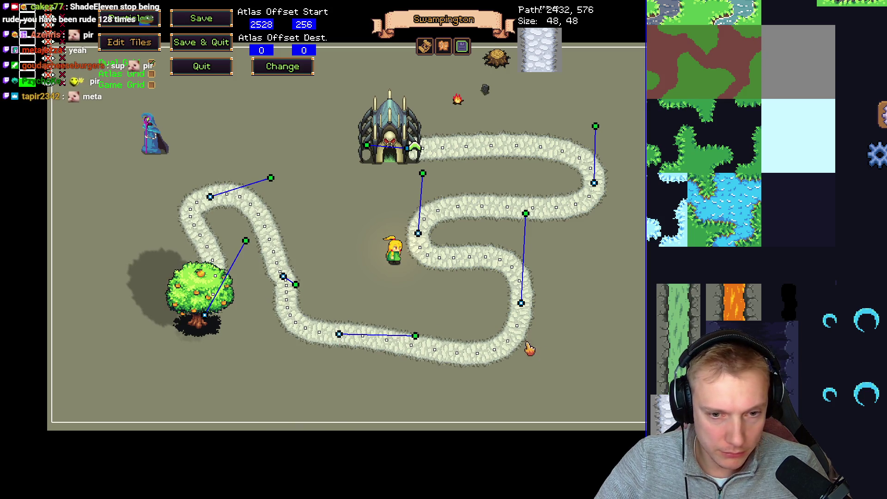
{"action": "mouse_move", "coordinate": [526, 214]}
{"action": "left_mouse_down"}
{"action": "mouse_move", "coordinate": [526, 236]}
{"action": "mouse_move", "coordinate": [517, 237]}
{"action": "left_mouse_up"}
{"action": "left_click_drag", "start_coordinate": [339, 333], "coordinate": [351, 338]}
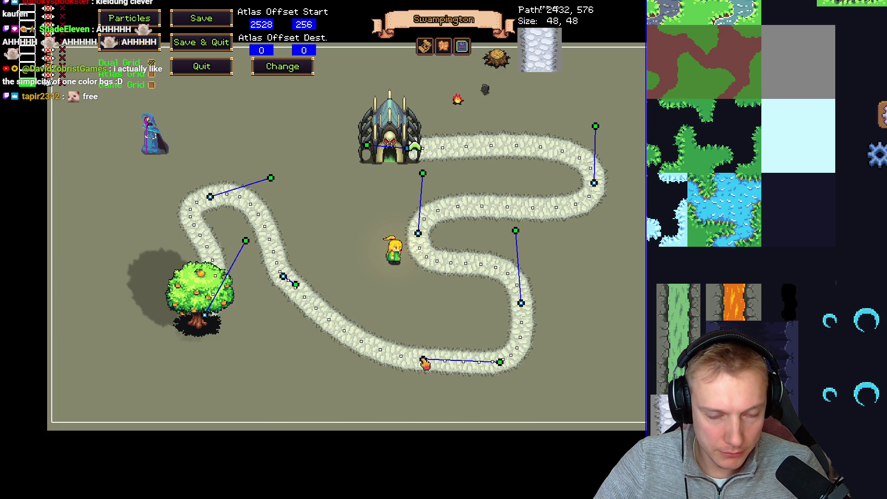
{"action": "left_click_drag", "start_coordinate": [517, 234], "coordinate": [518, 263]}
{"action": "left_click_drag", "start_coordinate": [521, 303], "coordinate": [519, 279]}
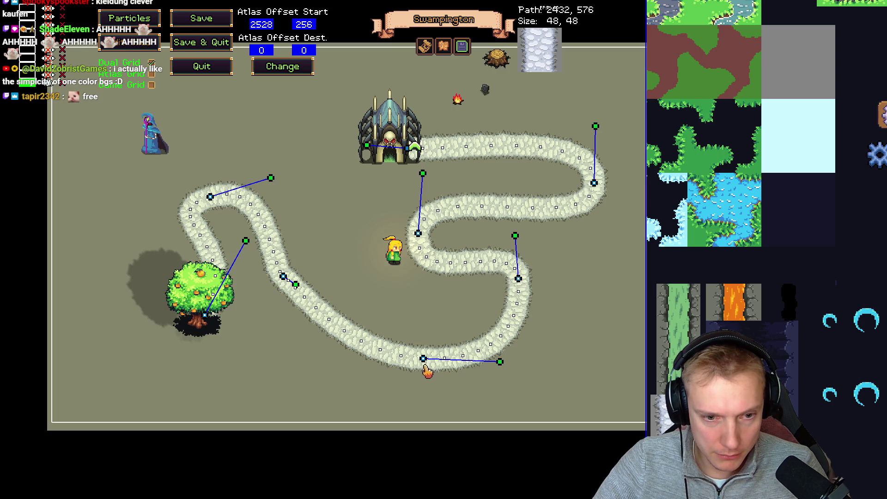
{"action": "left_click_drag", "start_coordinate": [424, 361], "coordinate": [441, 330]}
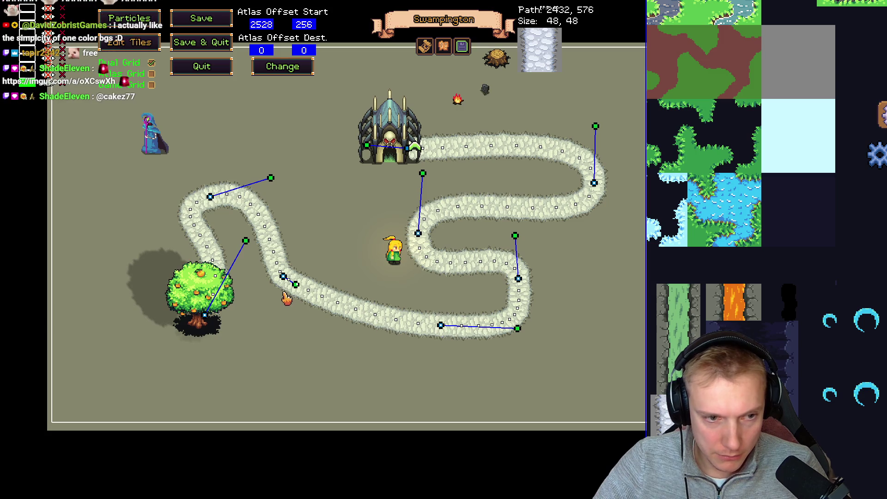
Narrow the upper-left loop, fine-tune the lower nodes and S-curve handles, then close the editor
{"action": "left_click_drag", "start_coordinate": [281, 273], "coordinate": [303, 300]}
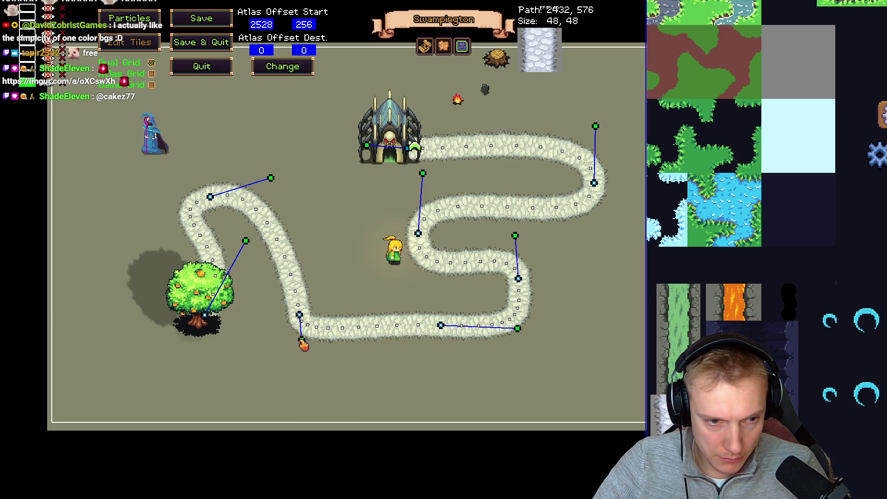
{"action": "left_click_drag", "start_coordinate": [211, 197], "coordinate": [263, 197]}
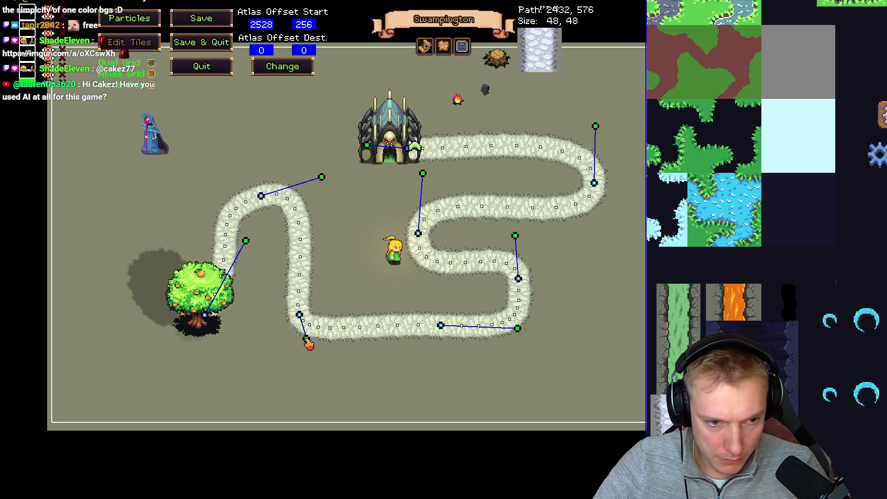
{"action": "left_click_drag", "start_coordinate": [518, 331], "coordinate": [521, 326]}
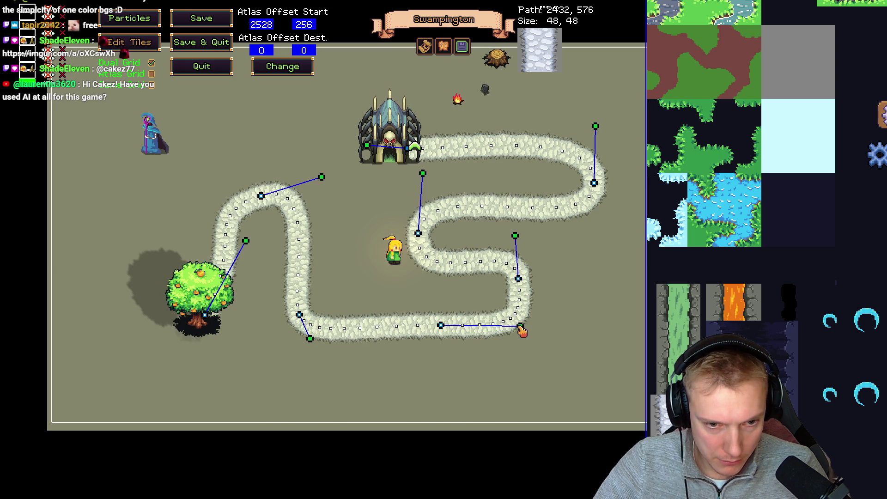
{"action": "left_click_drag", "start_coordinate": [442, 327], "coordinate": [441, 335]}
{"action": "mouse_move", "coordinate": [515, 235]}
{"action": "left_mouse_down"}
{"action": "mouse_move", "coordinate": [502, 243]}
{"action": "mouse_move", "coordinate": [522, 289]}
{"action": "left_mouse_up"}
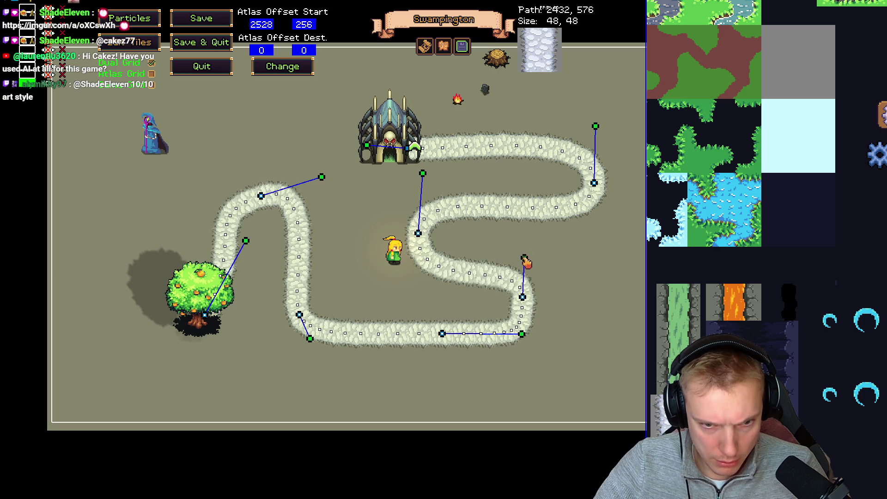
{"action": "left_click_drag", "start_coordinate": [524, 258], "coordinate": [526, 267]}
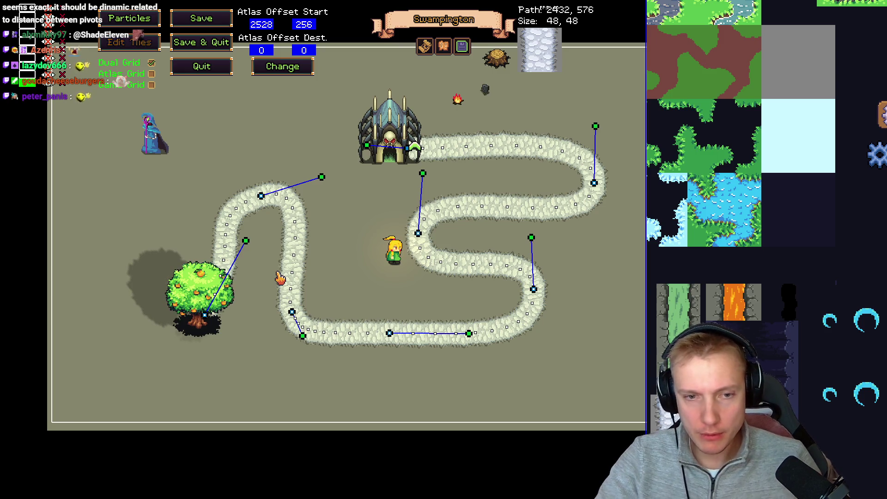
{"action": "key", "text": "Escape"}
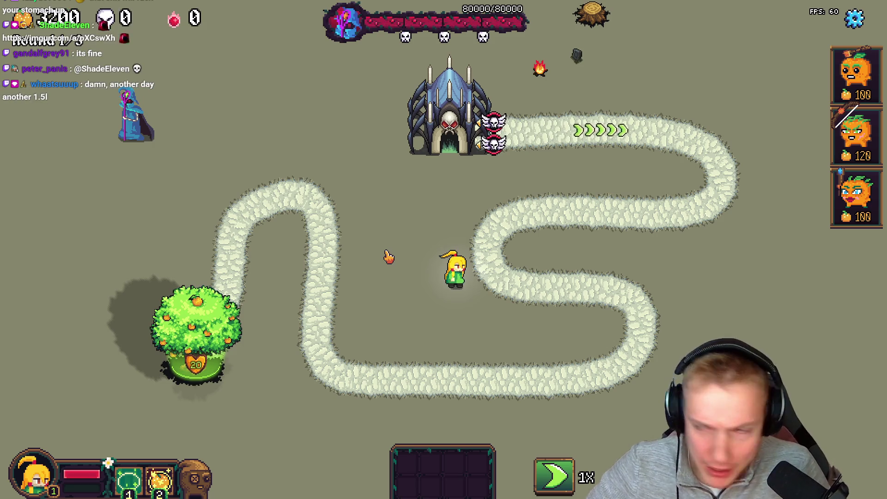
Switch back to Aseprite with Alt+Tab
{"action": "key", "text": "alt+Tab"}
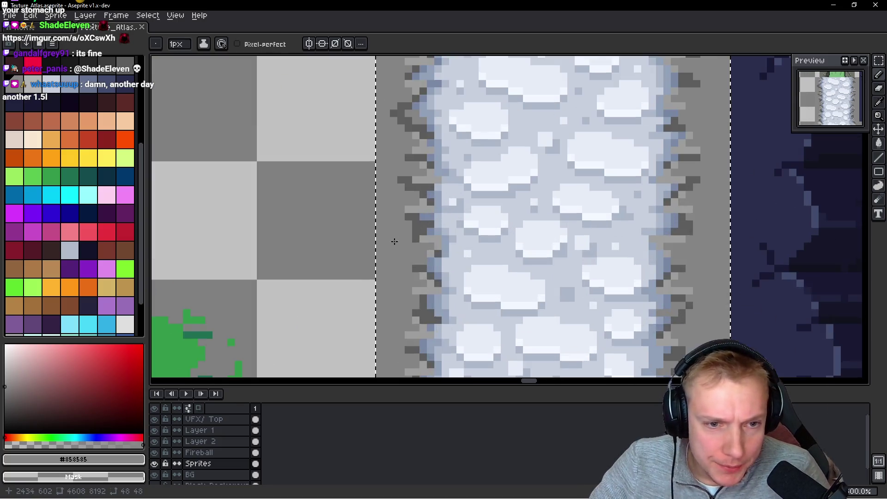
Paint two dark grey pixels on the path tile's left edge
{"action": "scroll", "coordinate": [417, 257], "scroll_direction": "up", "scroll_amount": 2}
{"action": "key", "text": "alt"}
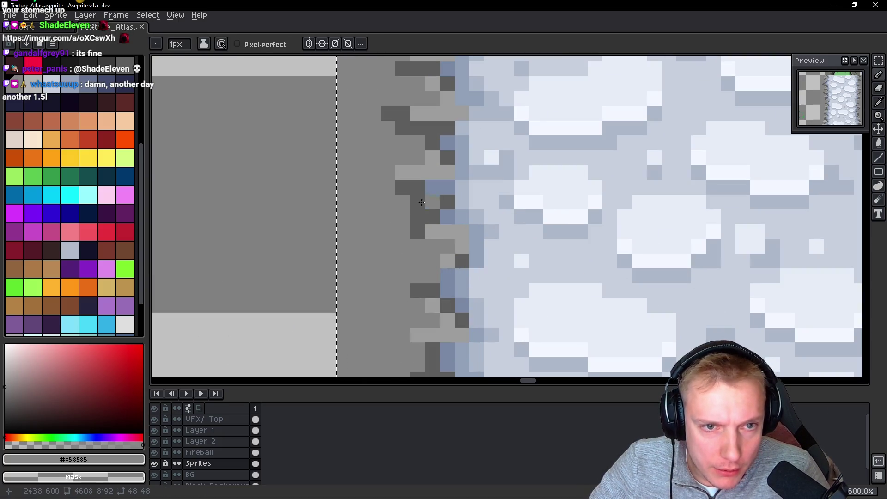
{"action": "left_click", "coordinate": [417, 207]}
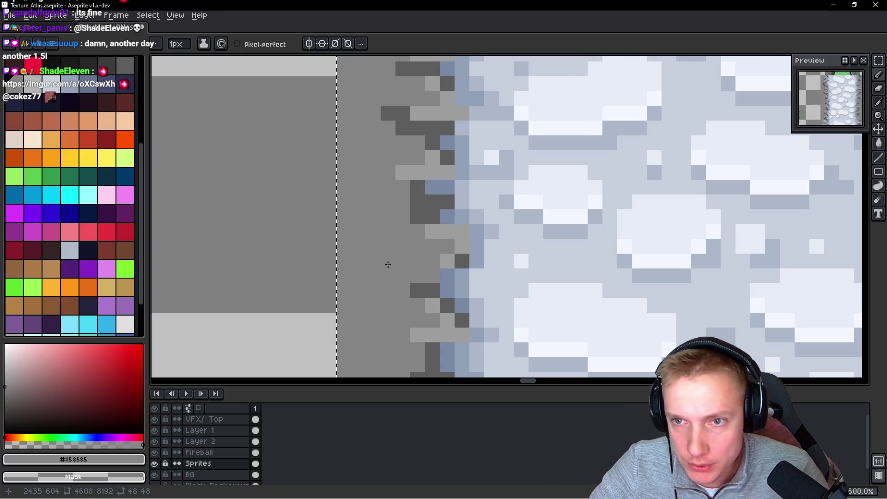
{"action": "left_click", "coordinate": [425, 203], "text": "alt"}
{"action": "left_click", "coordinate": [403, 232]}
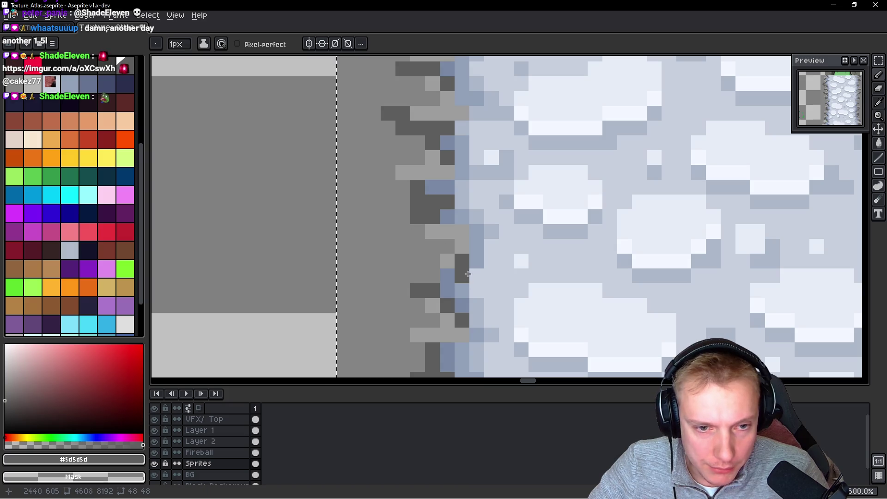
Add blue-grey pixels from the snowy border along the edge
{"action": "left_click", "coordinate": [480, 258], "text": "alt"}
{"action": "left_click", "coordinate": [486, 259]}
{"action": "left_click", "coordinate": [505, 272]}
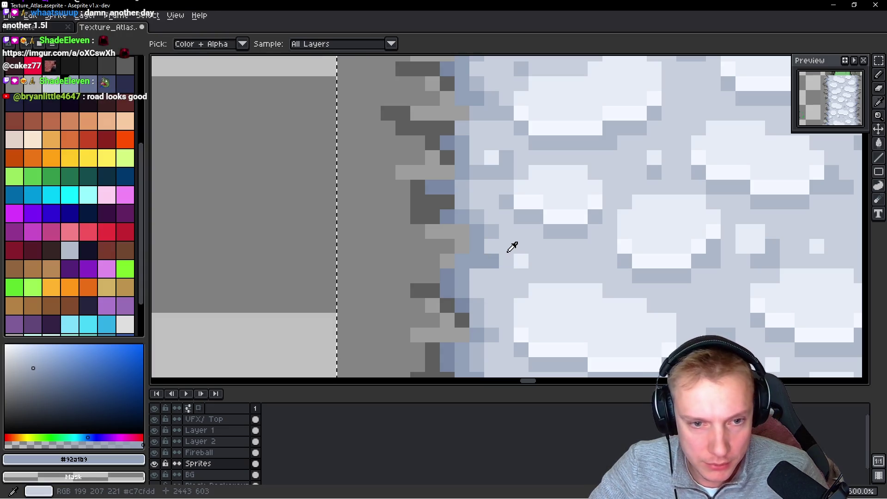
{"action": "scroll", "coordinate": [511, 245], "scroll_direction": "down", "scroll_amount": 3}
{"action": "scroll", "coordinate": [512, 244], "scroll_direction": "up", "scroll_amount": 1}
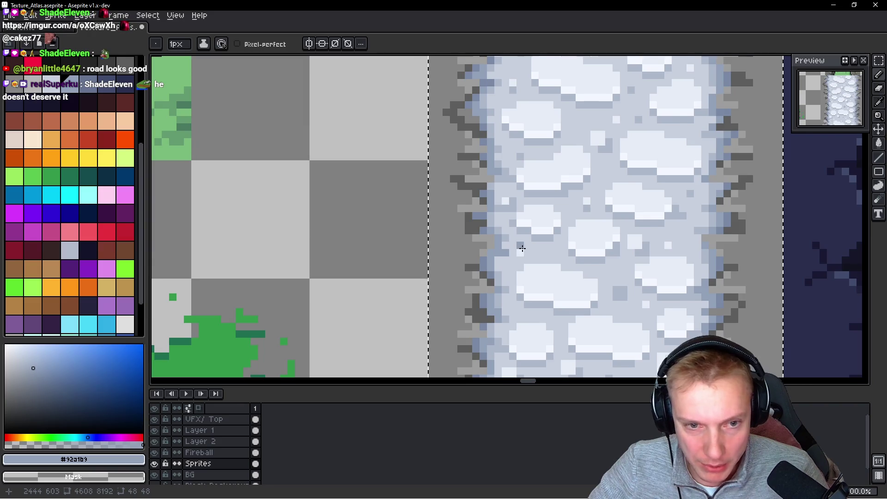
{"action": "scroll", "coordinate": [492, 190], "scroll_direction": "down", "scroll_amount": 1}
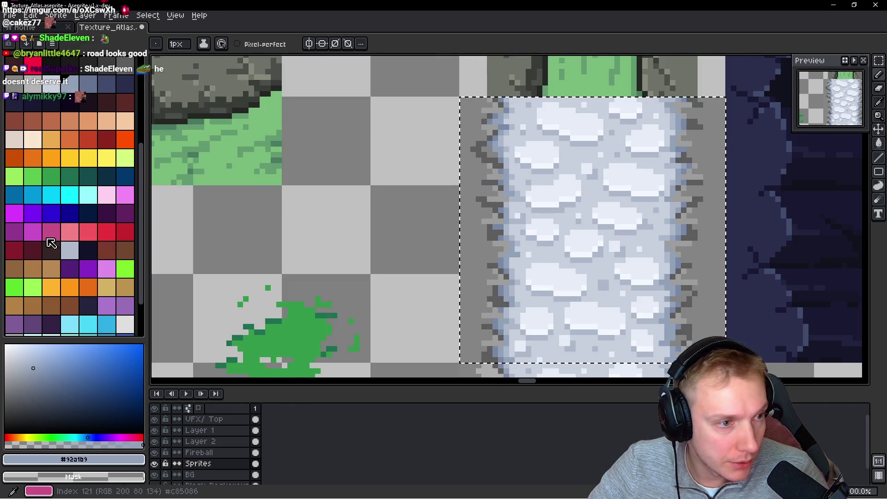
{"action": "scroll", "coordinate": [113, 267], "scroll_direction": "down", "scroll_amount": 3}
Pick a mid grey and a lighter palette grey, then save Texture_Atlas.aseprite
{"action": "key", "text": "i"}
{"action": "left_click", "coordinate": [476, 202]}
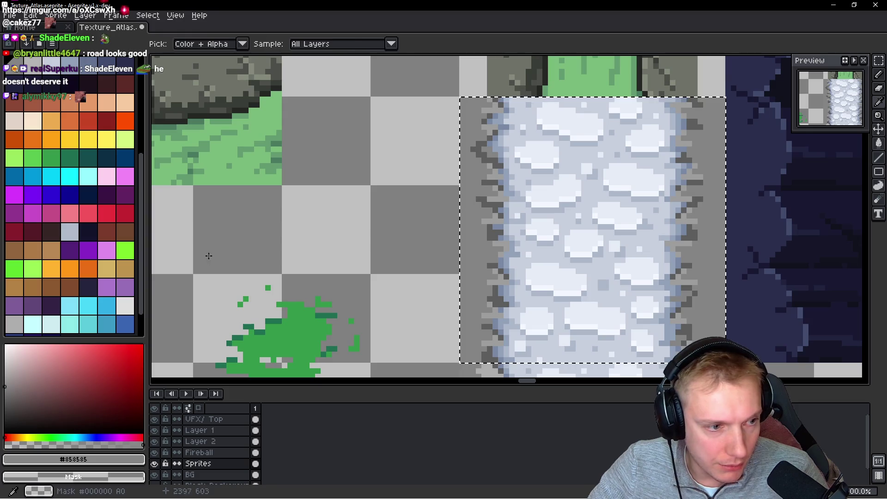
{"action": "key", "text": "b"}
{"action": "scroll", "coordinate": [70, 174], "scroll_direction": "up", "scroll_amount": 3}
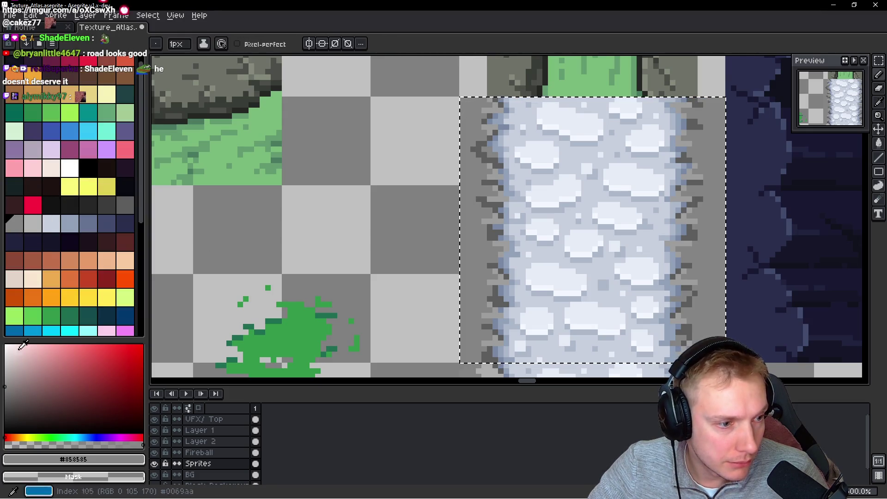
{"action": "left_click", "coordinate": [6, 374]}
{"action": "scroll", "coordinate": [509, 238], "scroll_direction": "up", "scroll_amount": 1}
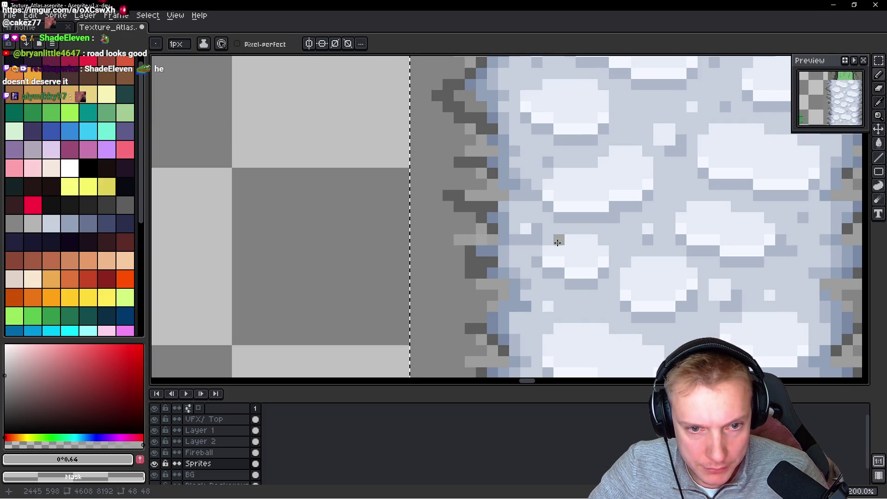
{"action": "key", "text": "g"}
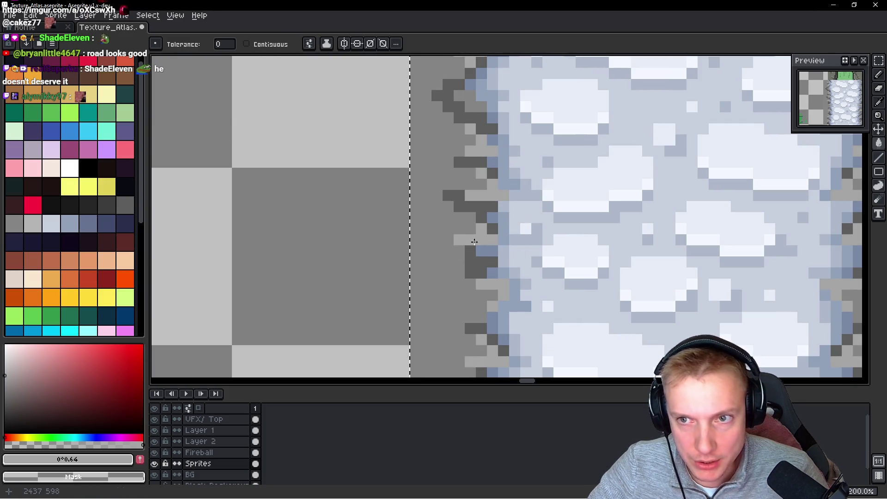
{"action": "scroll", "coordinate": [468, 243], "scroll_direction": "down", "scroll_amount": 1}
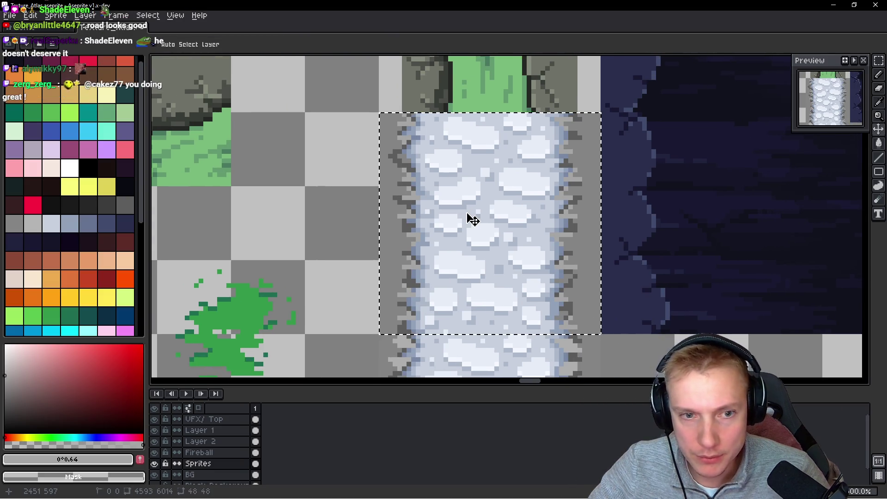
{"action": "key", "text": "ctrl+s"}
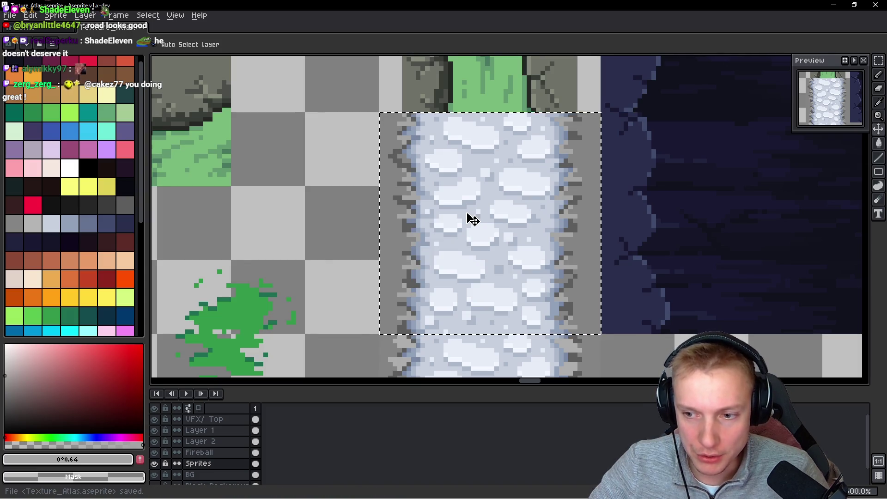
{"action": "key", "text": "ctrl+e"}
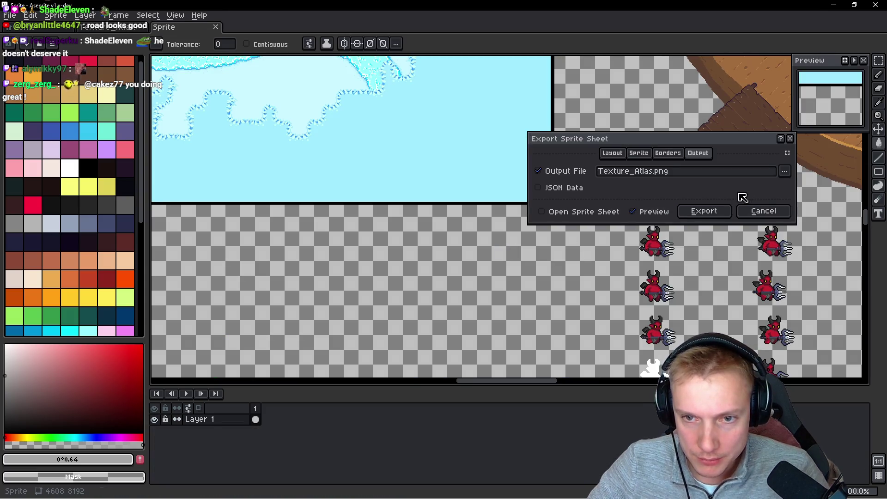
Export the sprite sheet to Texture_Atlas.png and switch back to the game
{"action": "left_click", "coordinate": [703, 210]}
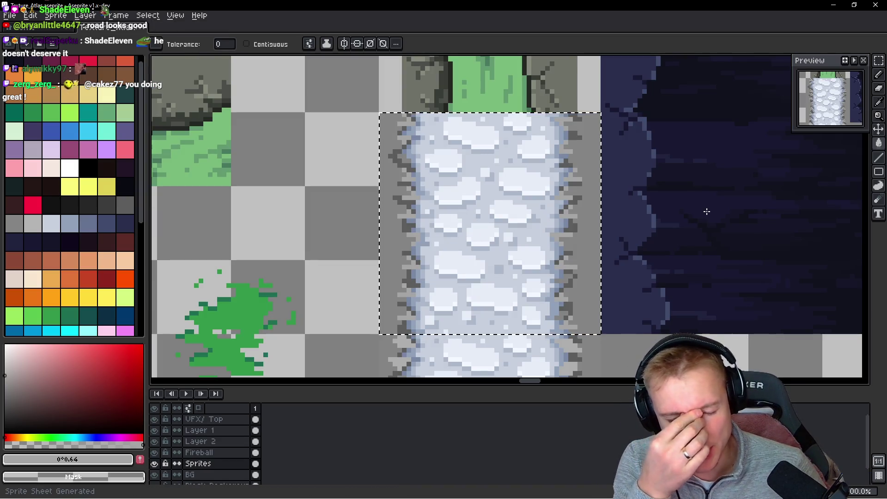
{"action": "key", "text": "i"}
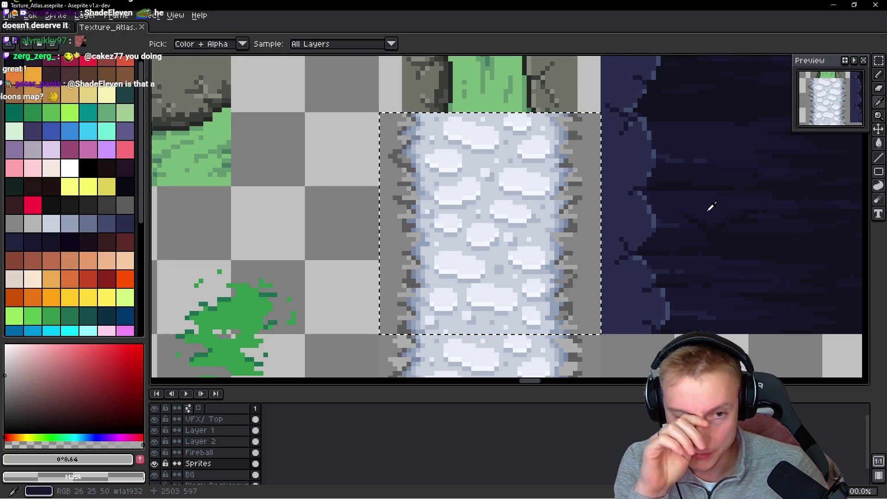
{"action": "key", "text": "alt+Tab"}
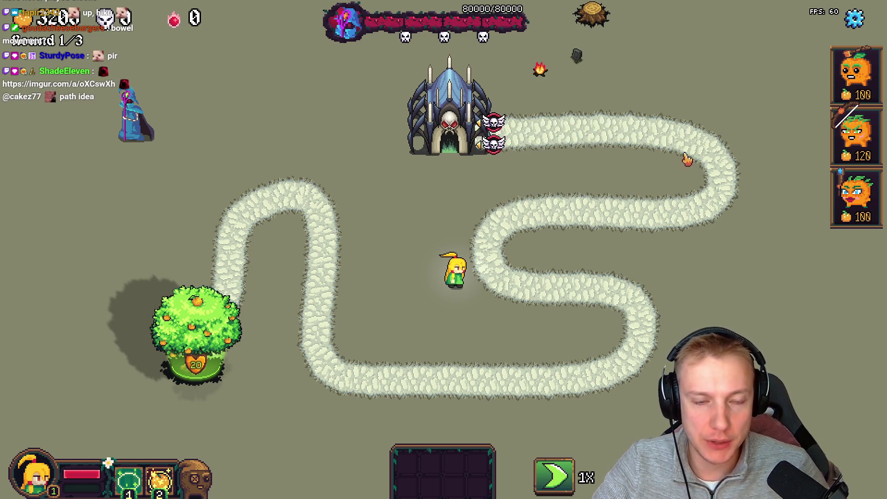
Walk the hero around the grass beside the new cobblestone path, then return to Aseprite
{"action": "left_click", "coordinate": [422, 203]}
{"action": "left_click", "coordinate": [406, 274]}
{"action": "left_click", "coordinate": [452, 252]}
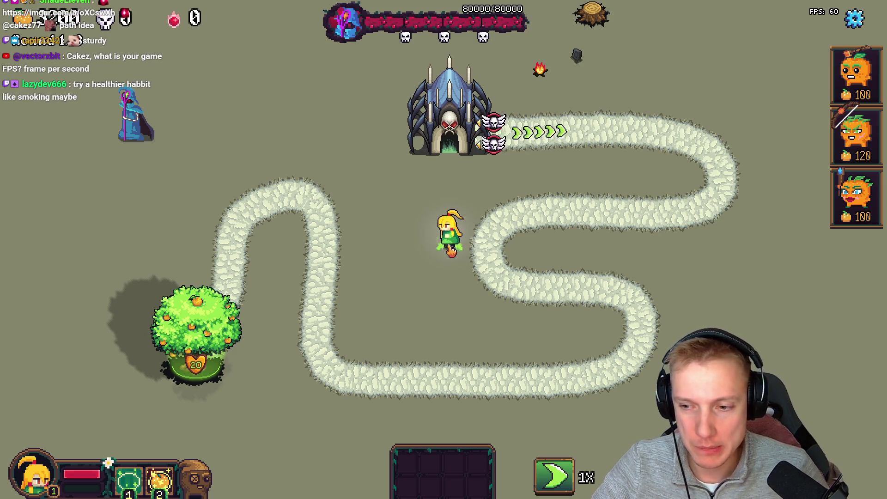
{"action": "left_click", "coordinate": [407, 234]}
{"action": "left_click", "coordinate": [464, 254]}
{"action": "left_click", "coordinate": [439, 252]}
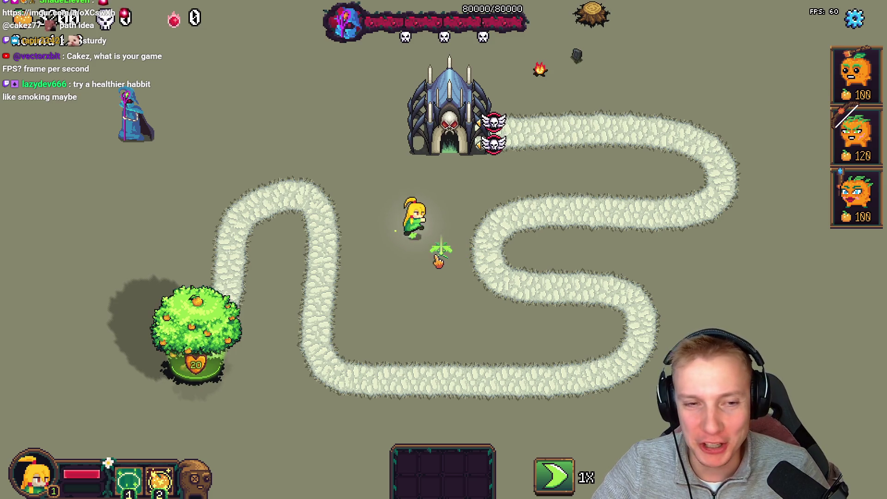
{"action": "left_click", "coordinate": [385, 242]}
{"action": "left_click", "coordinate": [434, 245]}
{"action": "left_click", "coordinate": [383, 227]}
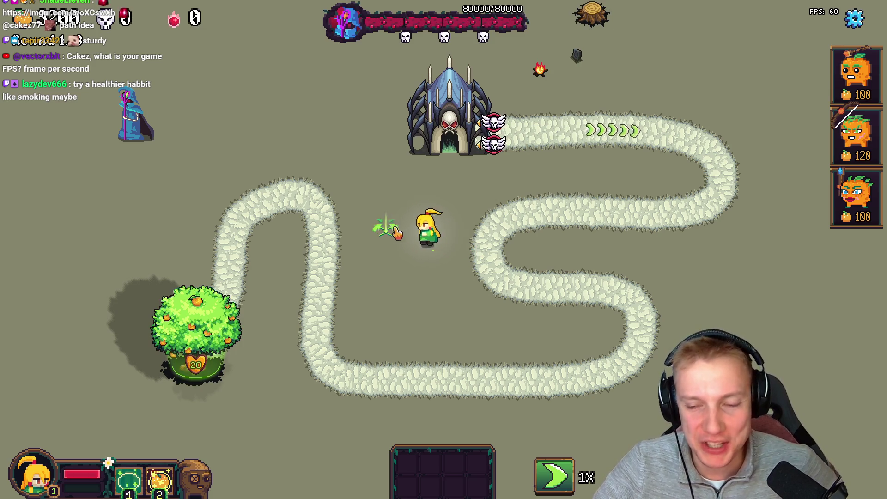
{"action": "left_click", "coordinate": [411, 267]}
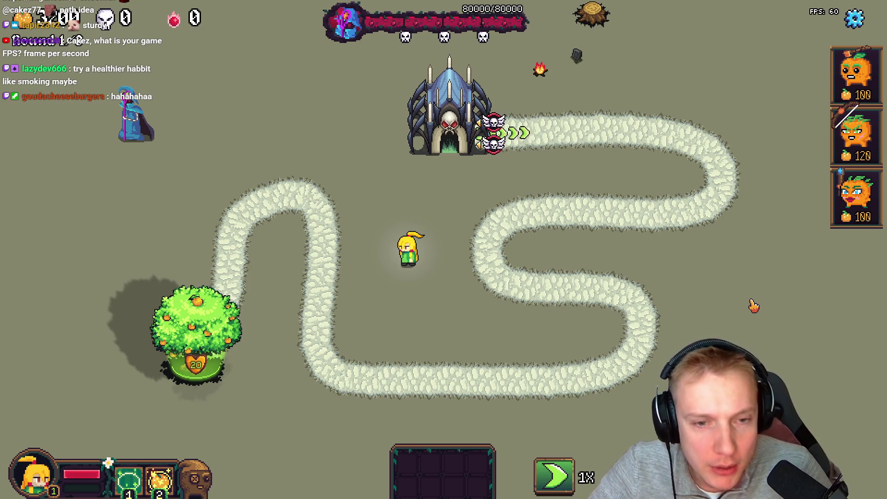
{"action": "key", "text": "alt+Tab"}
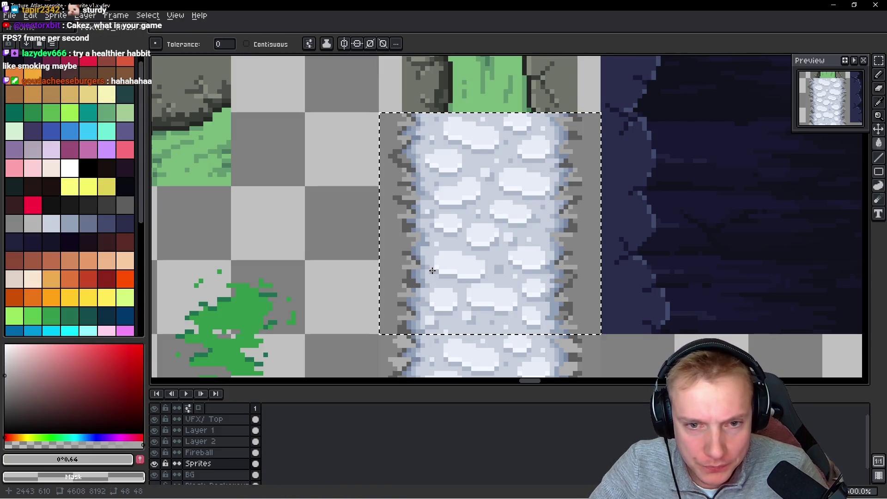
Try darkening the matching blue-grey border pixels, undo it, and recolour the mid blue-grey pixels lighter instead
{"action": "scroll", "coordinate": [426, 246], "scroll_direction": "up", "scroll_amount": 1}
{"action": "scroll", "coordinate": [462, 243], "scroll_direction": "down", "scroll_amount": 1}
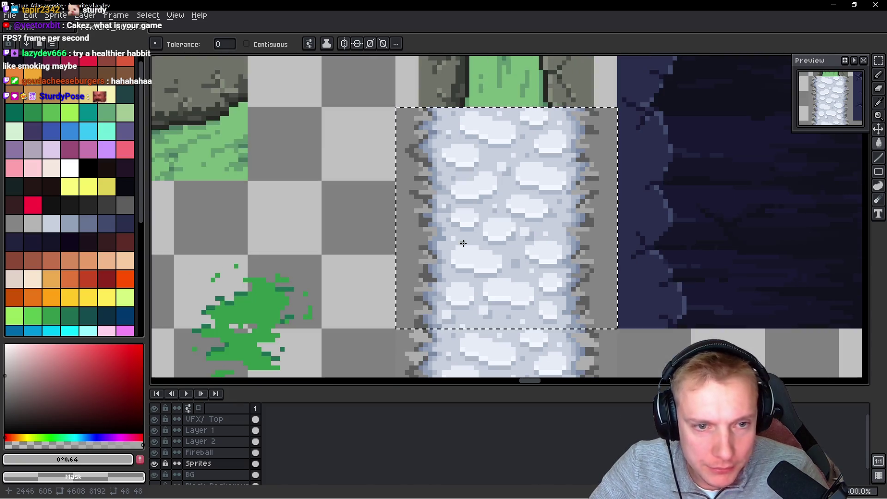
{"action": "scroll", "coordinate": [547, 227], "scroll_direction": "up", "scroll_amount": 4}
{"action": "left_click", "coordinate": [525, 199], "text": "alt"}
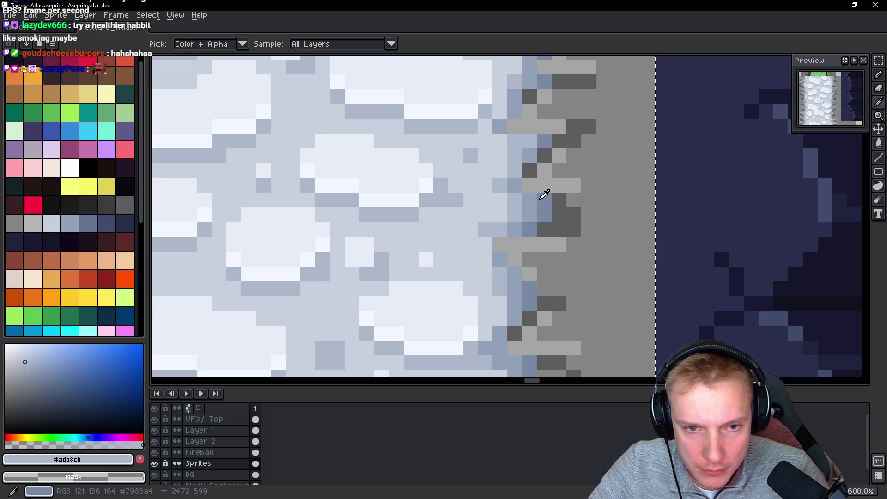
{"action": "left_click", "coordinate": [546, 194], "text": "alt"}
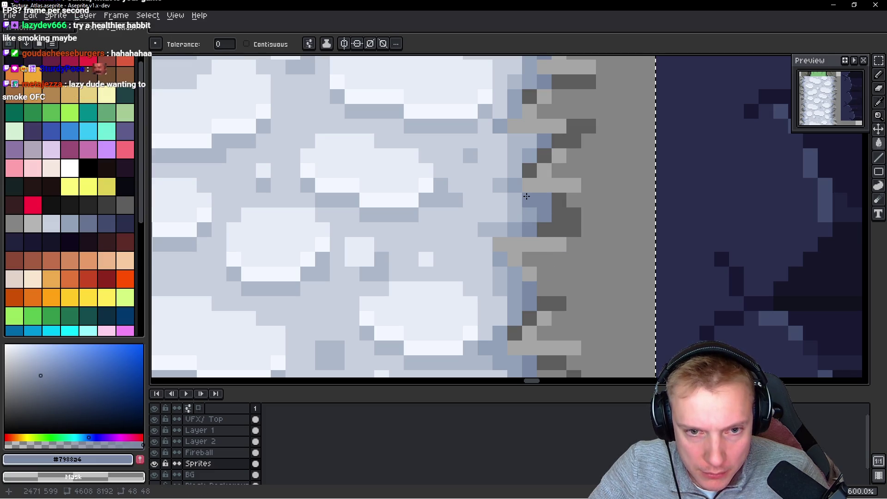
{"action": "left_click", "coordinate": [515, 185]}
{"action": "key", "text": "ctrl+z"}
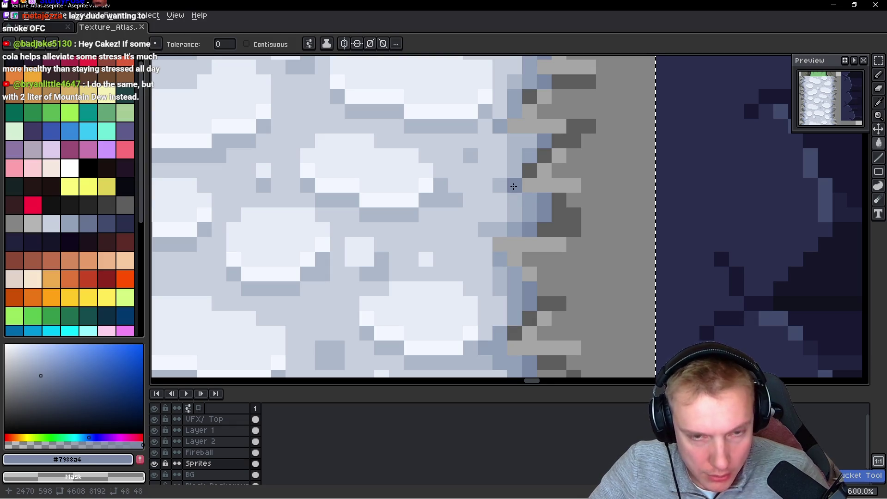
{"action": "left_click", "coordinate": [529, 205]}
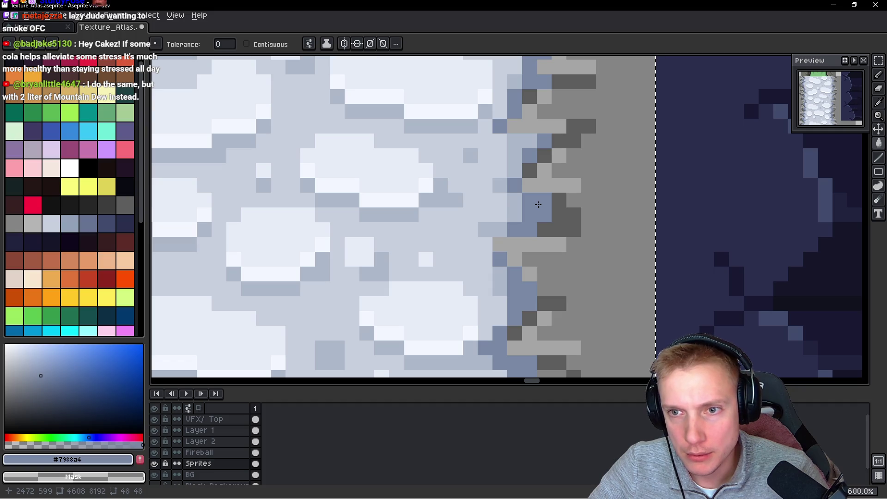
{"action": "key", "text": "ctrl+z"}
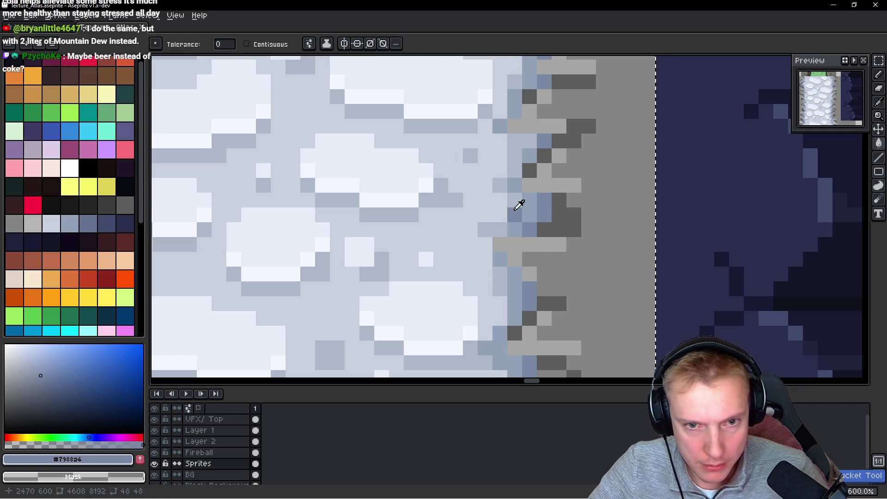
{"action": "left_click", "coordinate": [525, 208], "text": "alt"}
{"action": "left_click", "coordinate": [526, 207]}
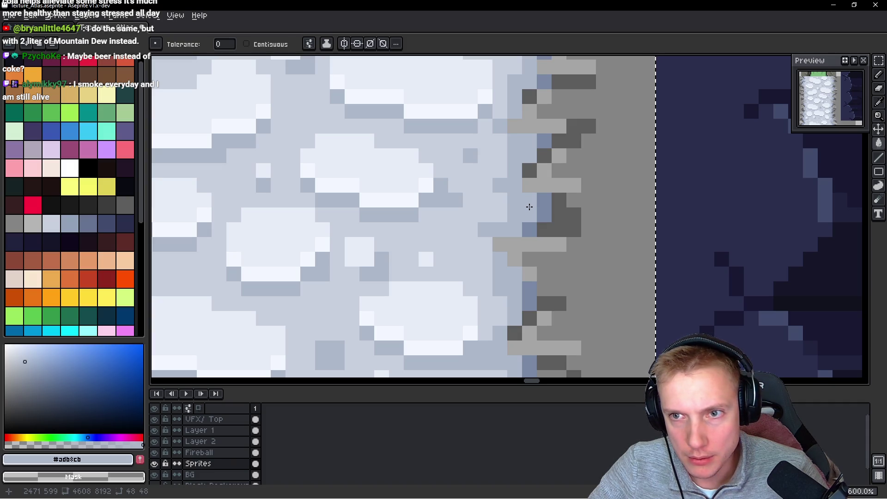
With the pencil, paint a light pixel on the tile's right edge in the darker blue-grey #7988a4
{"action": "scroll", "coordinate": [516, 225], "scroll_direction": "down", "scroll_amount": 5}
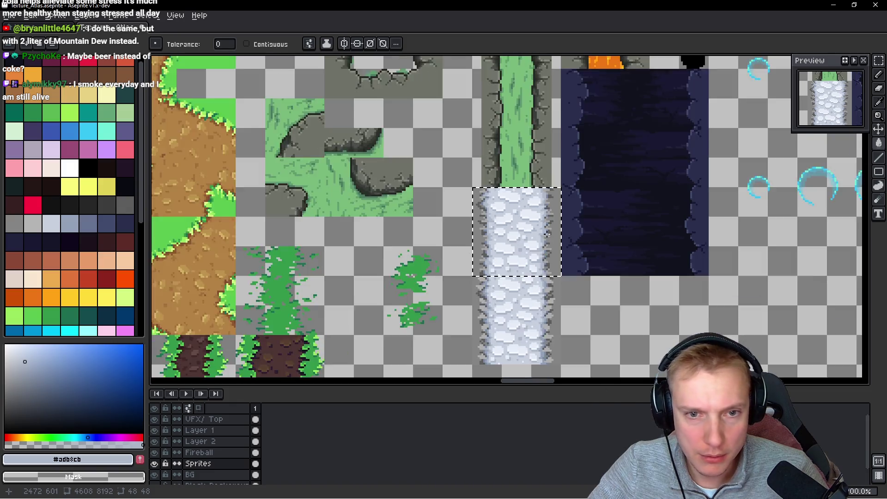
{"action": "scroll", "coordinate": [542, 223], "scroll_direction": "up", "scroll_amount": 3}
{"action": "scroll", "coordinate": [542, 222], "scroll_direction": "up", "scroll_amount": 2}
{"action": "key", "text": "b"}
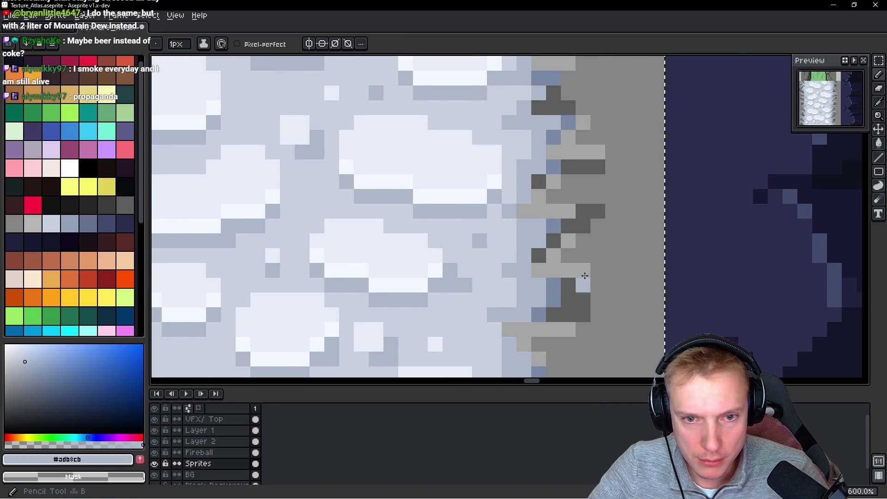
{"action": "left_click", "coordinate": [533, 222], "text": "alt"}
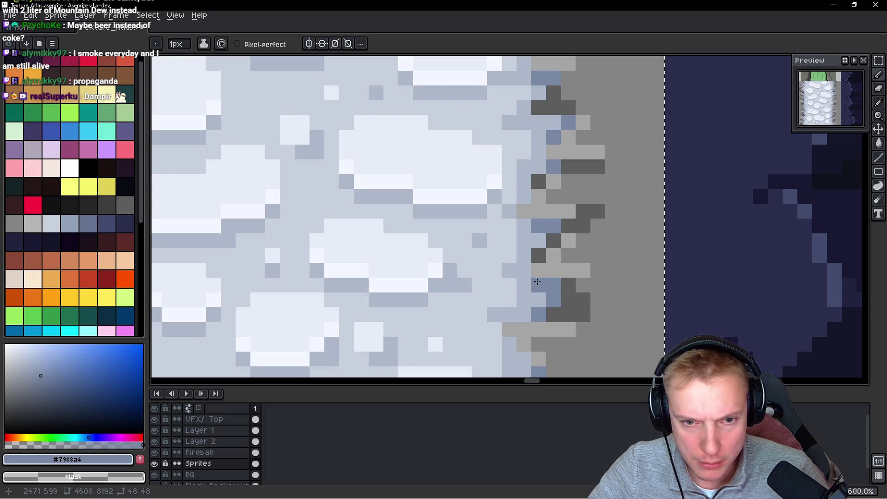
{"action": "scroll", "coordinate": [560, 253], "scroll_direction": "down", "scroll_amount": 3}
{"action": "scroll", "coordinate": [564, 258], "scroll_direction": "down", "scroll_amount": 4}
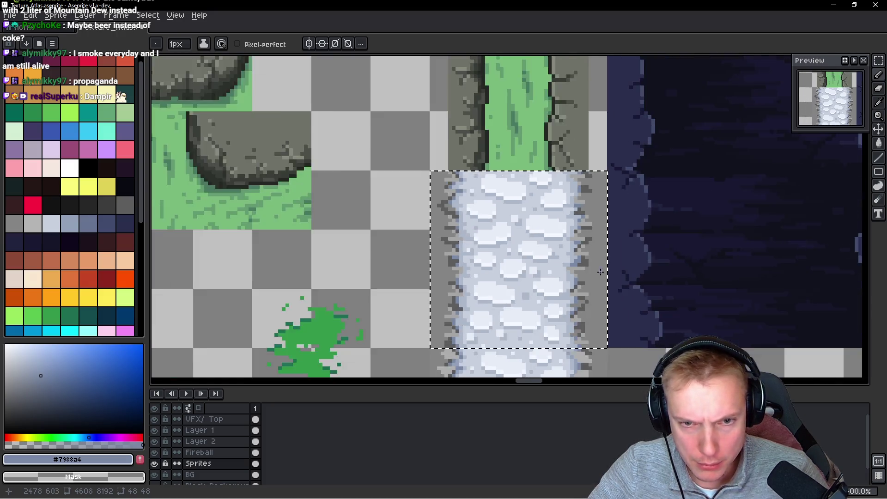
{"action": "scroll", "coordinate": [575, 250], "scroll_direction": "up", "scroll_amount": 3}
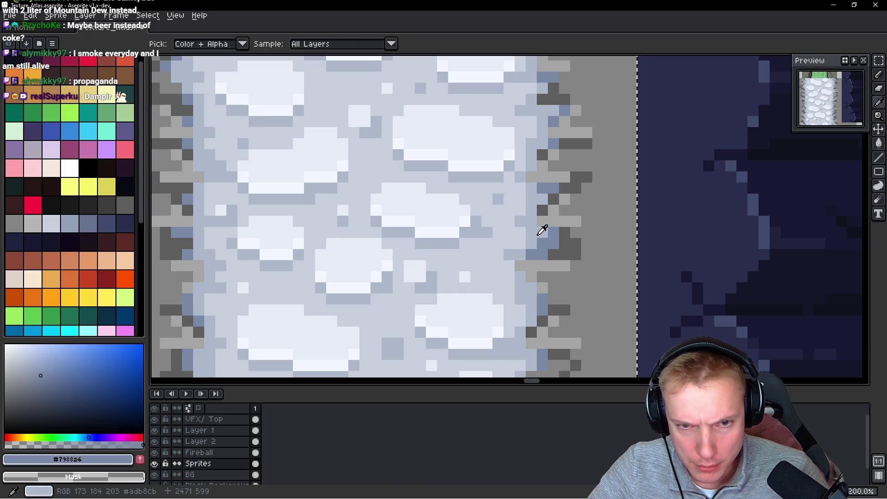
{"action": "left_click", "coordinate": [539, 232], "text": "alt"}
{"action": "left_click", "coordinate": [554, 238], "text": "alt"}
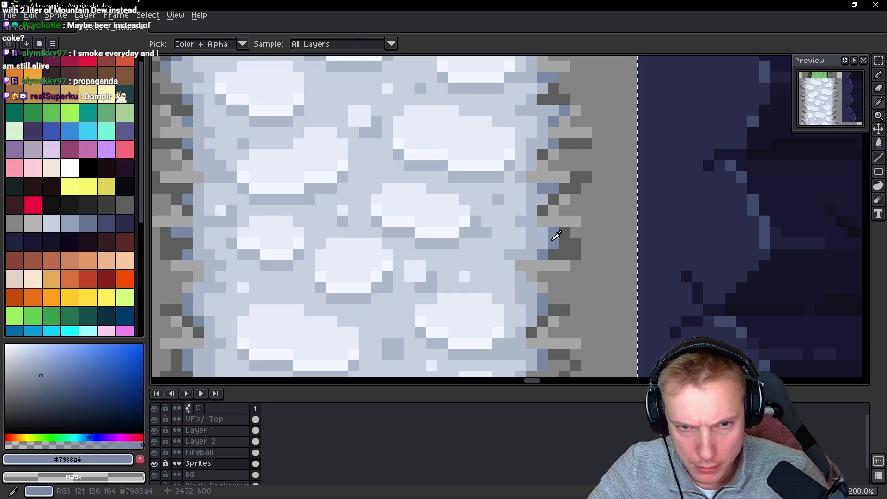
{"action": "scroll", "coordinate": [574, 263], "scroll_direction": "down", "scroll_amount": 3}
{"action": "left_click", "coordinate": [553, 218]}
{"action": "scroll", "coordinate": [590, 240], "scroll_direction": "down", "scroll_amount": 3}
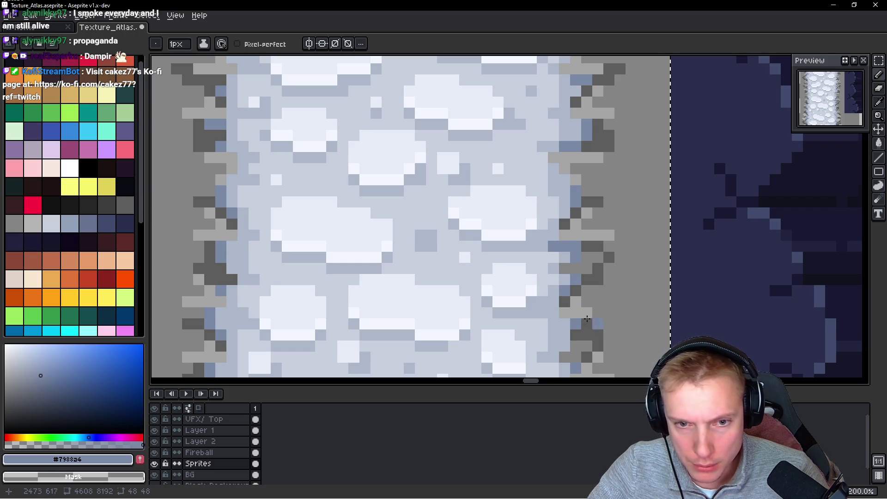
{"action": "scroll", "coordinate": [618, 268], "scroll_direction": "down", "scroll_amount": 3}
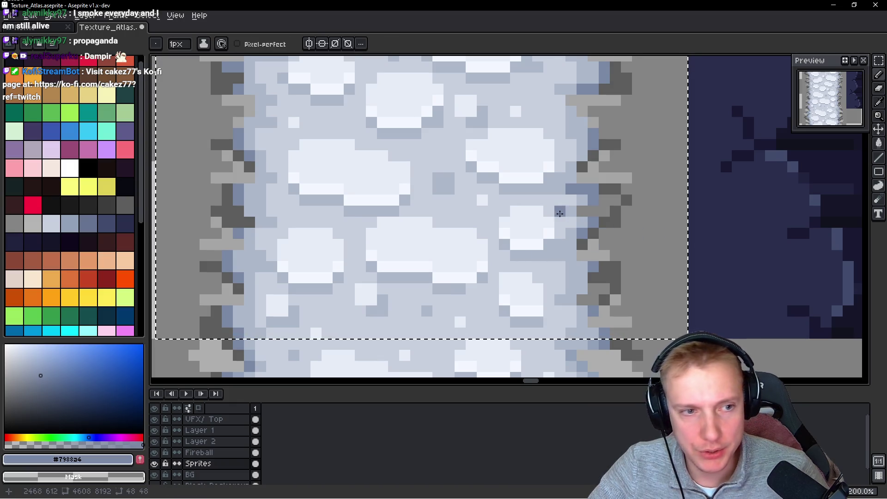
{"action": "scroll", "coordinate": [566, 213], "scroll_direction": "down", "scroll_amount": 2}
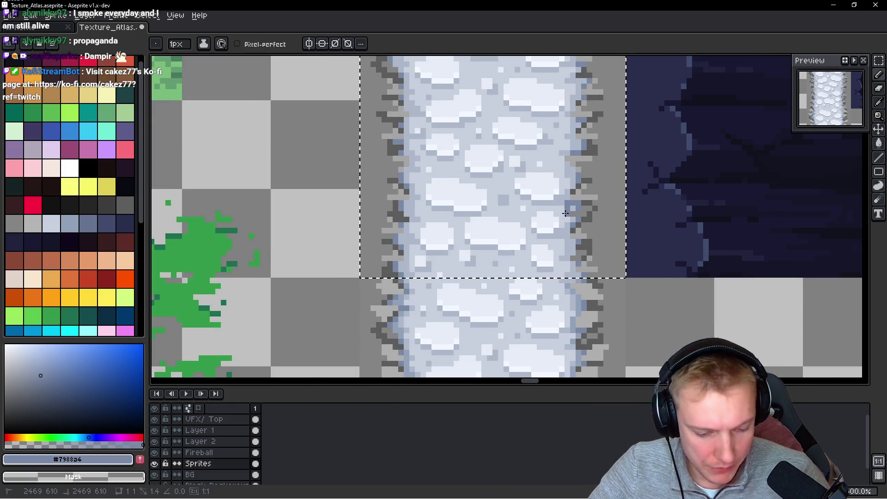
Scatter blue-grey #7988a4 pixels along the snow's right edge and repaint one blue pixel light grey-blue #adb8cb
{"action": "scroll", "coordinate": [590, 119], "scroll_direction": "up", "scroll_amount": 5}
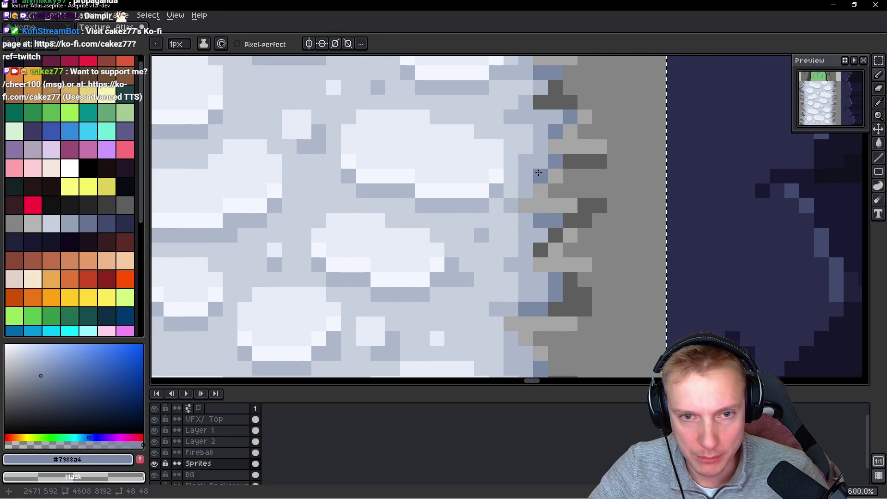
{"action": "left_click", "coordinate": [535, 178], "text": "alt"}
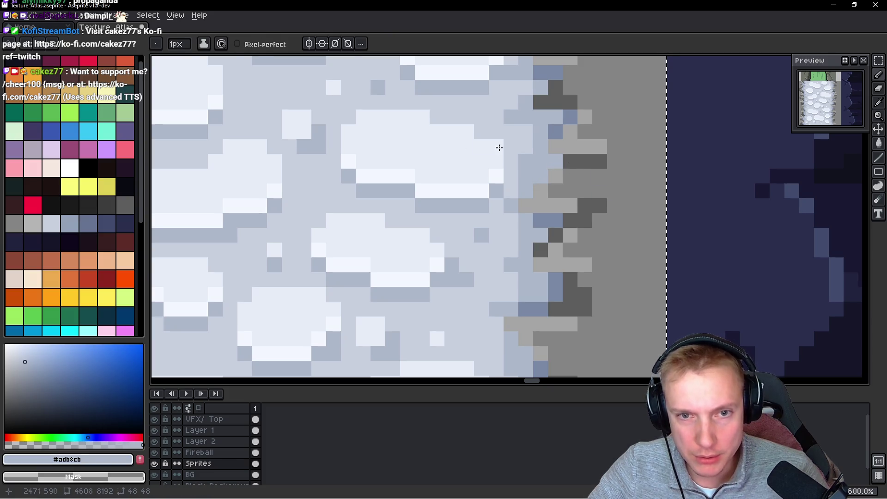
{"action": "left_click", "coordinate": [556, 135], "text": "alt"}
{"action": "left_click", "coordinate": [541, 163]}
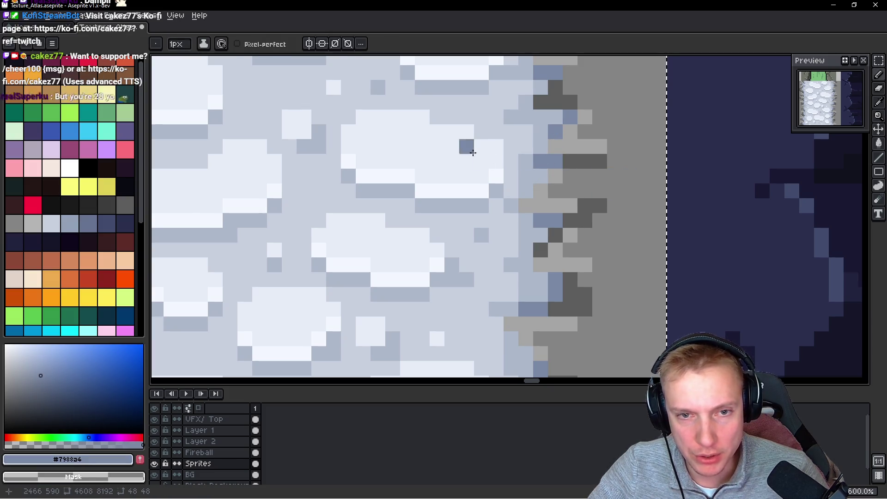
{"action": "left_click", "coordinate": [543, 121], "text": "alt"}
{"action": "left_click", "coordinate": [569, 117]}
{"action": "scroll", "coordinate": [635, 174], "scroll_direction": "down", "scroll_amount": 4}
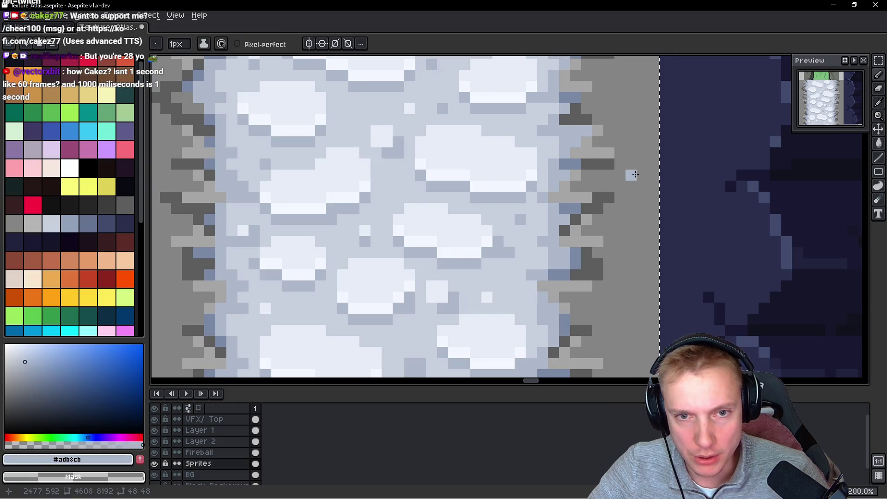
{"action": "left_click", "coordinate": [578, 159], "text": "alt"}
{"action": "left_click", "coordinate": [577, 139]}
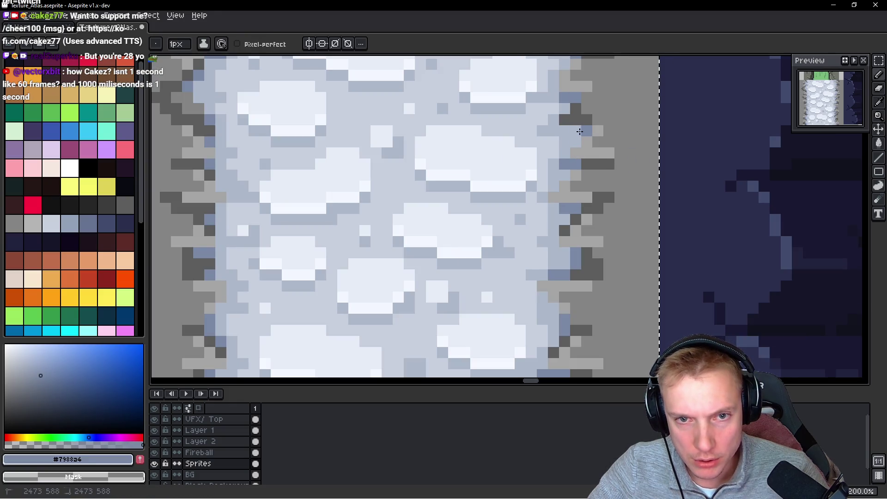
{"action": "left_click", "coordinate": [580, 132]}
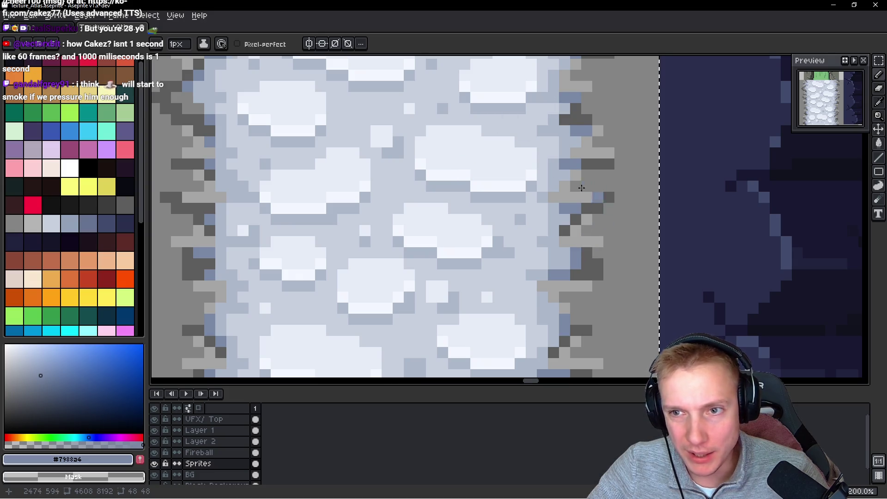
Add a pale snow-coloured pixel near the snow's right edge
{"action": "left_click", "coordinate": [566, 217], "text": "alt"}
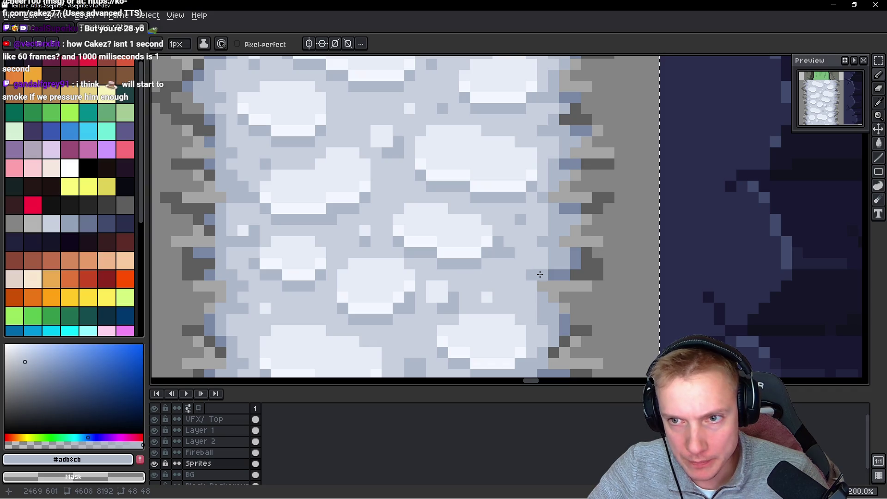
{"action": "left_click", "coordinate": [544, 219], "text": "alt"}
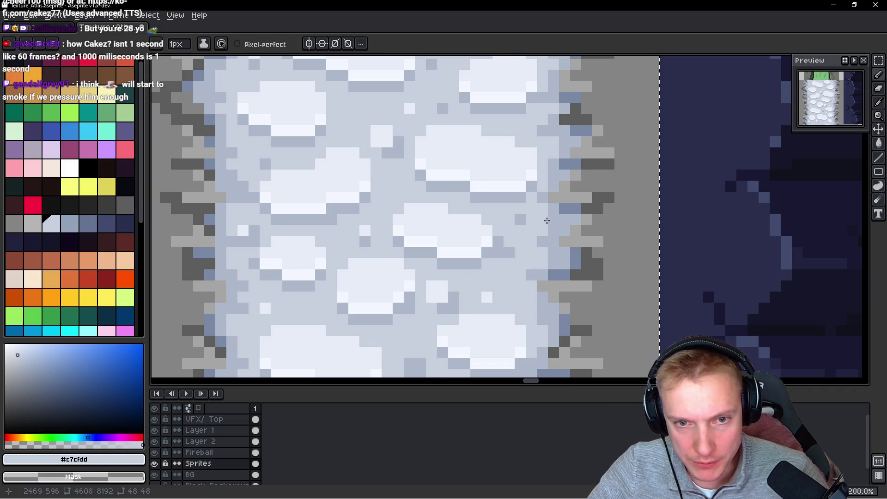
{"action": "left_click", "coordinate": [547, 226]}
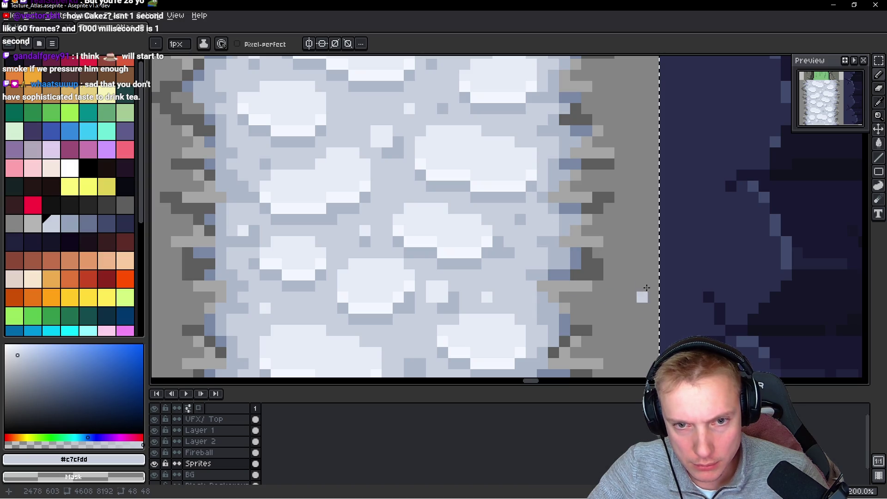
{"action": "scroll", "coordinate": [557, 261], "scroll_direction": "right", "scroll_amount": 2}
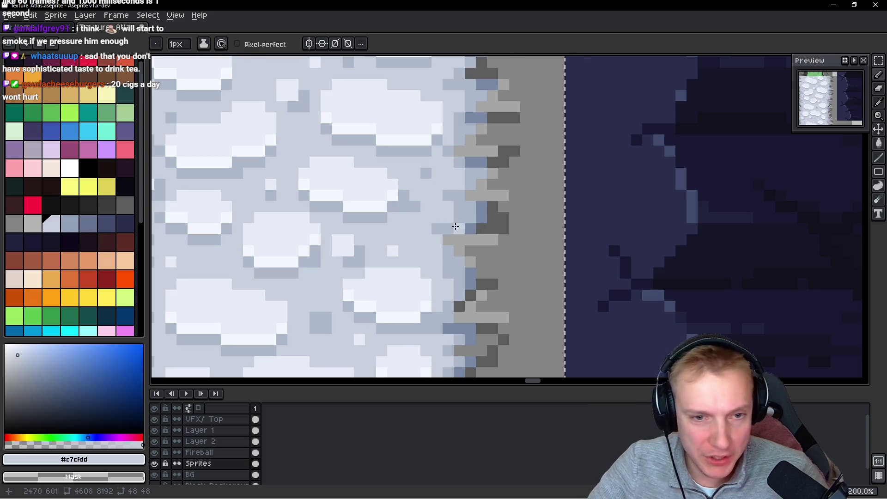
Paint three blue-grey pixels along the snow border on the tile's right edge
{"action": "scroll", "coordinate": [475, 193], "scroll_direction": "up", "scroll_amount": 2}
{"action": "left_click", "coordinate": [475, 192], "text": "alt"}
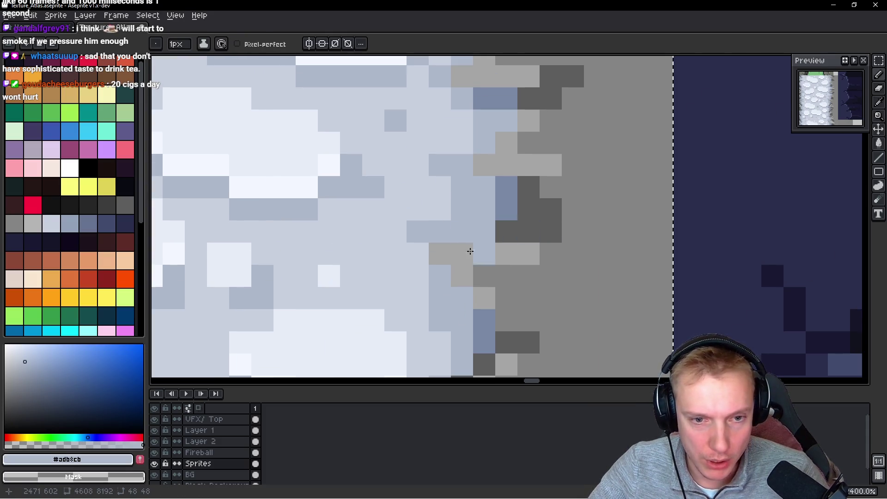
{"action": "scroll", "coordinate": [467, 251], "scroll_direction": "down", "scroll_amount": 2}
{"action": "scroll", "coordinate": [467, 251], "scroll_direction": "left", "scroll_amount": 1}
{"action": "left_click", "coordinate": [510, 275], "text": "alt"}
{"action": "left_click", "coordinate": [490, 259]}
{"action": "left_click", "coordinate": [469, 237]}
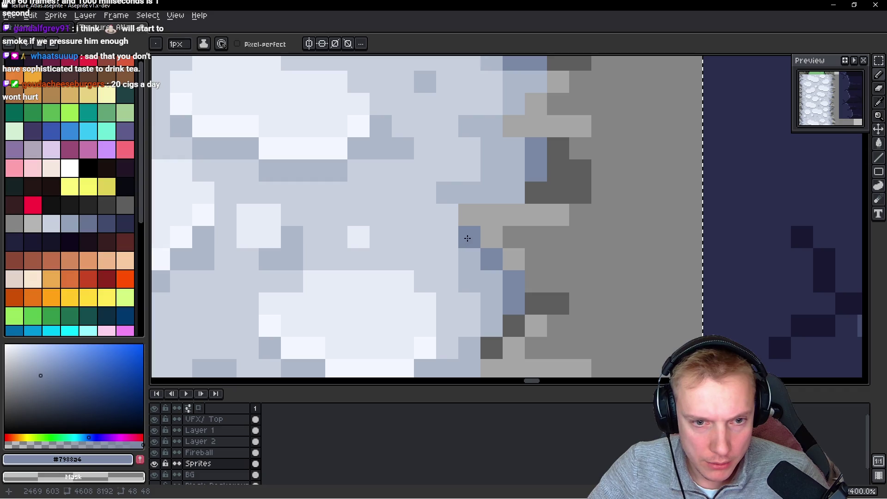
{"action": "left_click", "coordinate": [447, 237]}
Lighten several snow-border pixels with the pale snow colour and the light grey-blue shade
{"action": "left_click", "coordinate": [439, 175], "text": "alt"}
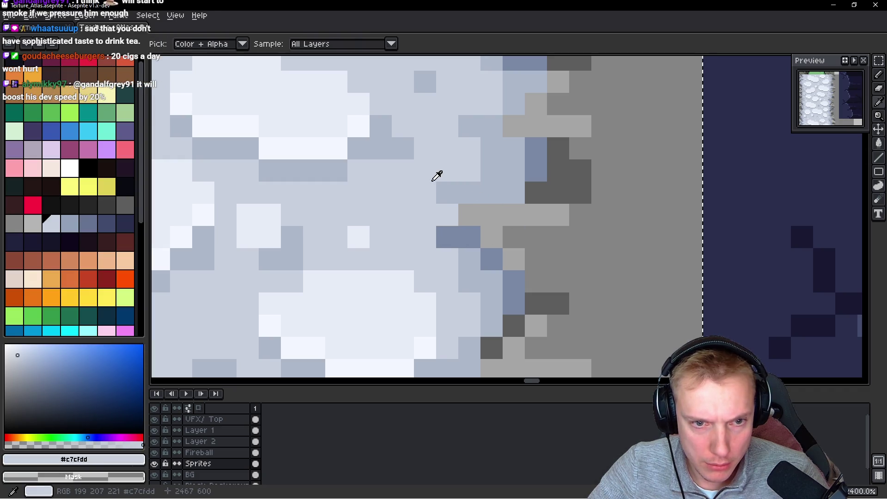
{"action": "left_click", "coordinate": [447, 192]}
{"action": "left_click", "coordinate": [483, 127]}
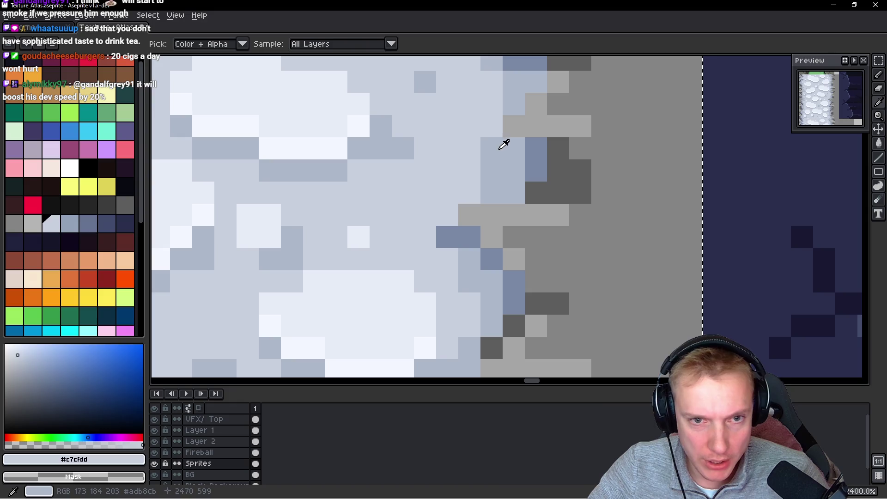
{"action": "left_click", "coordinate": [504, 142], "text": "alt"}
{"action": "left_click", "coordinate": [477, 149]}
{"action": "left_click", "coordinate": [470, 179], "text": "alt"}
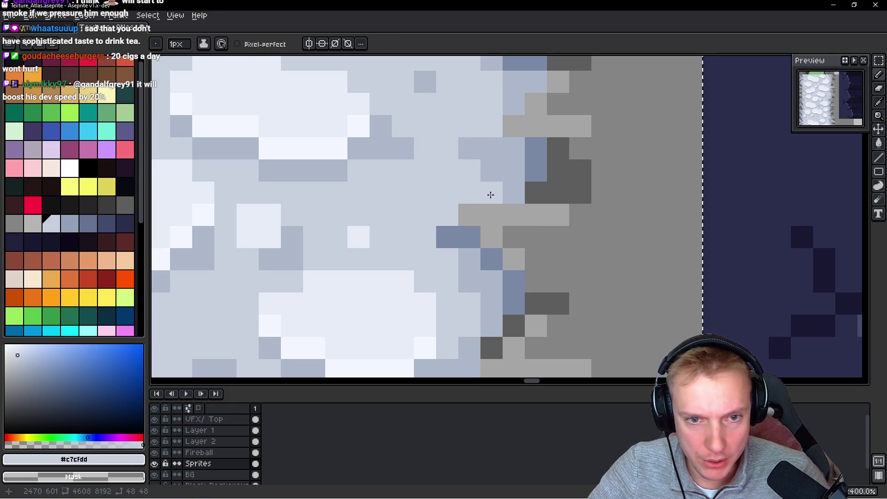
{"action": "left_click", "coordinate": [492, 178]}
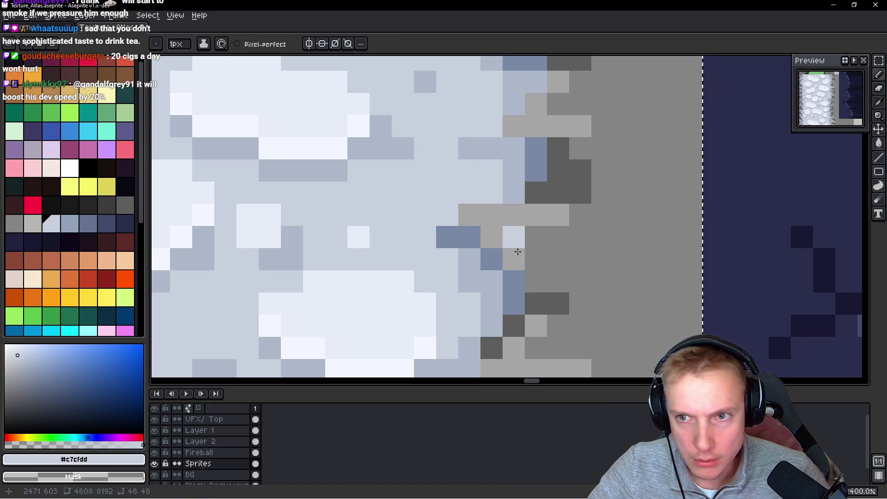
Paint two light grey-blue pixels at the snow border
{"action": "left_click", "coordinate": [519, 158], "text": "alt"}
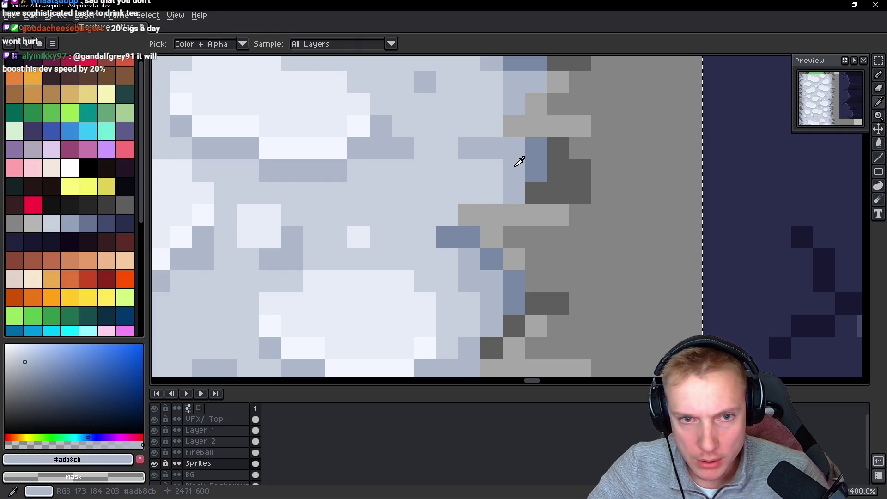
{"action": "scroll", "coordinate": [562, 203], "scroll_direction": "down", "scroll_amount": 3}
{"action": "scroll", "coordinate": [562, 202], "scroll_direction": "down", "scroll_amount": 1}
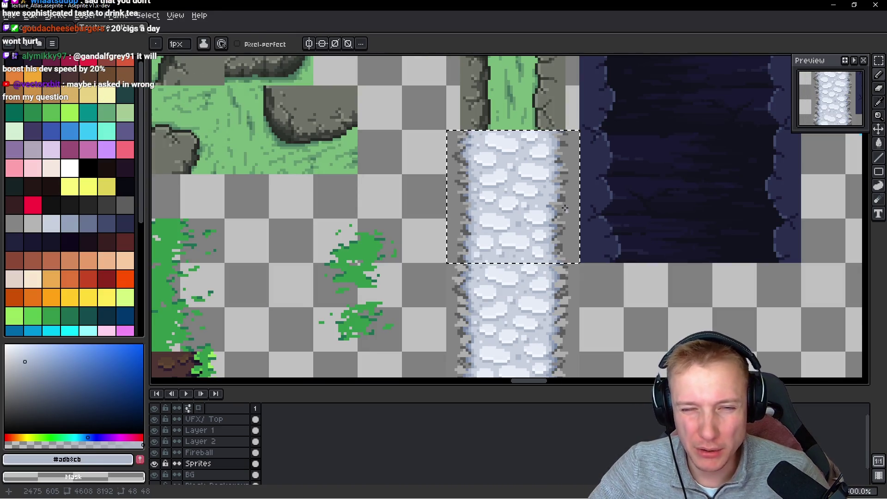
{"action": "scroll", "coordinate": [525, 194], "scroll_direction": "up", "scroll_amount": 4}
{"action": "scroll", "coordinate": [508, 168], "scroll_direction": "up", "scroll_amount": 2}
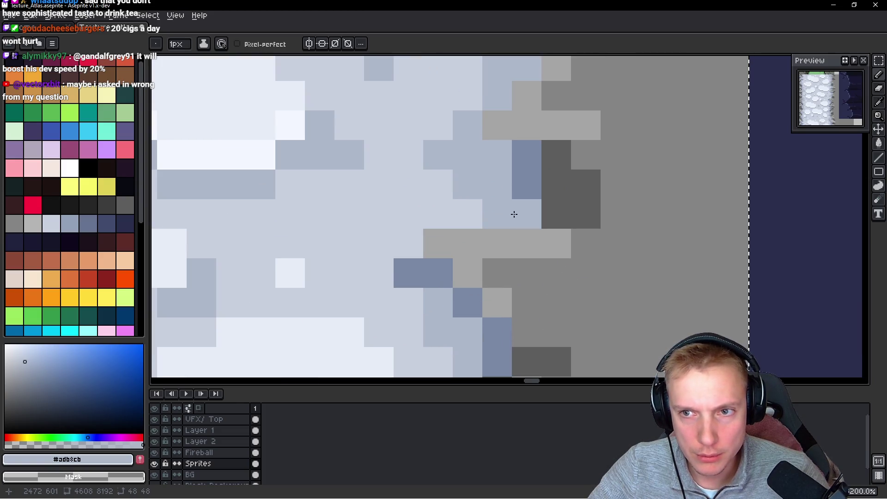
{"action": "scroll", "coordinate": [485, 224], "scroll_direction": "down", "scroll_amount": 3}
{"action": "scroll", "coordinate": [501, 229], "scroll_direction": "up", "scroll_amount": 3}
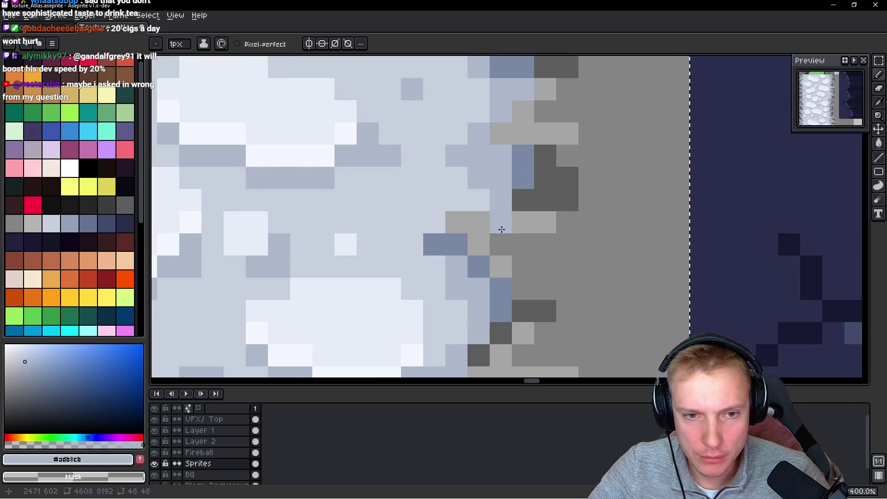
{"action": "left_click", "coordinate": [471, 183], "text": "alt"}
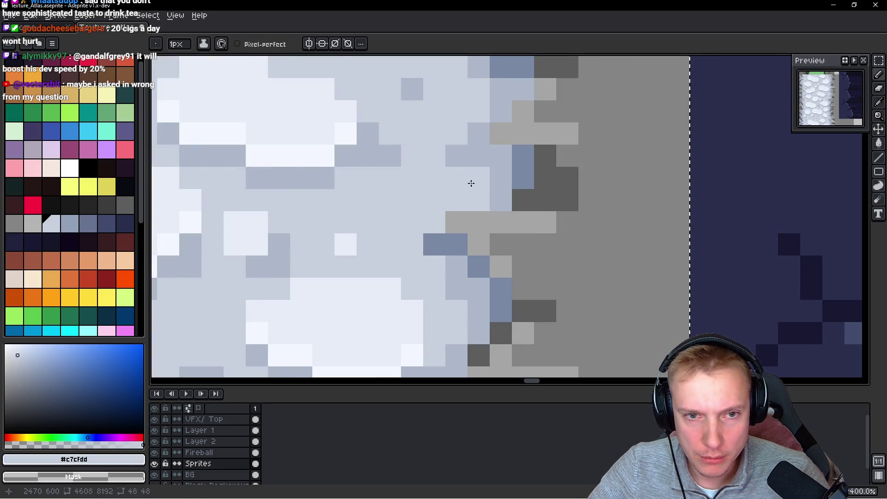
{"action": "left_click", "coordinate": [498, 152], "text": "alt"}
{"action": "scroll", "coordinate": [511, 182], "scroll_direction": "down", "scroll_amount": 3}
{"action": "scroll", "coordinate": [507, 171], "scroll_direction": "up", "scroll_amount": 1}
{"action": "scroll", "coordinate": [507, 171], "scroll_direction": "up", "scroll_amount": 3}
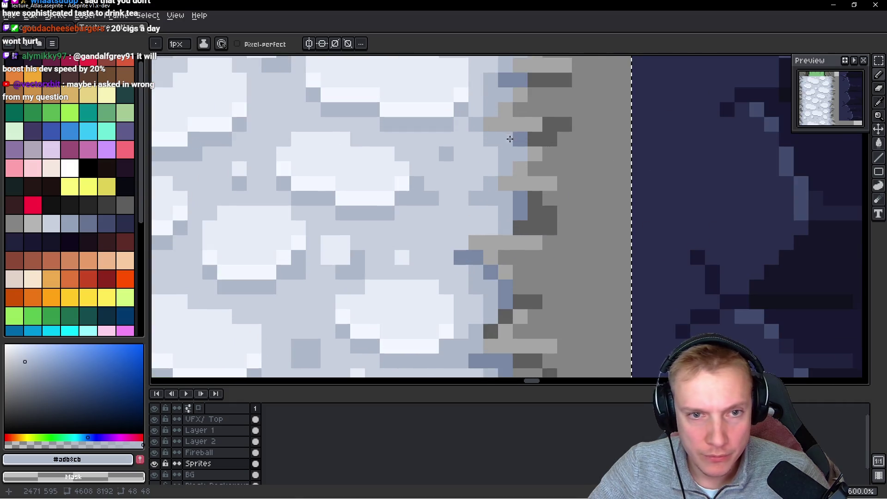
{"action": "left_click_drag", "start_coordinate": [441, 206], "coordinate": [444, 218]}
Add a light grey-blue snow-edge pixel, a bluish stone shading pixel, and a row of light snow pixels
{"action": "scroll", "coordinate": [469, 240], "scroll_direction": "up", "scroll_amount": 4}
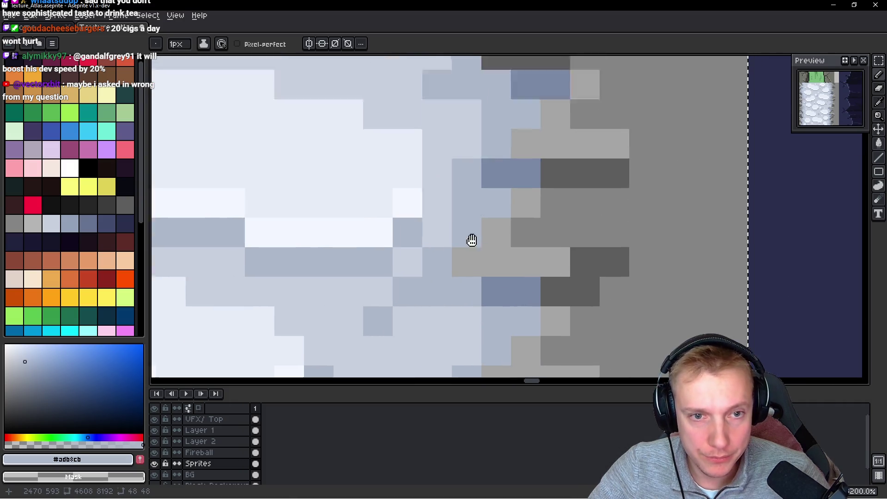
{"action": "left_click", "coordinate": [434, 212], "text": "alt"}
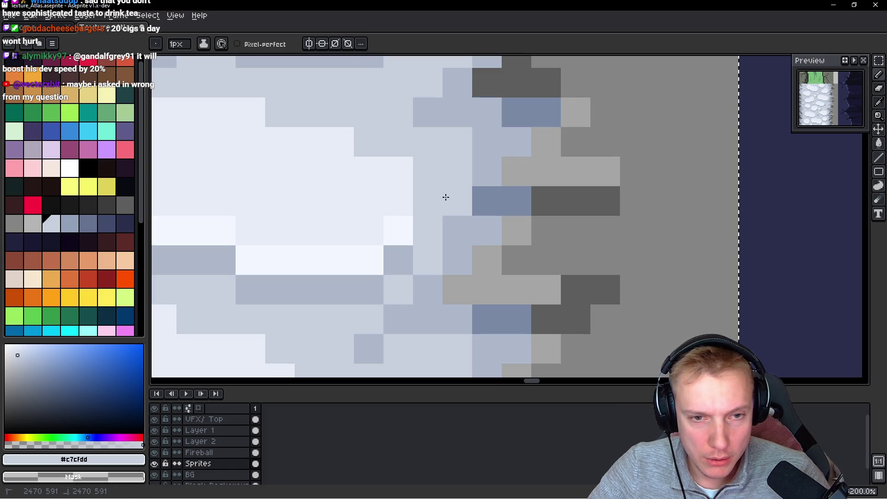
{"action": "left_click", "coordinate": [451, 220], "text": "alt"}
{"action": "left_click", "coordinate": [456, 194]}
{"action": "left_click", "coordinate": [437, 235], "text": "alt"}
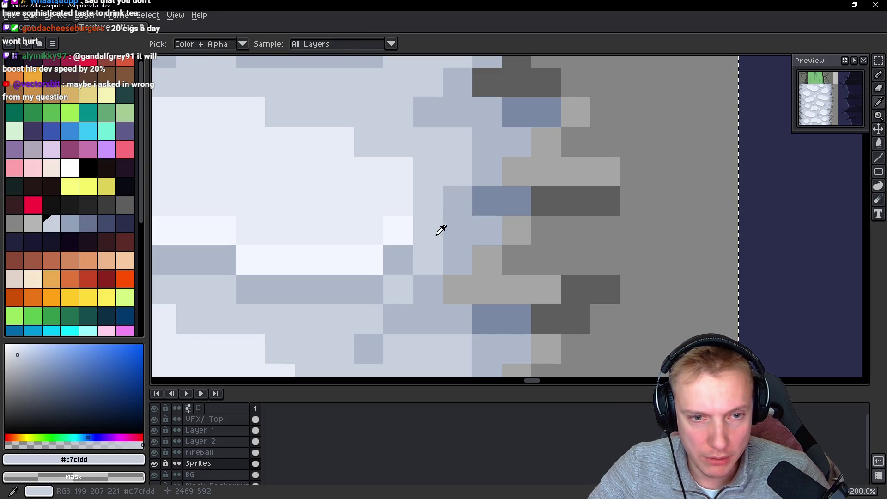
{"action": "left_click_drag", "start_coordinate": [455, 231], "coordinate": [498, 234]}
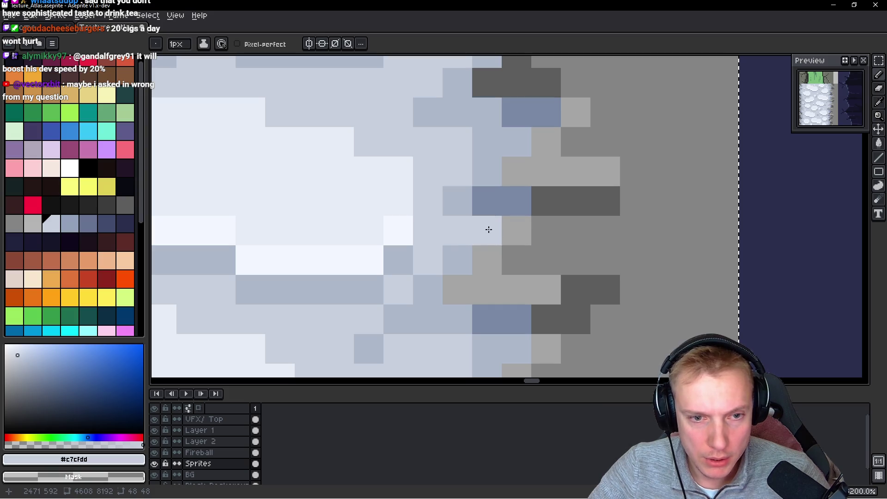
Sample the bluish stone shade and the grey of the rock border from the canvas
{"action": "left_click", "coordinate": [453, 251], "text": "alt"}
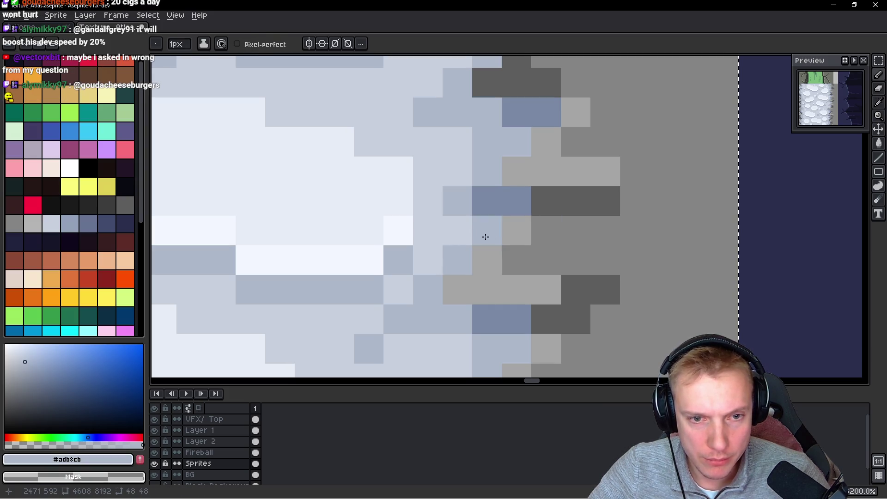
{"action": "scroll", "coordinate": [505, 243], "scroll_direction": "up", "scroll_amount": 2}
{"action": "scroll", "coordinate": [368, 243], "scroll_direction": "up", "scroll_amount": 2}
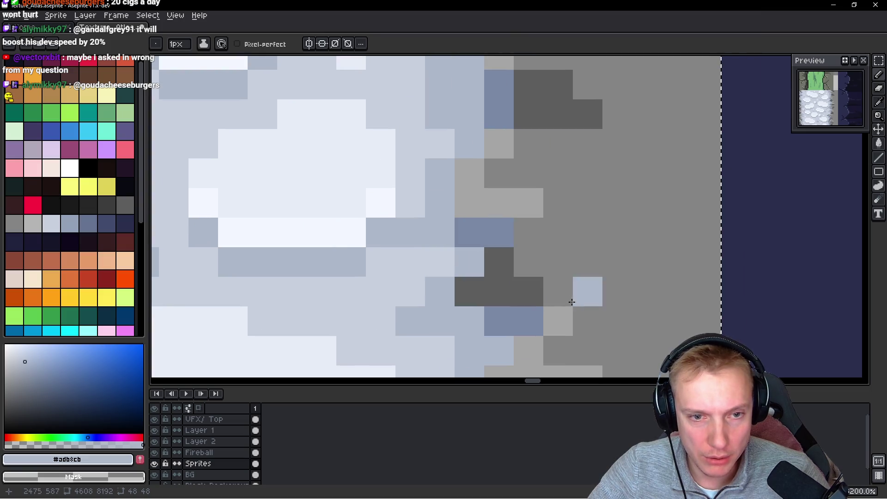
{"action": "scroll", "coordinate": [538, 229], "scroll_direction": "down", "scroll_amount": 2}
{"action": "scroll", "coordinate": [515, 271], "scroll_direction": "up", "scroll_amount": 2}
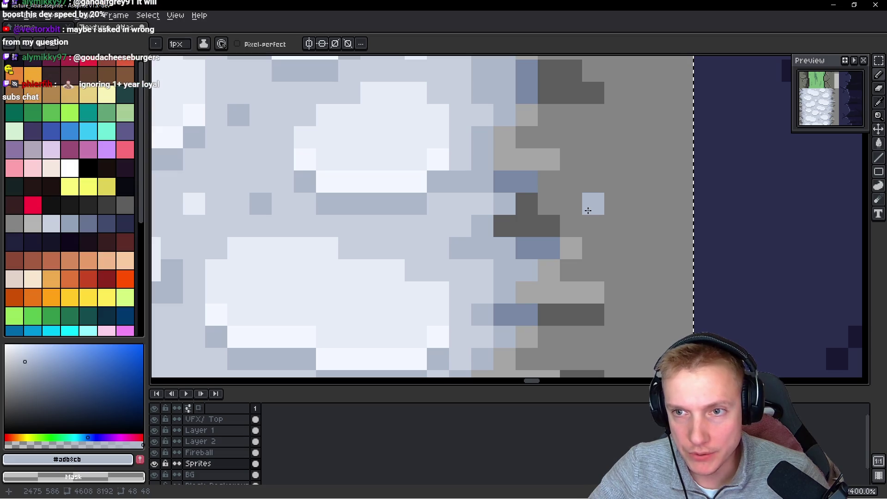
{"action": "scroll", "coordinate": [588, 210], "scroll_direction": "down", "scroll_amount": 3}
{"action": "scroll", "coordinate": [591, 222], "scroll_direction": "up", "scroll_amount": 3}
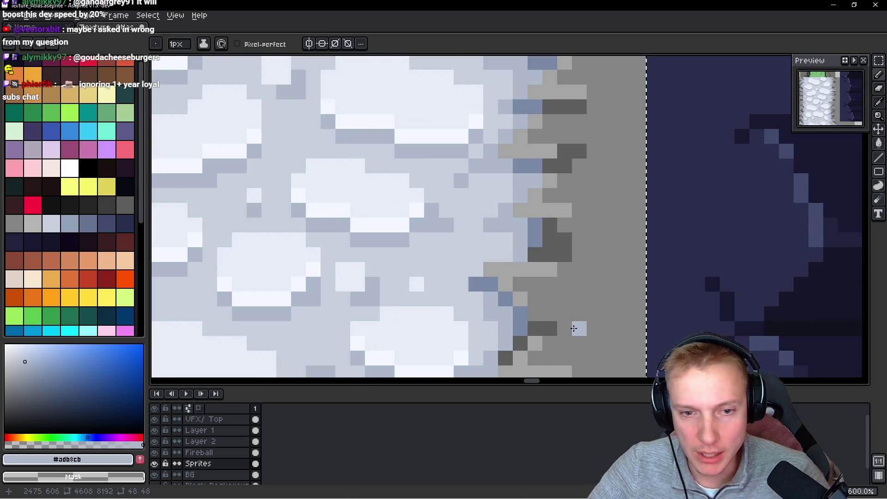
{"action": "key", "text": "alt"}
{"action": "left_click", "coordinate": [593, 230], "text": "alt"}
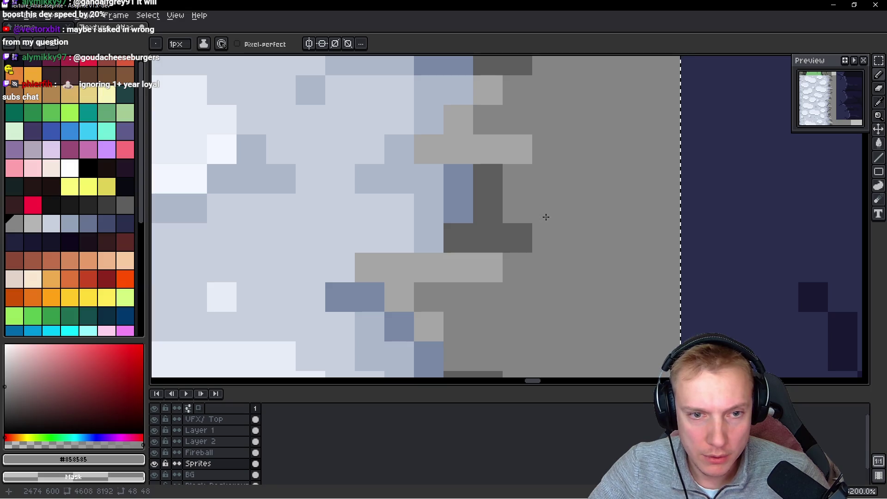
{"action": "scroll", "coordinate": [560, 235], "scroll_direction": "down", "scroll_amount": 2}
{"action": "scroll", "coordinate": [582, 267], "scroll_direction": "down", "scroll_amount": 1}
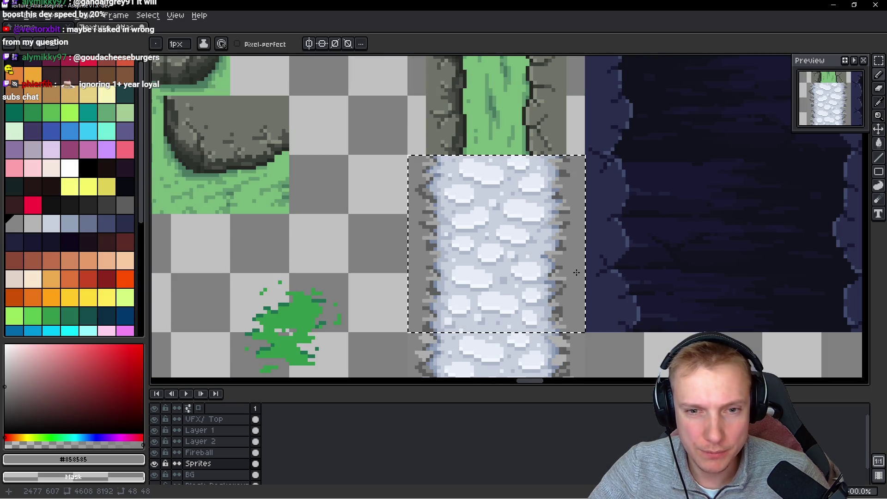
{"action": "scroll", "coordinate": [576, 272], "scroll_direction": "up", "scroll_amount": 1}
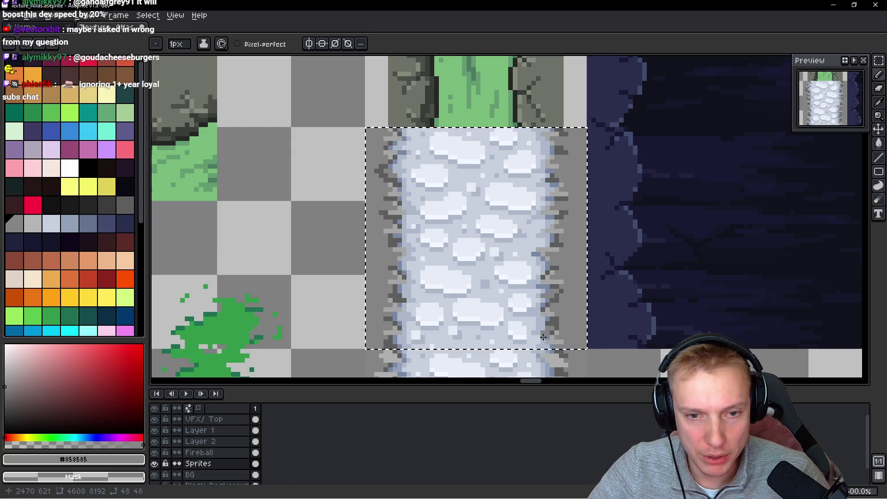
{"action": "scroll", "coordinate": [555, 273], "scroll_direction": "up", "scroll_amount": 1}
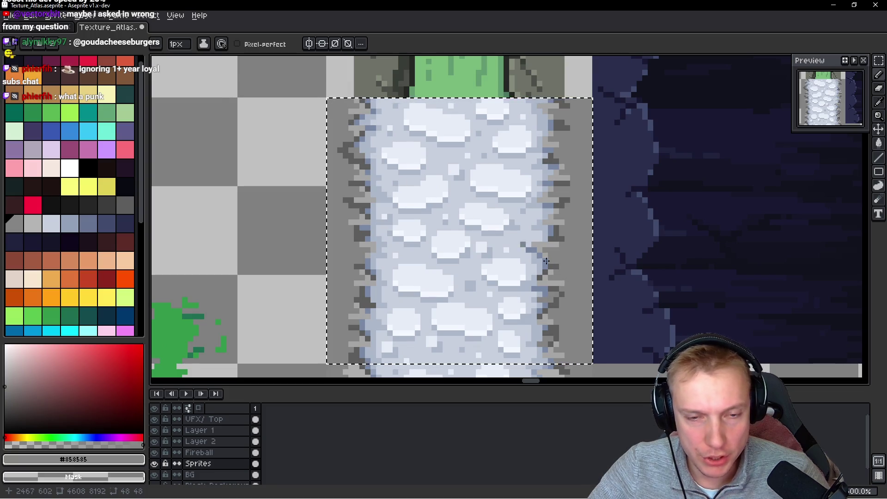
{"action": "left_click_drag", "start_coordinate": [564, 286], "coordinate": [559, 258]}
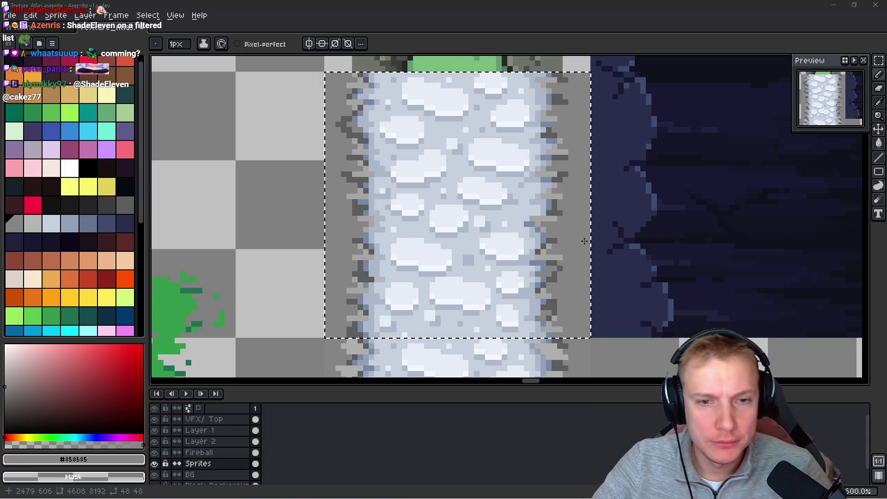
Darken a stone pixel with the bluish stone shade and lighten dark pixels at the stone edge
{"action": "scroll", "coordinate": [499, 197], "scroll_direction": "up", "scroll_amount": 2}
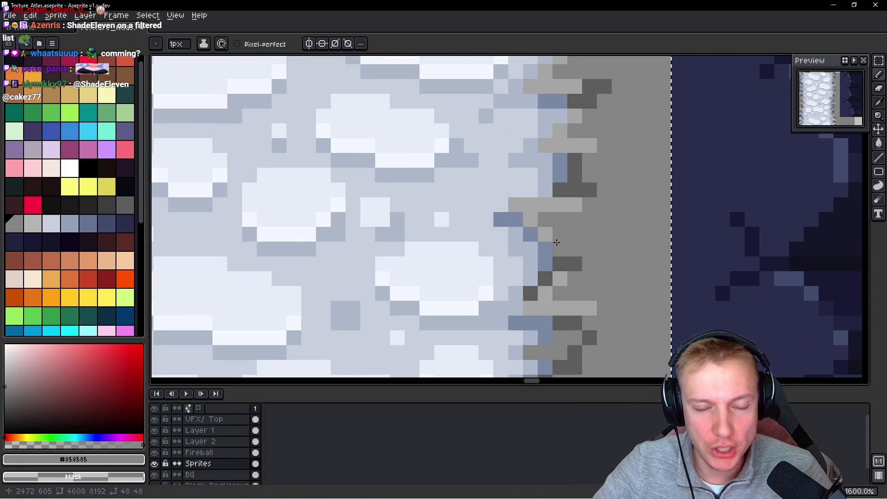
{"action": "scroll", "coordinate": [502, 248], "scroll_direction": "up", "scroll_amount": 2}
{"action": "left_click", "coordinate": [498, 246], "text": "alt"}
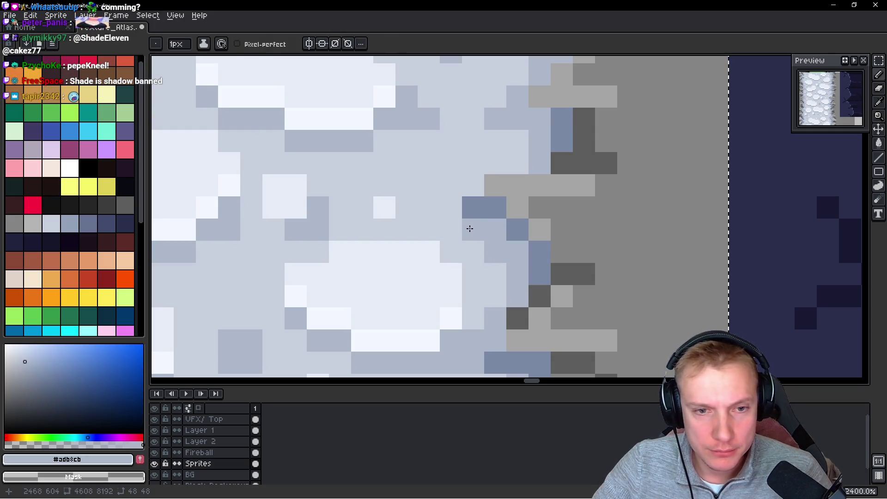
{"action": "left_click", "coordinate": [451, 230]}
{"action": "scroll", "coordinate": [550, 256], "scroll_direction": "down", "scroll_amount": 7}
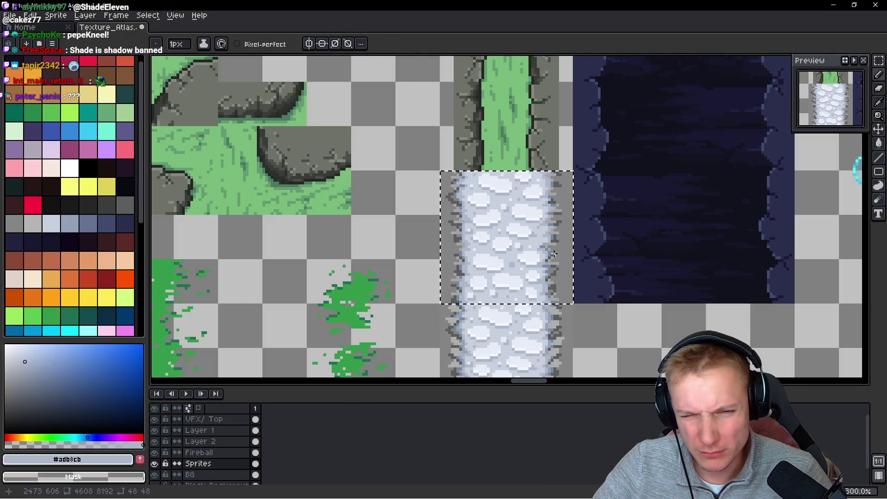
{"action": "scroll", "coordinate": [553, 258], "scroll_direction": "up", "scroll_amount": 7}
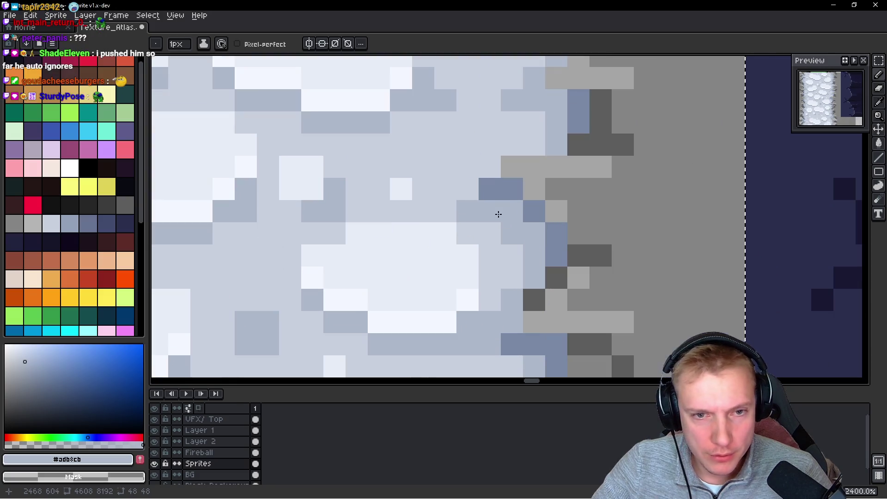
{"action": "left_click", "coordinate": [493, 196]}
{"action": "left_click", "coordinate": [461, 184], "text": "alt"}
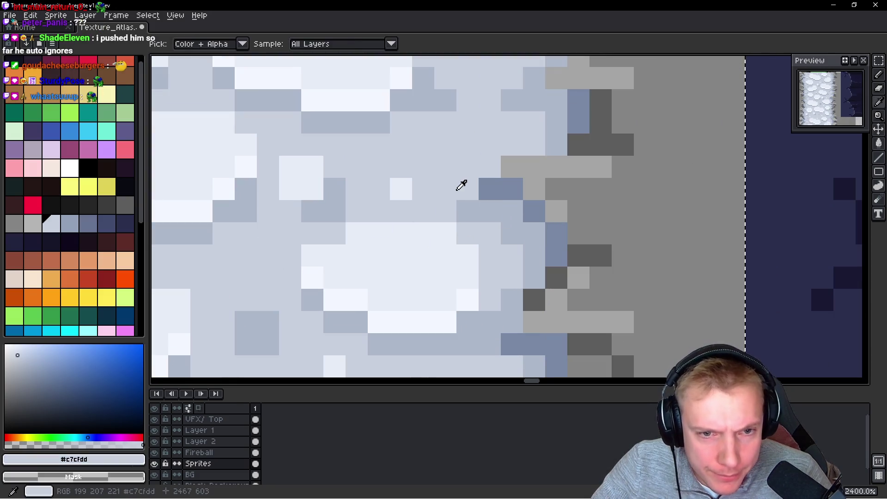
{"action": "left_click", "coordinate": [482, 208]}
Repaint another dark edge pixel in a lighter shade
{"action": "left_click", "coordinate": [520, 233], "text": "alt"}
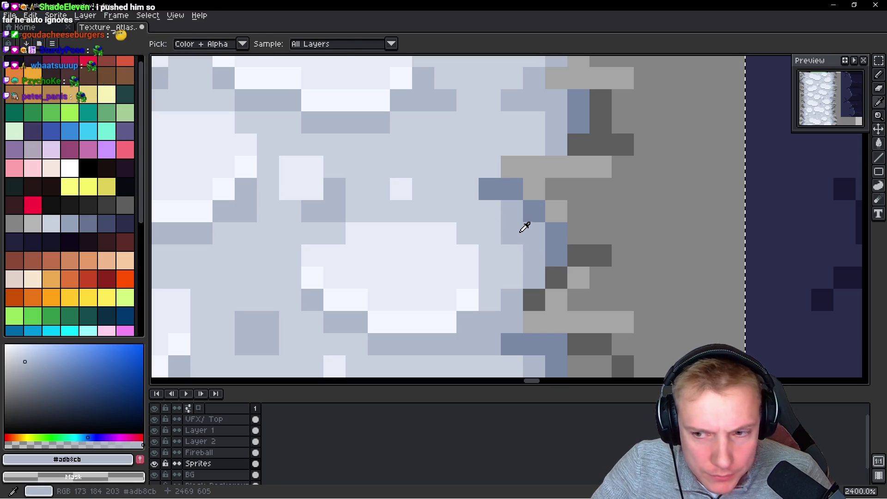
{"action": "scroll", "coordinate": [522, 226], "scroll_direction": "down", "scroll_amount": 5}
{"action": "scroll", "coordinate": [515, 215], "scroll_direction": "up", "scroll_amount": 4}
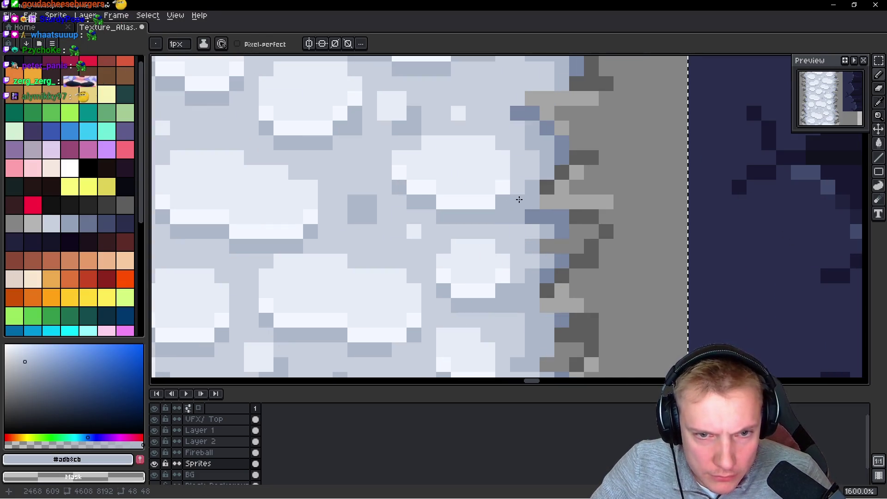
{"action": "left_click", "coordinate": [525, 172], "text": "alt"}
{"action": "left_click", "coordinate": [559, 167], "text": "alt"}
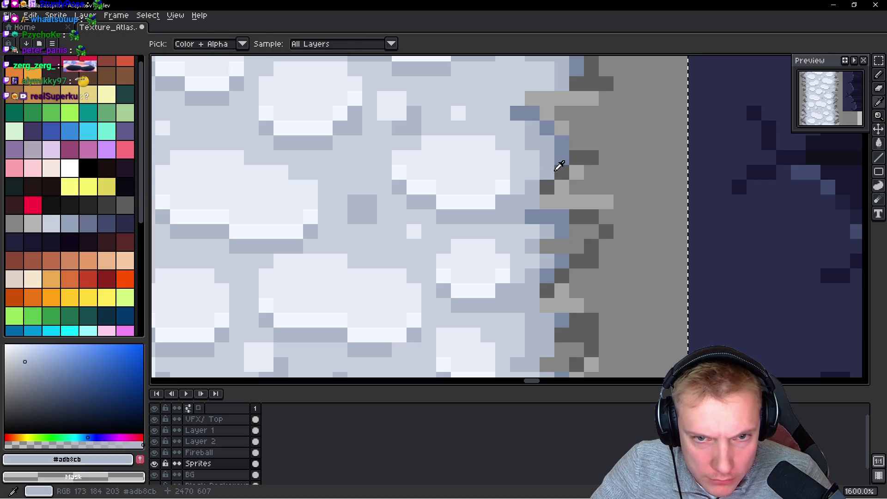
{"action": "left_click", "coordinate": [547, 187]}
Compare edge colours and paint two pale blue pixels along the rocky edge
{"action": "left_click", "coordinate": [590, 154], "text": "alt"}
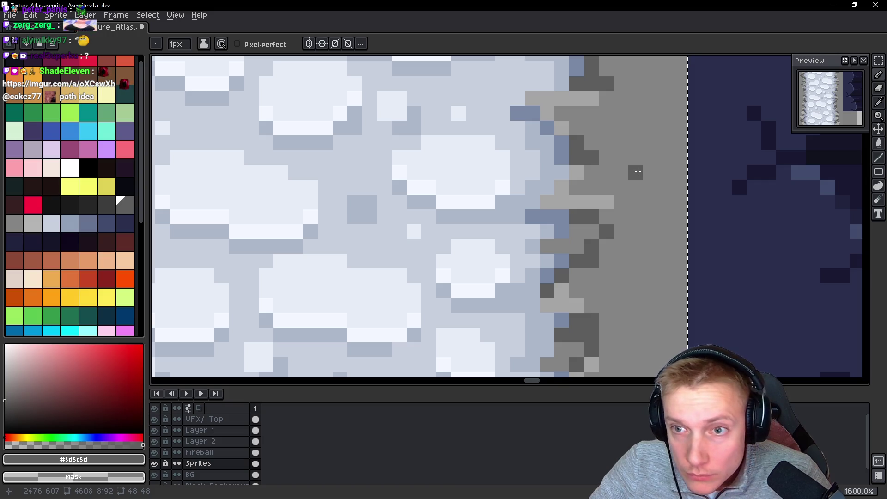
{"action": "left_click", "coordinate": [527, 177], "text": "alt"}
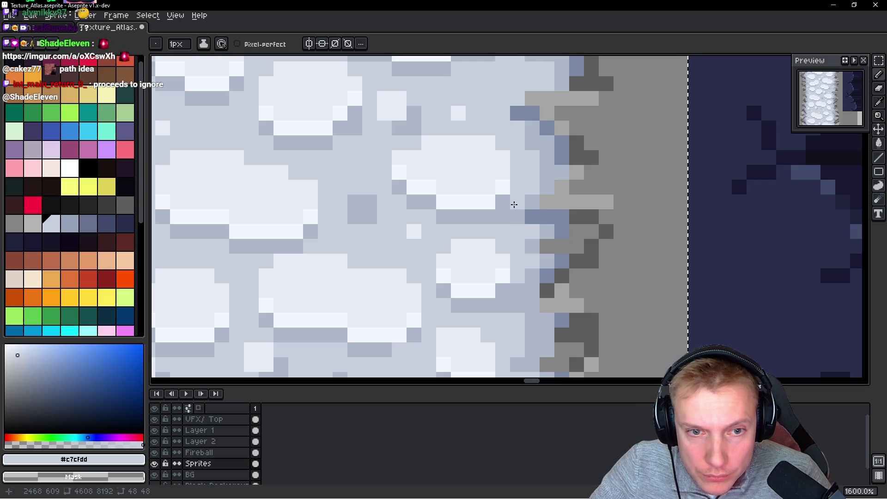
{"action": "left_click", "coordinate": [519, 214], "text": "alt"}
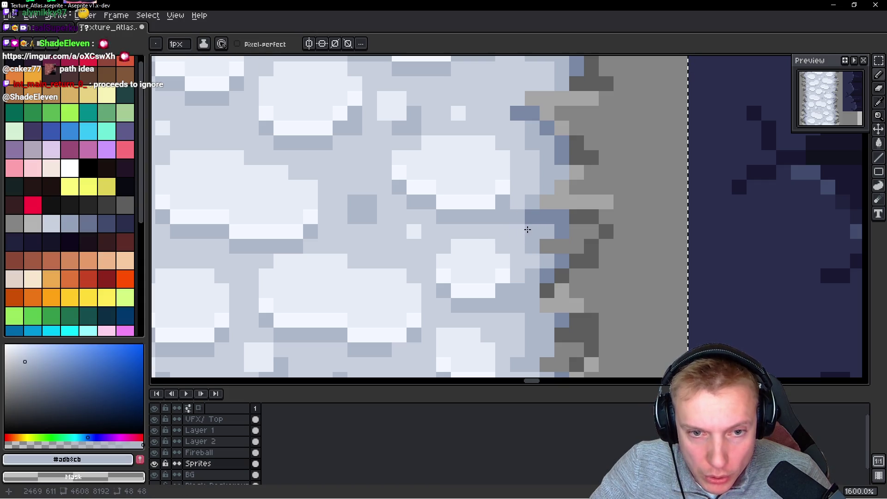
{"action": "left_click", "coordinate": [518, 240], "text": "alt"}
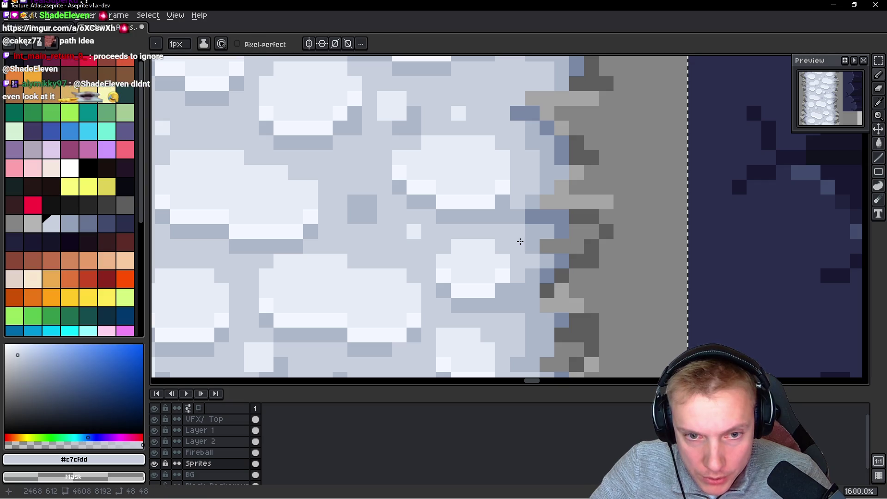
{"action": "scroll", "coordinate": [534, 246], "scroll_direction": "down", "scroll_amount": 3}
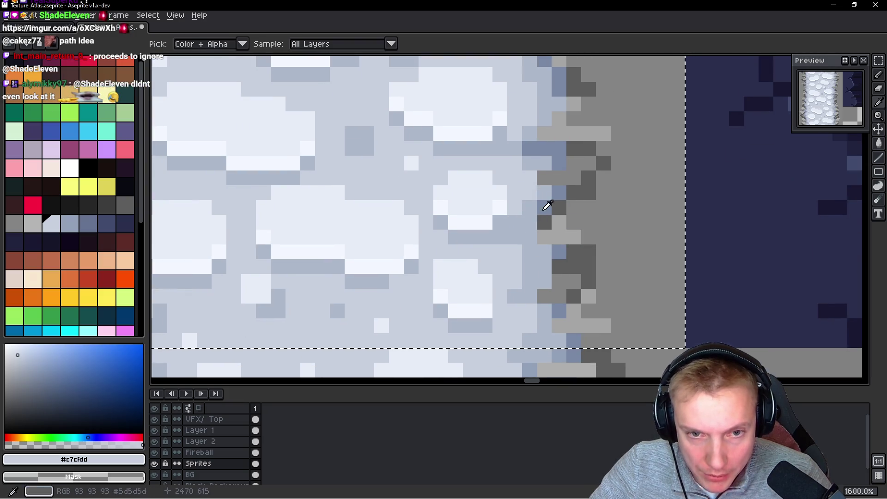
{"action": "left_click", "coordinate": [552, 204], "text": "alt"}
{"action": "left_click", "coordinate": [544, 192], "text": "alt"}
{"action": "left_click", "coordinate": [544, 222]}
{"action": "left_click", "coordinate": [633, 222]}
Undo the last pale blue pixel and recolour a grey border pixel in the blue-grey shadow colour
{"action": "scroll", "coordinate": [642, 218], "scroll_direction": "down", "scroll_amount": 3}
{"action": "scroll", "coordinate": [629, 227], "scroll_direction": "up", "scroll_amount": 3}
{"action": "key", "text": "ctrl+z"}
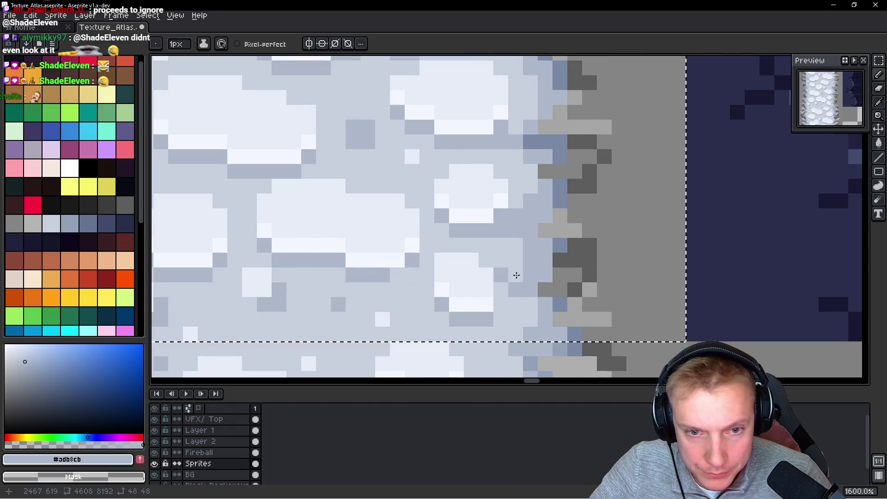
{"action": "left_click", "coordinate": [539, 244], "text": "alt"}
{"action": "scroll", "coordinate": [539, 244], "scroll_direction": "up", "scroll_amount": 2}
{"action": "left_click", "coordinate": [609, 229]}
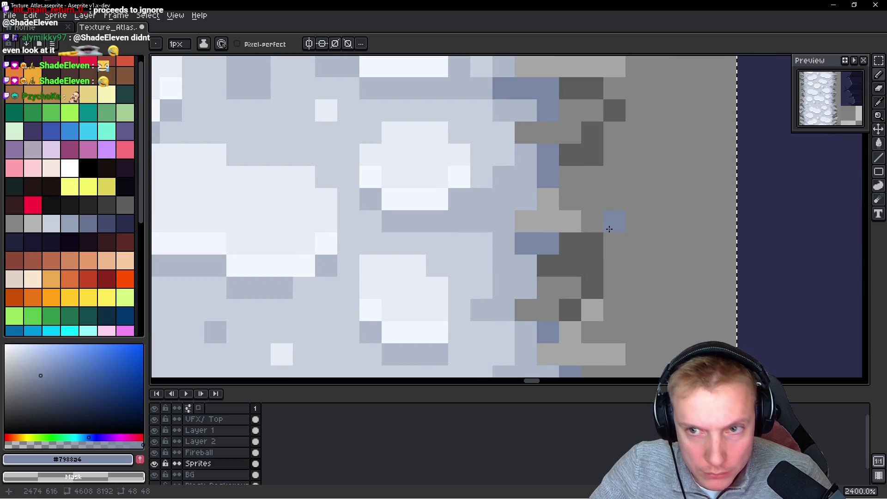
{"action": "scroll", "coordinate": [617, 198], "scroll_direction": "down", "scroll_amount": 5}
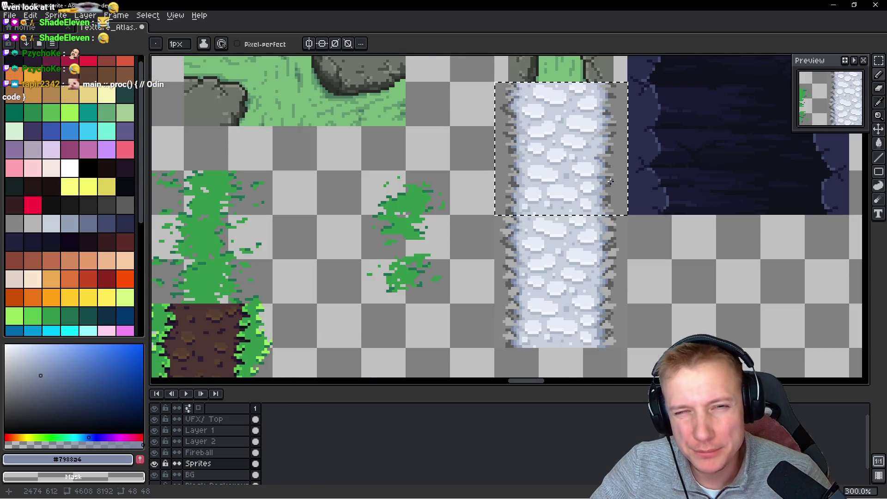
Zoom into the tile's right edge and repaint a blue edge pixel in the light snow shade
{"action": "scroll", "coordinate": [613, 176], "scroll_direction": "up", "scroll_amount": 2}
{"action": "scroll", "coordinate": [614, 170], "scroll_direction": "down", "scroll_amount": 3}
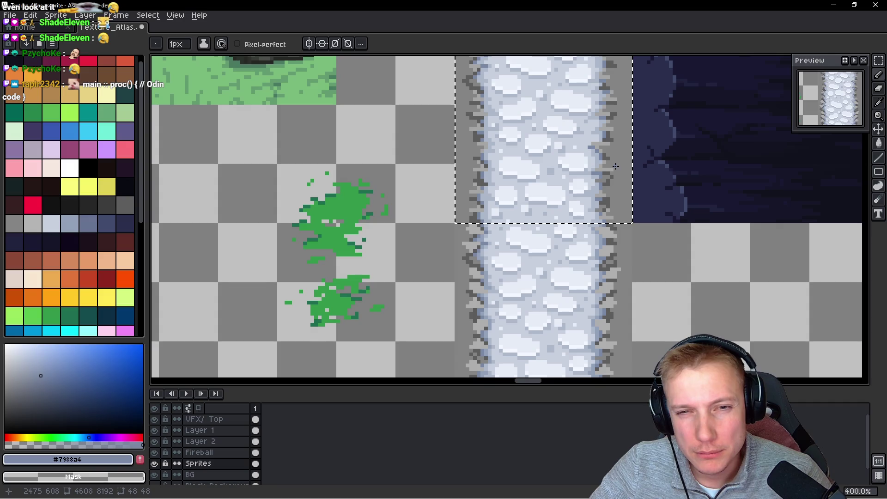
{"action": "scroll", "coordinate": [617, 165], "scroll_direction": "up", "scroll_amount": 6}
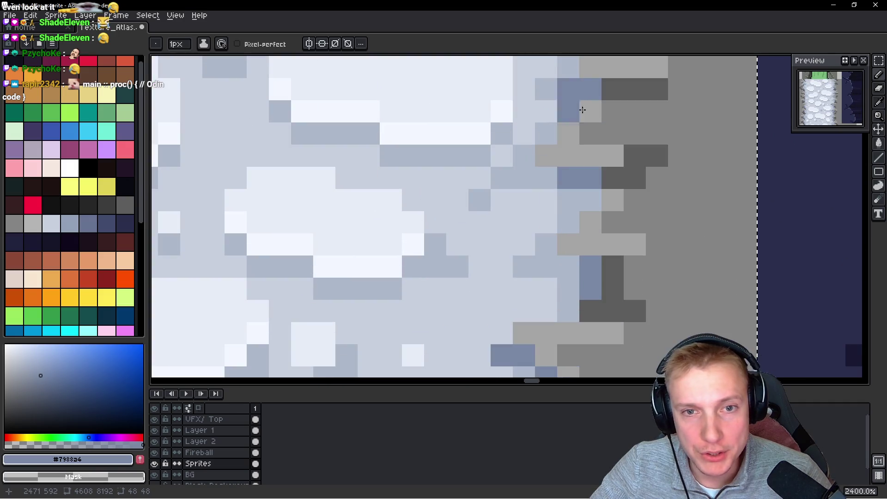
{"action": "scroll", "coordinate": [592, 219], "scroll_direction": "down", "scroll_amount": 6}
{"action": "scroll", "coordinate": [591, 219], "scroll_direction": "up", "scroll_amount": 6}
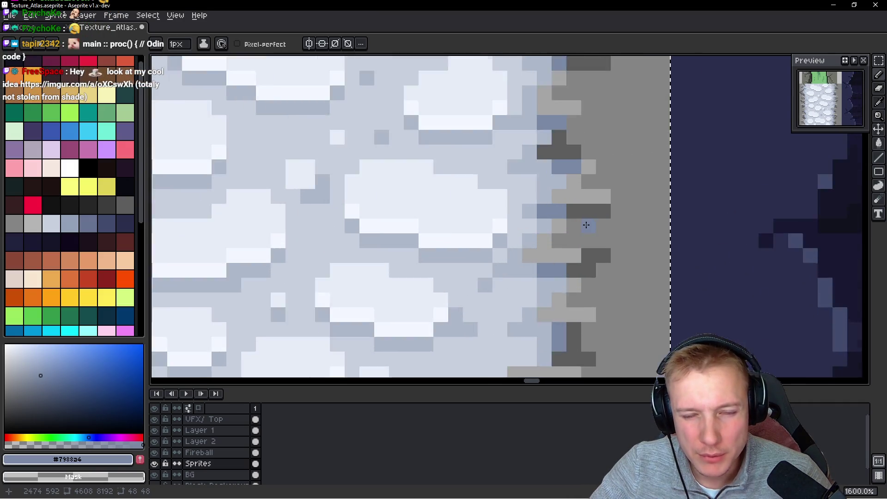
{"action": "scroll", "coordinate": [566, 237], "scroll_direction": "down", "scroll_amount": 8}
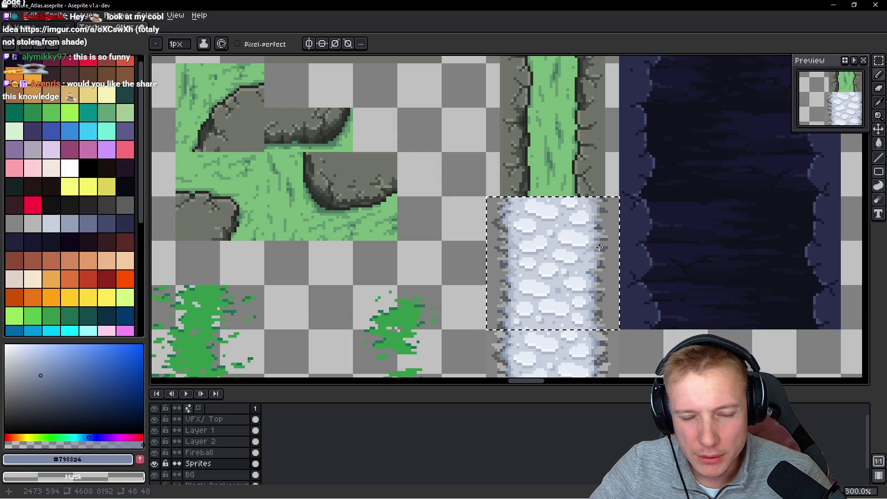
{"action": "scroll", "coordinate": [609, 280], "scroll_direction": "down", "scroll_amount": 1}
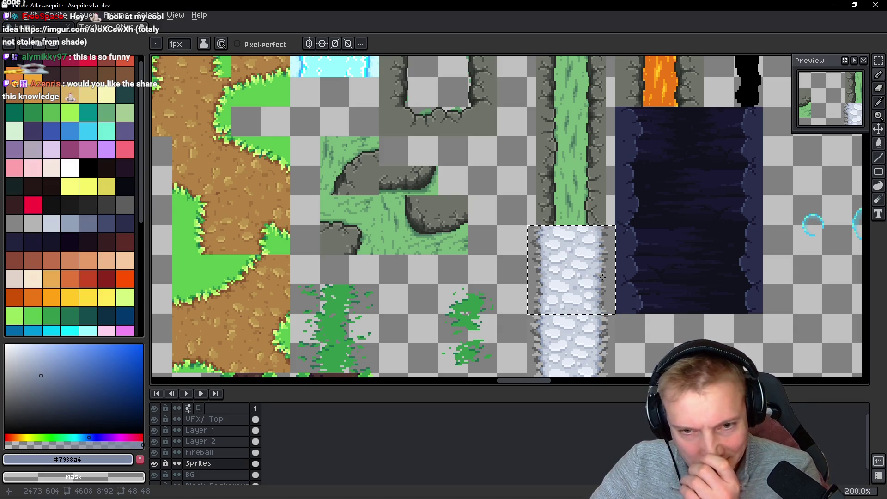
{"action": "scroll", "coordinate": [602, 277], "scroll_direction": "up", "scroll_amount": 10}
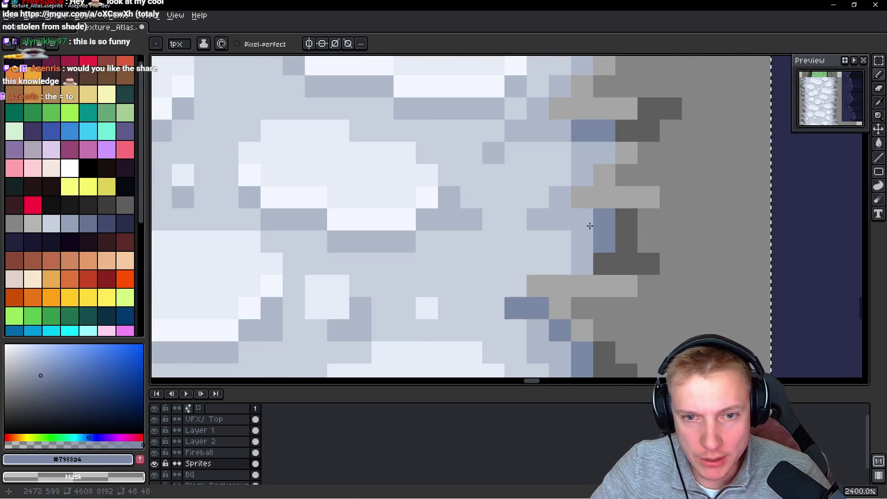
{"action": "left_click", "coordinate": [581, 237], "text": "alt"}
{"action": "left_click", "coordinate": [596, 241]}
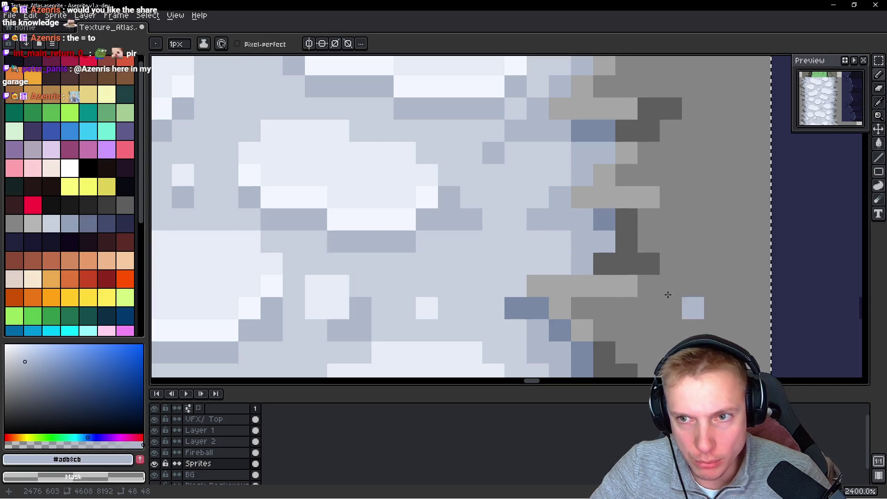
Lighten a dark grey stone-edge pixel, then sample snow colours #c7cfdd and #adb8cb
{"action": "scroll", "coordinate": [683, 276], "scroll_direction": "down", "scroll_amount": 8}
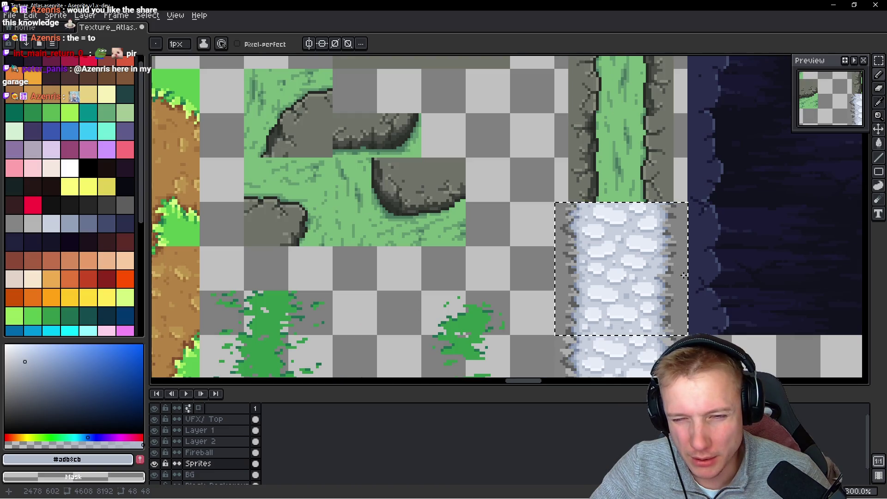
{"action": "scroll", "coordinate": [684, 275], "scroll_direction": "up", "scroll_amount": 7}
{"action": "key", "text": "b"}
{"action": "left_click", "coordinate": [634, 286]}
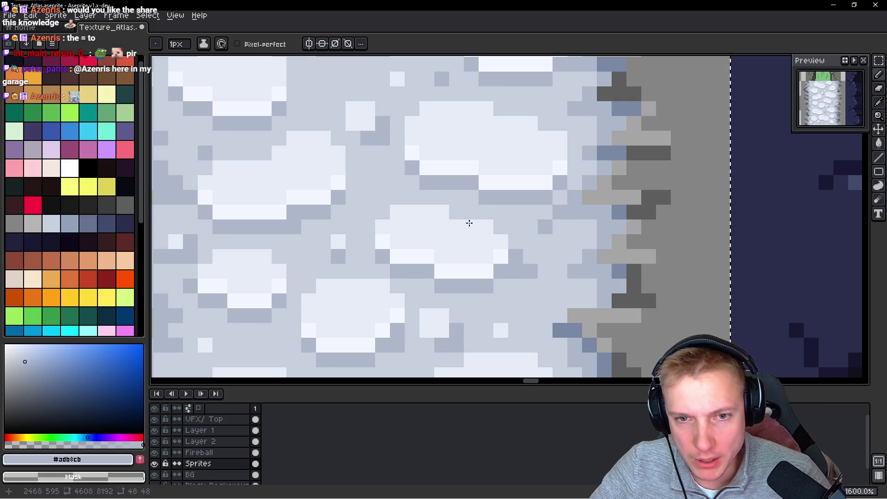
{"action": "left_click", "coordinate": [578, 228], "text": "alt"}
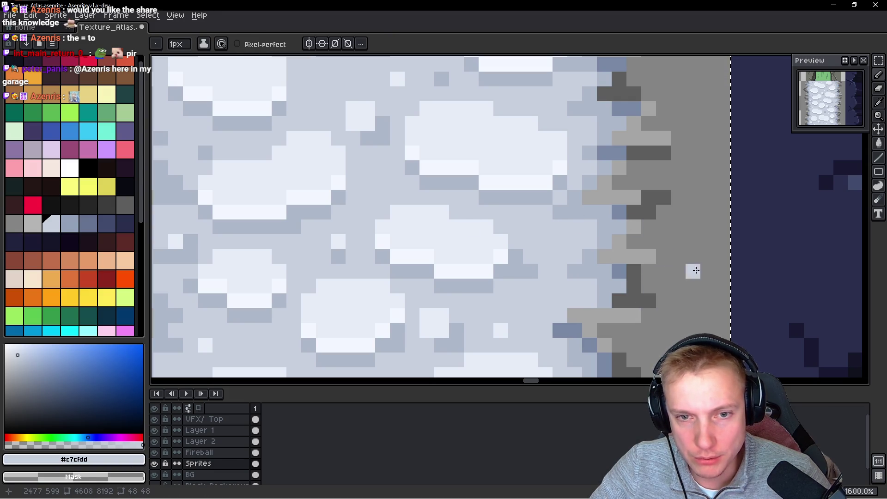
{"action": "left_click", "coordinate": [586, 206], "text": "alt"}
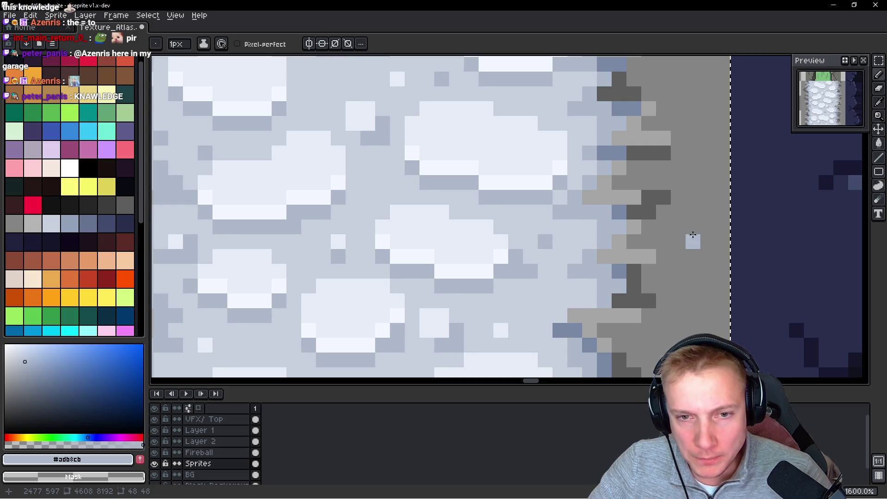
Sample blue shade #7988a4 and paint two blue shadow pixels at the stone edge
{"action": "scroll", "coordinate": [693, 235], "scroll_direction": "down", "scroll_amount": 6}
{"action": "scroll", "coordinate": [675, 199], "scroll_direction": "up", "scroll_amount": 5}
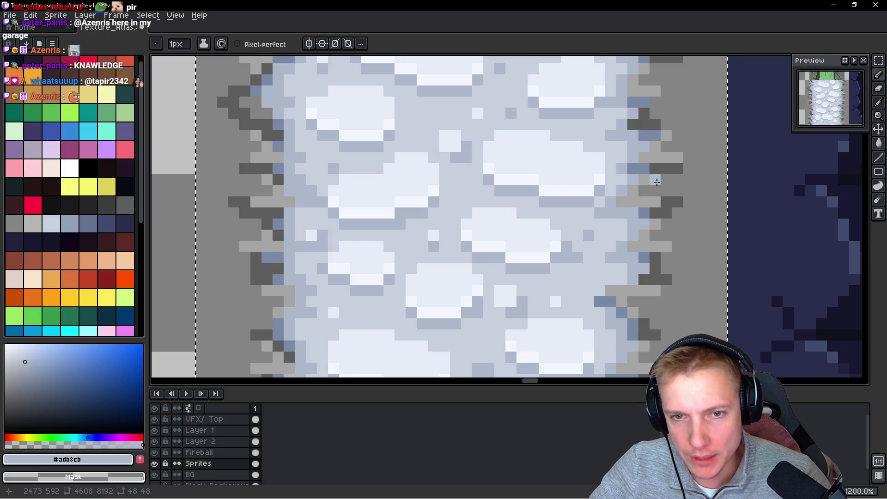
{"action": "scroll", "coordinate": [656, 182], "scroll_direction": "up", "scroll_amount": 3}
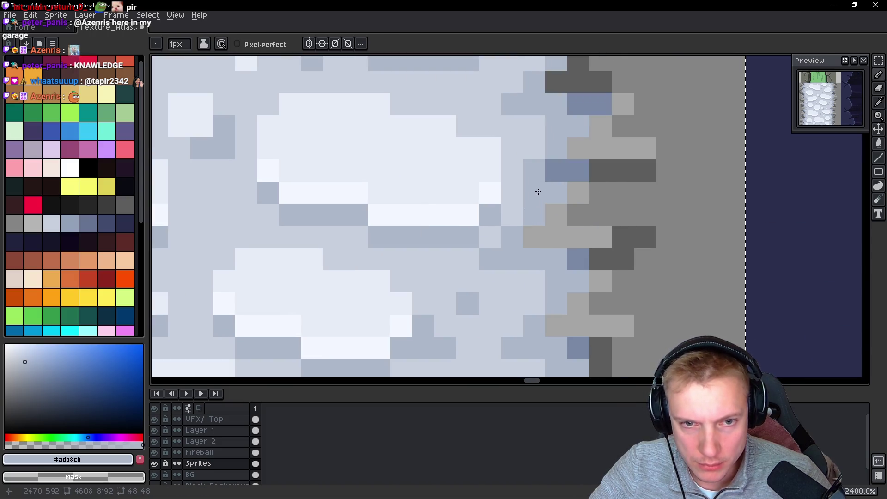
{"action": "scroll", "coordinate": [549, 204], "scroll_direction": "down", "scroll_amount": 9}
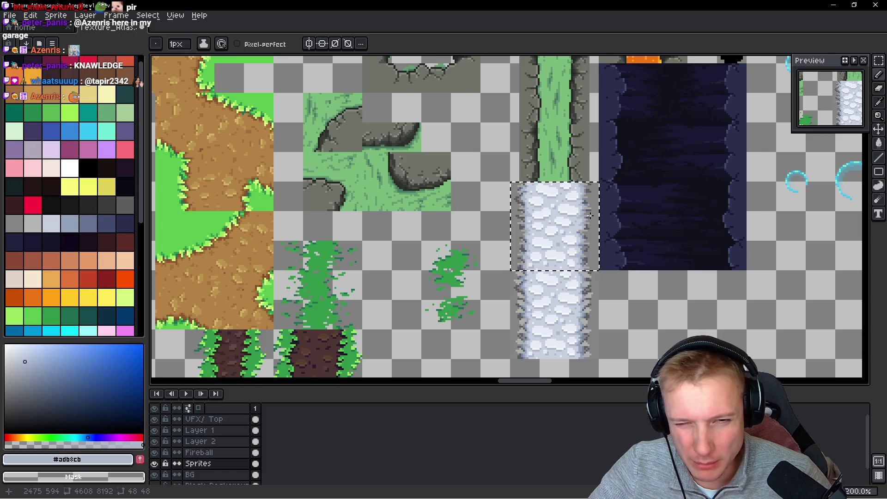
{"action": "scroll", "coordinate": [590, 216], "scroll_direction": "up", "scroll_amount": 6}
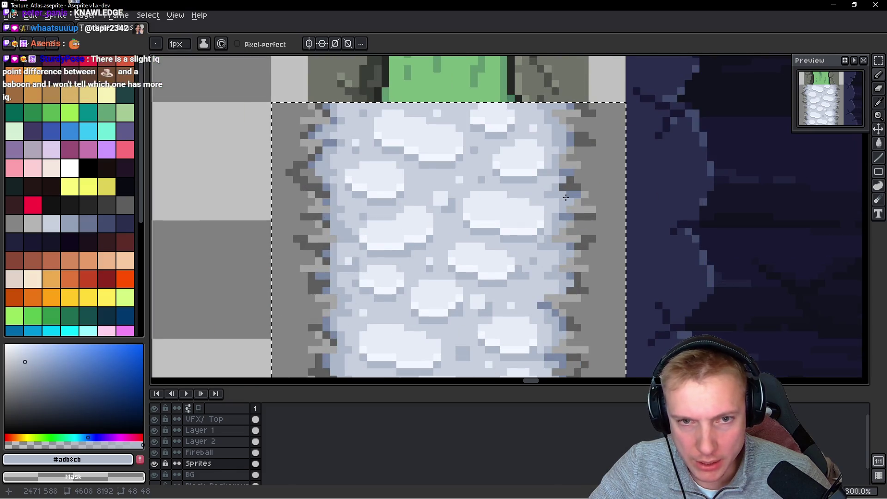
{"action": "scroll", "coordinate": [550, 176], "scroll_direction": "up", "scroll_amount": 2}
{"action": "key", "text": "i"}
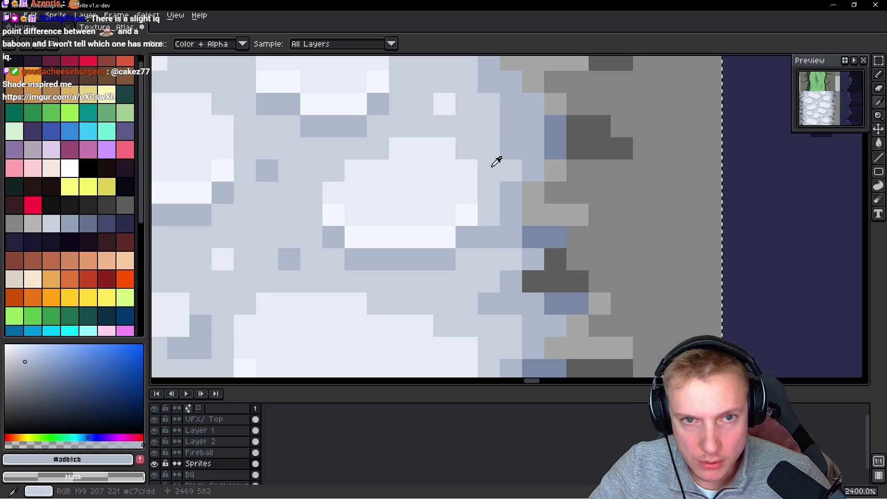
{"action": "left_click", "coordinate": [503, 162]}
{"action": "left_click", "coordinate": [557, 134], "text": "alt"}
{"action": "left_click", "coordinate": [531, 104]}
{"action": "left_click", "coordinate": [527, 85]}
Add another #7988a4 pixel, then paint three mid blue-grey #adb8cb pixels along the edge
{"action": "left_click_drag", "start_coordinate": [527, 94], "coordinate": [547, 227]}
{"action": "left_click", "coordinate": [518, 223]}
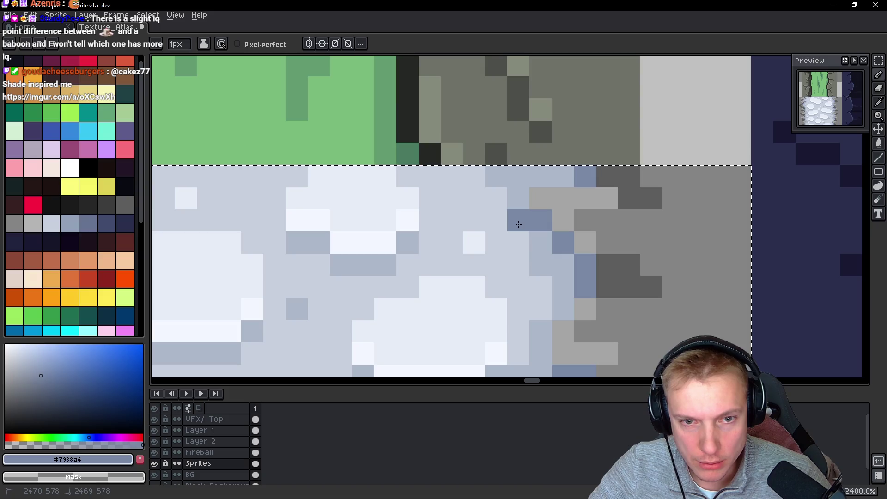
{"action": "left_click", "coordinate": [522, 203], "text": "alt"}
{"action": "left_click", "coordinate": [475, 223]}
{"action": "left_click", "coordinate": [497, 242]}
{"action": "left_click", "coordinate": [518, 264]}
{"action": "scroll", "coordinate": [545, 270], "scroll_direction": "down", "scroll_amount": 9}
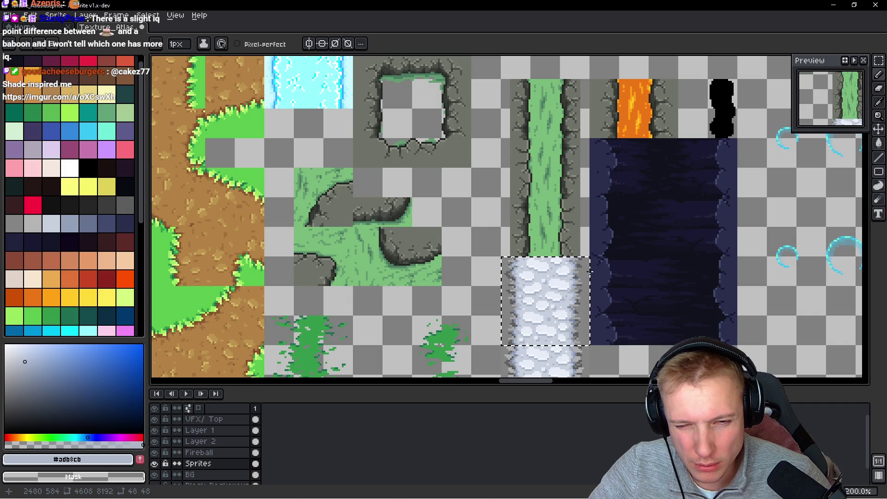
{"action": "scroll", "coordinate": [589, 271], "scroll_direction": "up", "scroll_amount": 9}
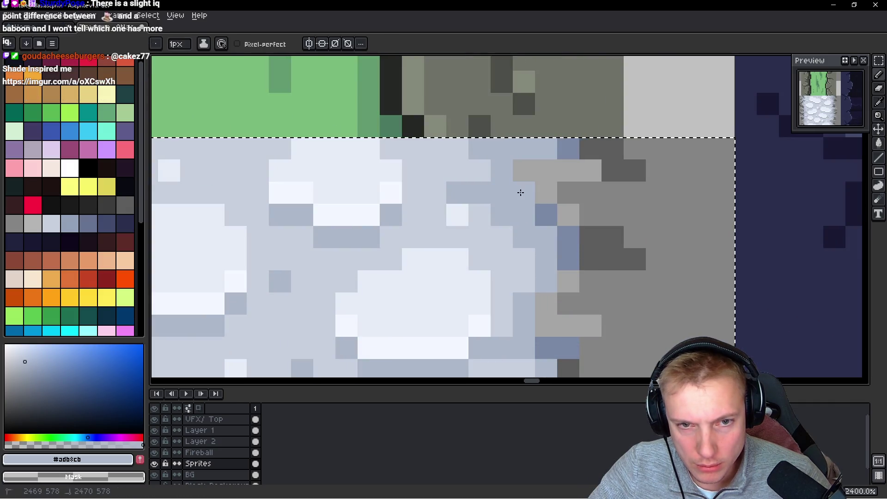
Lighten dark snow pixels and blue-grey pixels near the top with pale #c7cfdd
{"action": "left_click", "coordinate": [459, 166], "text": "alt"}
{"action": "left_click", "coordinate": [454, 190]}
{"action": "left_click", "coordinate": [501, 219]}
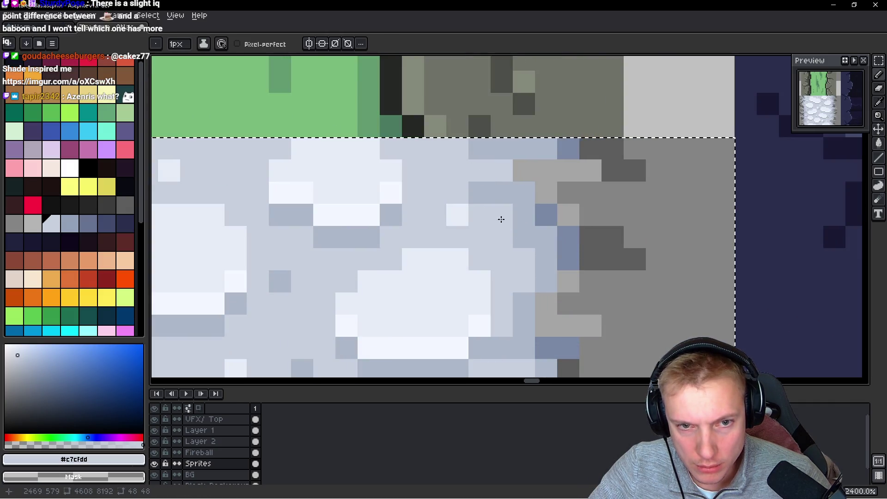
{"action": "left_click", "coordinate": [517, 241]}
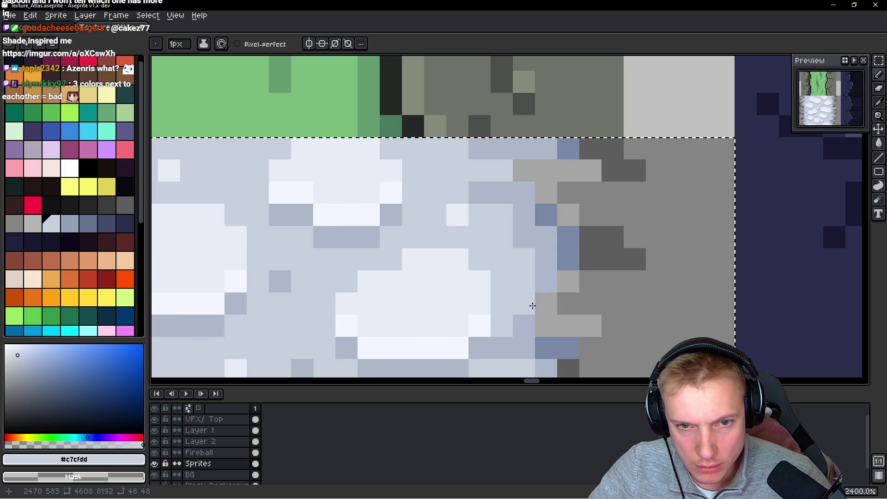
{"action": "left_click", "coordinate": [482, 152]}
{"action": "left_click", "coordinate": [502, 149]}
{"action": "left_click", "coordinate": [522, 148]}
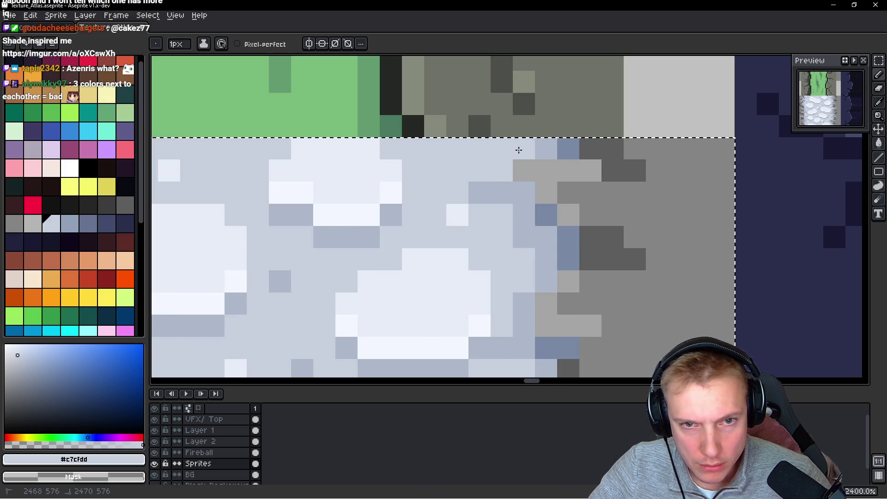
{"action": "left_click", "coordinate": [545, 147], "text": "alt"}
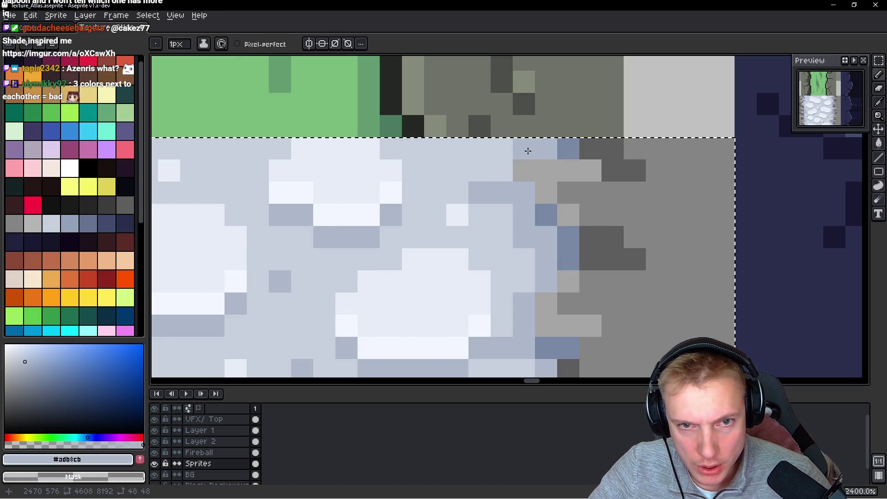
{"action": "scroll", "coordinate": [527, 148], "scroll_direction": "down", "scroll_amount": 8}
{"action": "scroll", "coordinate": [640, 236], "scroll_direction": "up", "scroll_amount": 1}
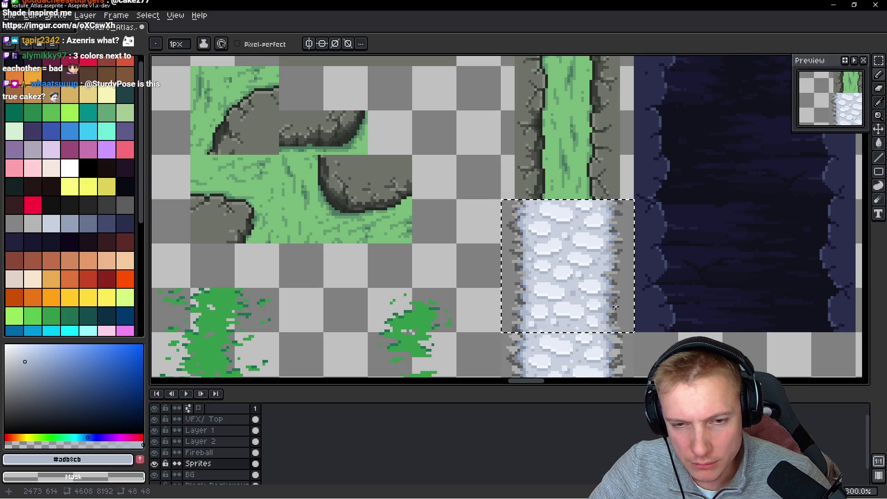
Lighten three pixels near the stone edge with pale snow colour #c7cfdd
{"action": "scroll", "coordinate": [586, 300], "scroll_direction": "up", "scroll_amount": 3}
{"action": "scroll", "coordinate": [583, 296], "scroll_direction": "up", "scroll_amount": 7}
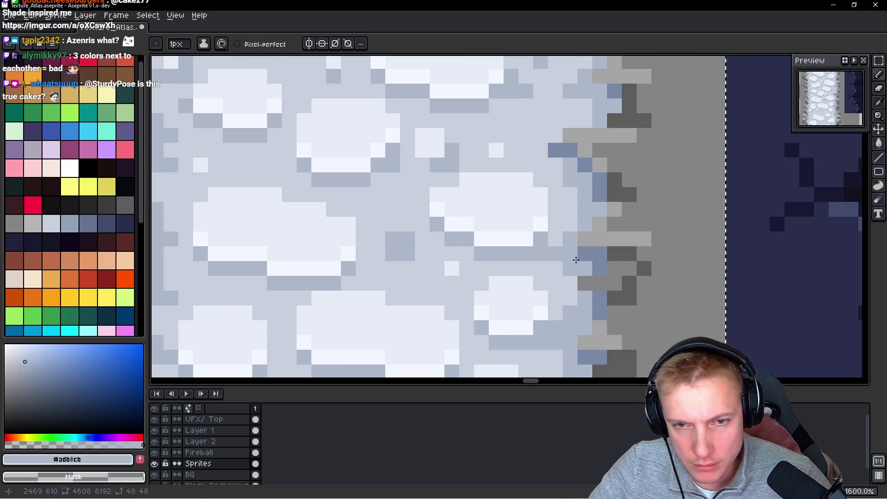
{"action": "left_click", "coordinate": [538, 266], "text": "alt"}
{"action": "left_click", "coordinate": [539, 254]}
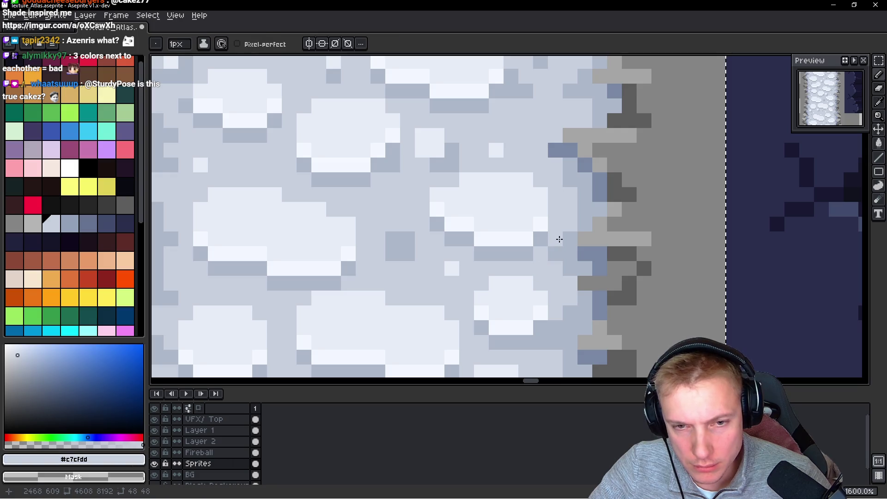
{"action": "scroll", "coordinate": [566, 237], "scroll_direction": "down", "scroll_amount": 2}
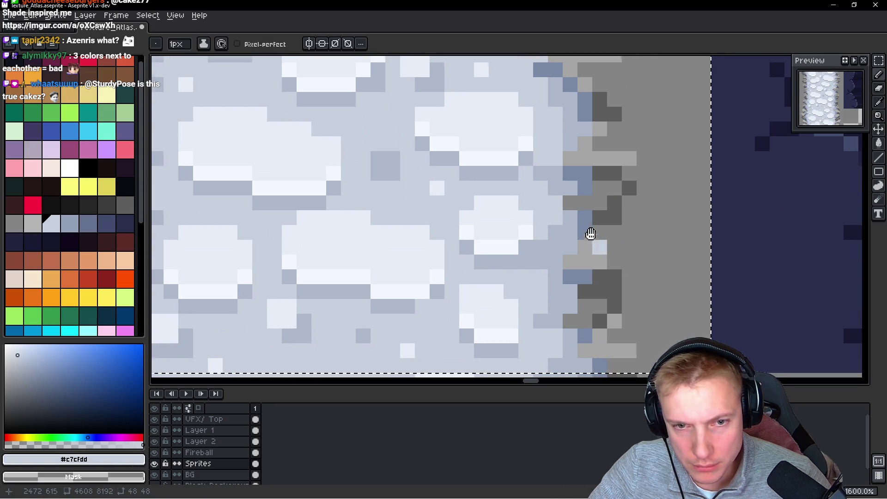
{"action": "scroll", "coordinate": [590, 234], "scroll_direction": "down", "scroll_amount": 2}
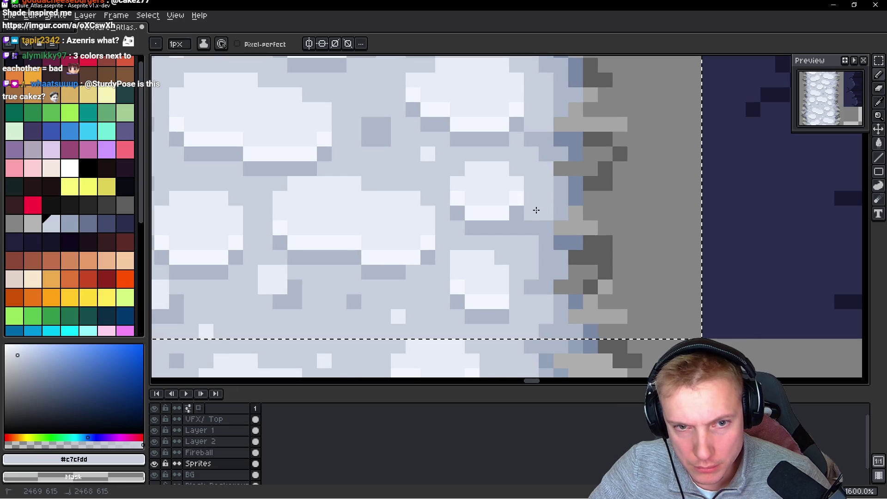
{"action": "left_click", "coordinate": [531, 228]}
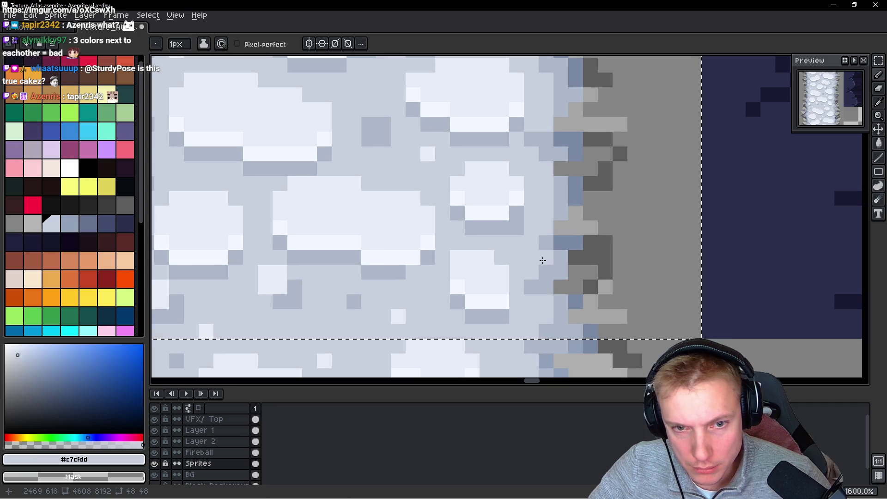
{"action": "left_click", "coordinate": [599, 310]}
Turn two blue edge pixels into border grey #858585 and darker grey #5d5d5d
{"action": "scroll", "coordinate": [540, 263], "scroll_direction": "down", "scroll_amount": 1}
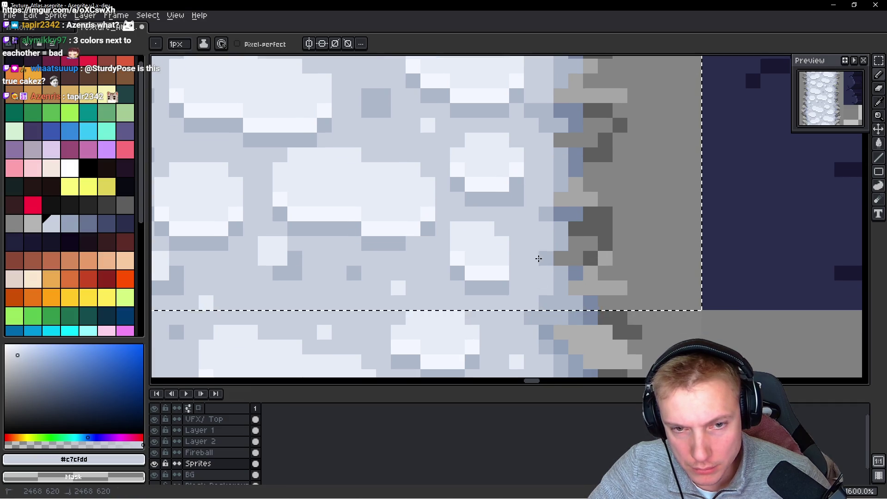
{"action": "left_click", "coordinate": [560, 271], "text": "alt"}
{"action": "scroll", "coordinate": [634, 218], "scroll_direction": "down", "scroll_amount": 4}
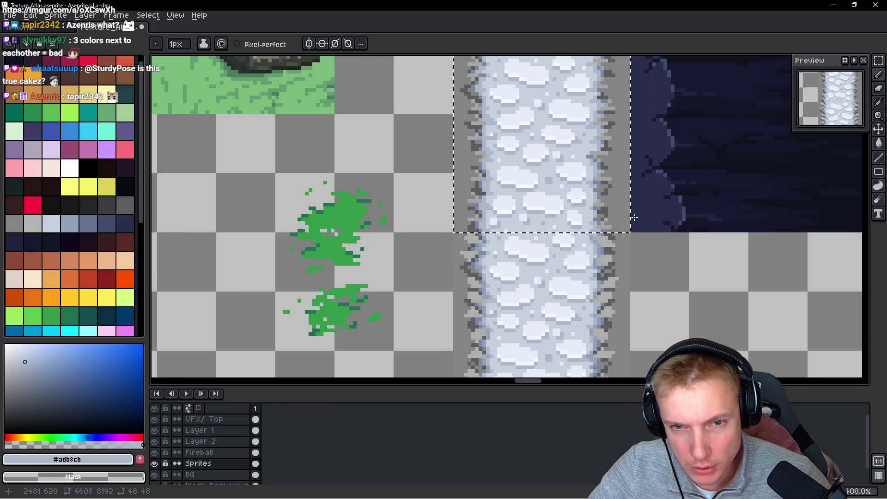
{"action": "scroll", "coordinate": [634, 218], "scroll_direction": "up", "scroll_amount": 4}
{"action": "scroll", "coordinate": [572, 147], "scroll_direction": "up", "scroll_amount": 4}
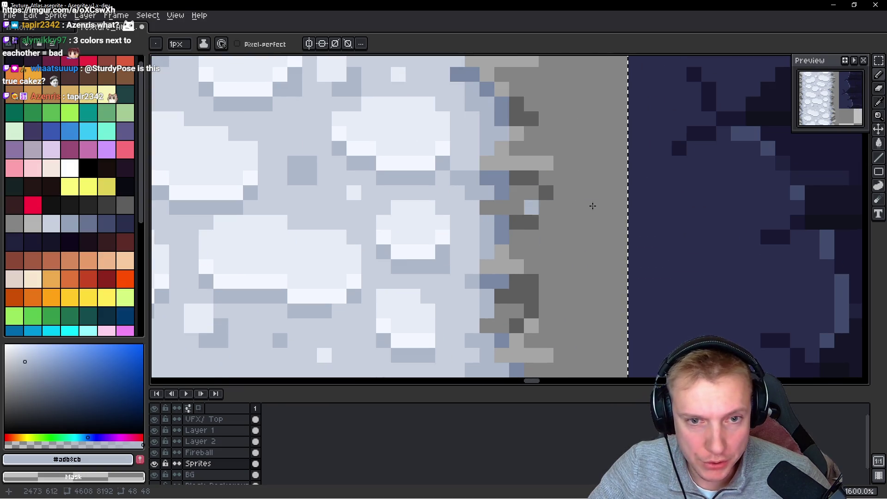
{"action": "left_click", "coordinate": [519, 191], "text": "alt"}
{"action": "left_click", "coordinate": [531, 207]}
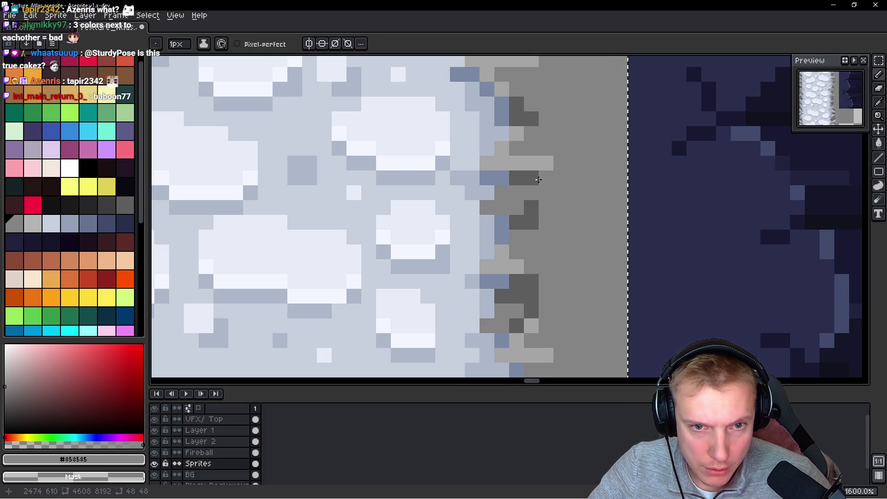
{"action": "left_click", "coordinate": [511, 226], "text": "alt"}
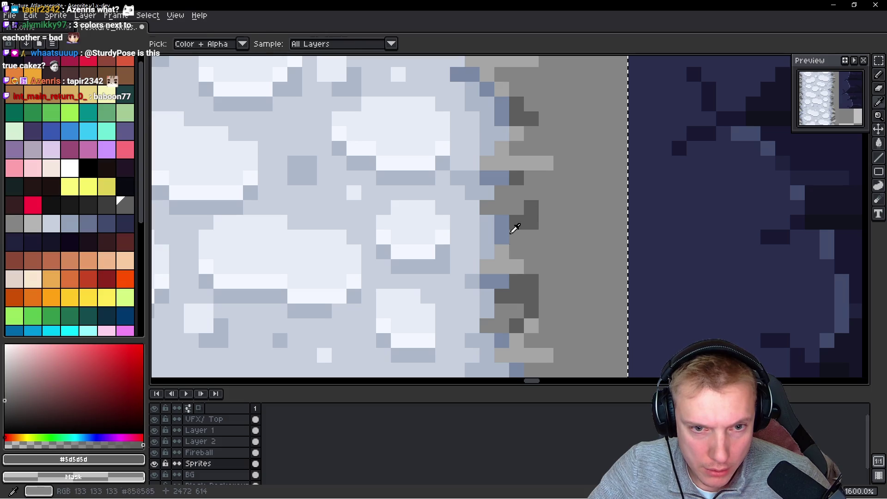
{"action": "left_click", "coordinate": [503, 238]}
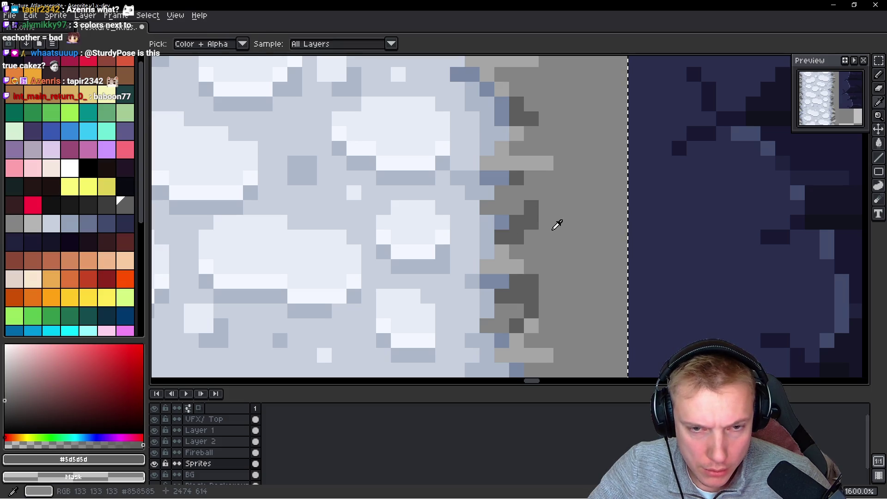
{"action": "left_click", "coordinate": [557, 222], "text": "alt"}
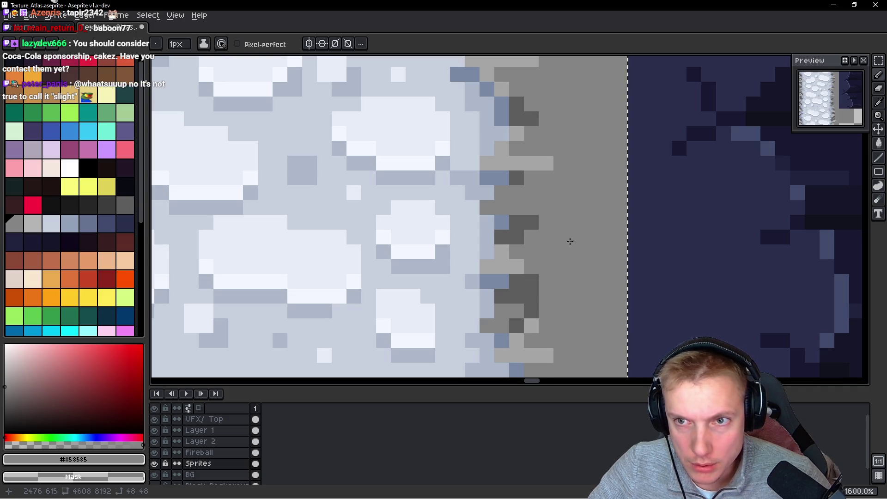
{"action": "scroll", "coordinate": [495, 279], "scroll_direction": "down", "scroll_amount": 4}
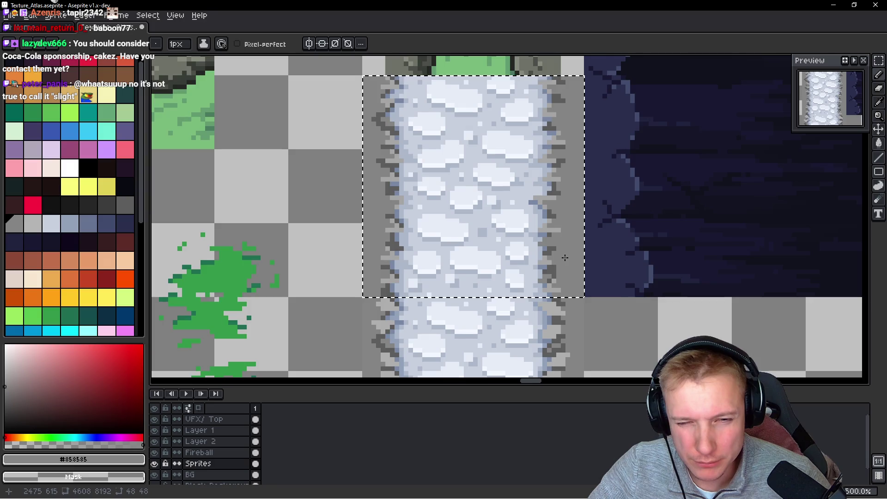
Sample the blue-grey and mid grey from the edge rocks near the tile's top
{"action": "scroll", "coordinate": [534, 243], "scroll_direction": "up", "scroll_amount": 4}
{"action": "left_click", "coordinate": [508, 228], "text": "alt"}
{"action": "scroll", "coordinate": [547, 202], "scroll_direction": "down", "scroll_amount": 4}
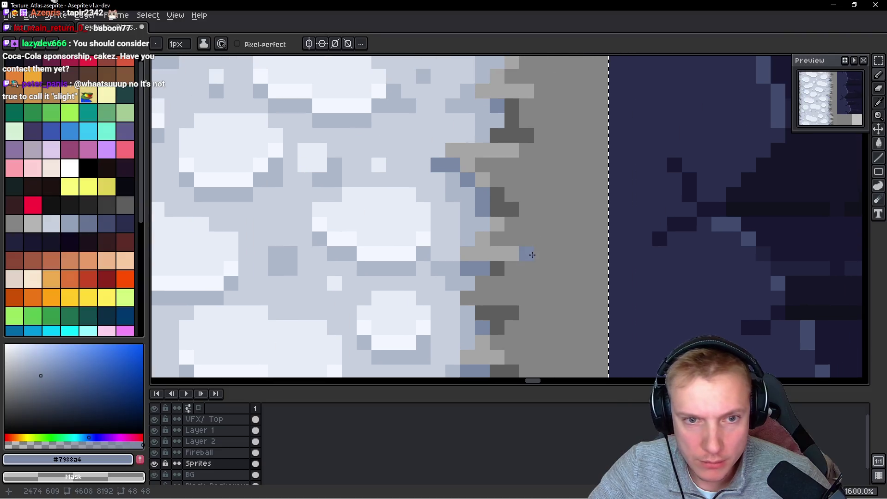
{"action": "scroll", "coordinate": [547, 202], "scroll_direction": "up", "scroll_amount": 6}
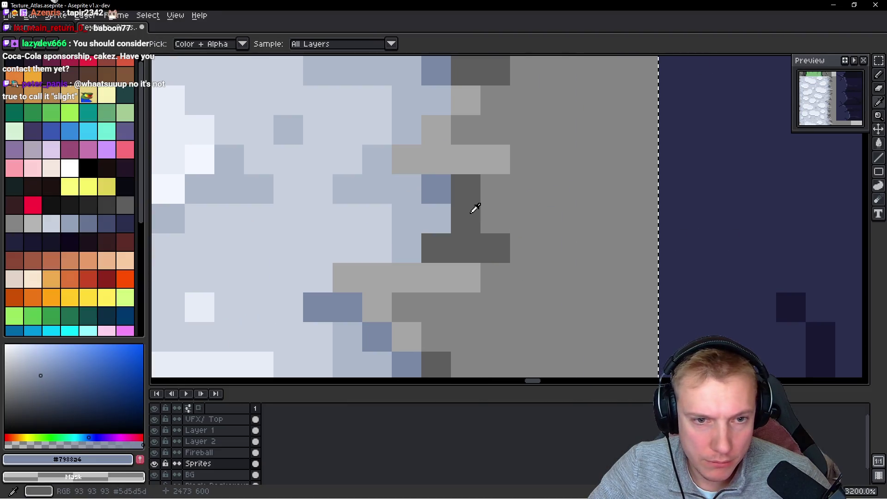
{"action": "left_click", "coordinate": [473, 196], "text": "alt"}
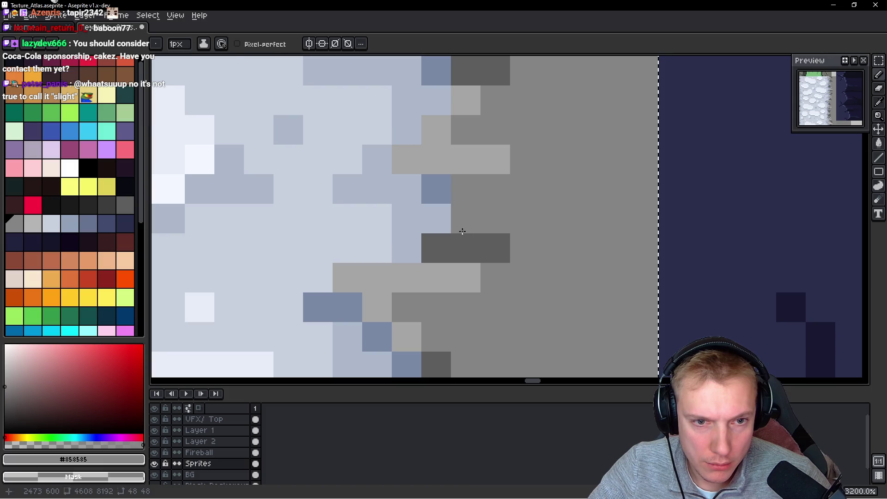
{"action": "key", "text": "alt"}
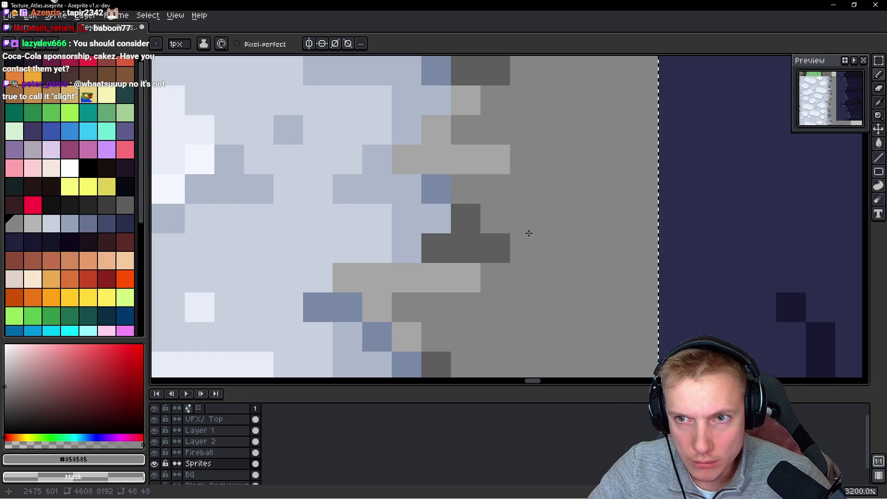
{"action": "scroll", "coordinate": [536, 223], "scroll_direction": "down", "scroll_amount": 5}
{"action": "left_click_drag", "start_coordinate": [538, 277], "coordinate": [536, 208]}
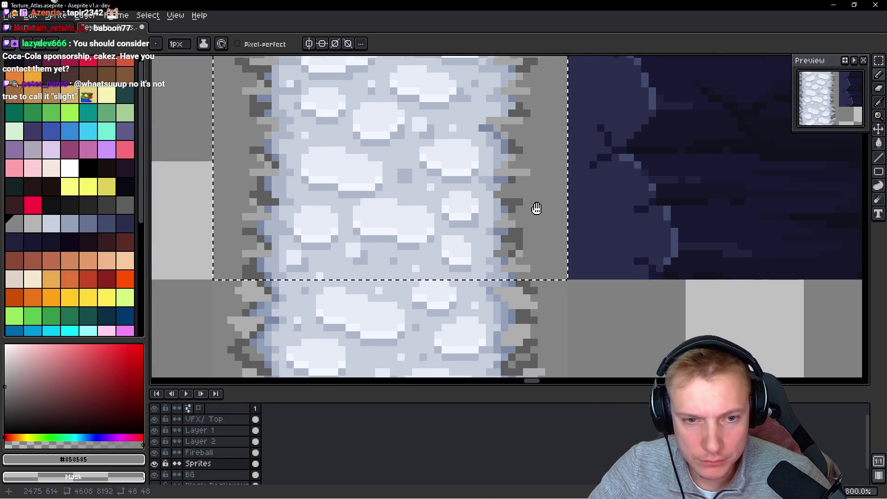
{"action": "scroll", "coordinate": [533, 222], "scroll_direction": "up", "scroll_amount": 3}
{"action": "scroll", "coordinate": [549, 213], "scroll_direction": "down", "scroll_amount": 3}
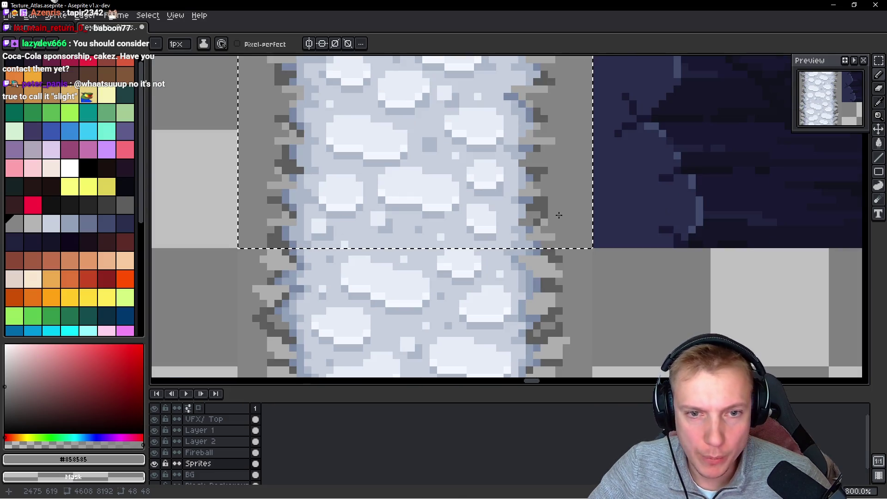
{"action": "scroll", "coordinate": [552, 216], "scroll_direction": "up", "scroll_amount": 2}
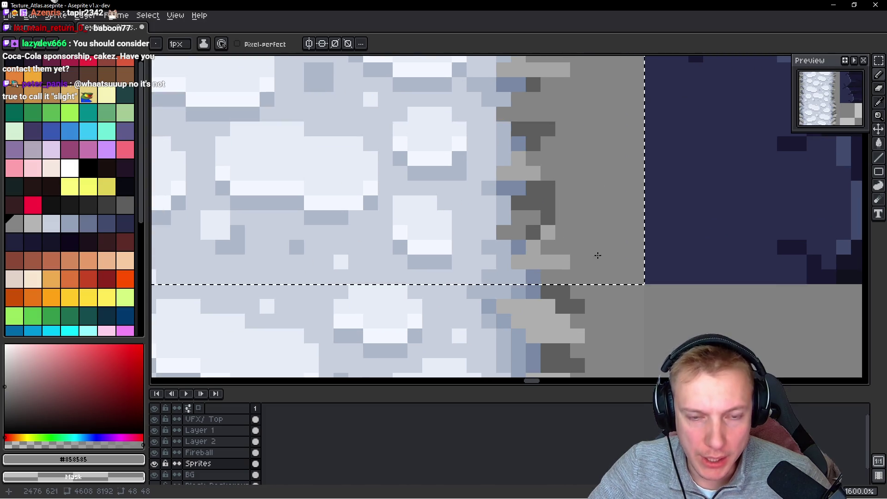
{"action": "scroll", "coordinate": [590, 234], "scroll_direction": "up", "scroll_amount": 1}
Repaint stray dark edge pixels in mid grey and blue-grey #7988a4
{"action": "key", "text": "i"}
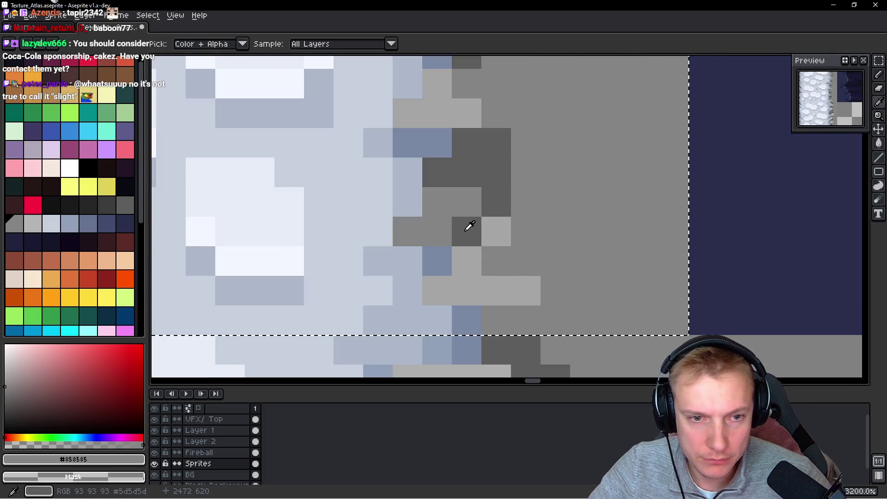
{"action": "key", "text": "b"}
{"action": "left_click", "coordinate": [464, 224]}
{"action": "left_click", "coordinate": [484, 204]}
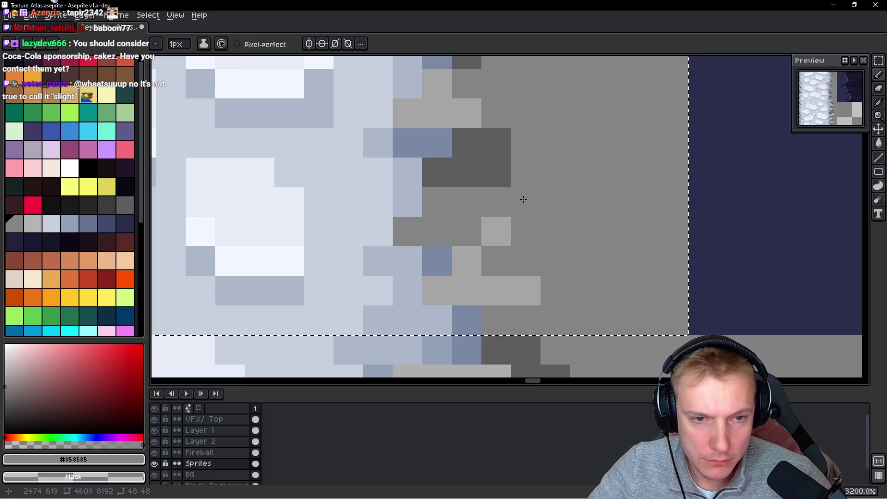
{"action": "key", "text": "i"}
{"action": "left_click", "coordinate": [442, 139]}
{"action": "key", "text": "b"}
{"action": "left_click", "coordinate": [437, 172]}
{"action": "left_click", "coordinate": [454, 168]}
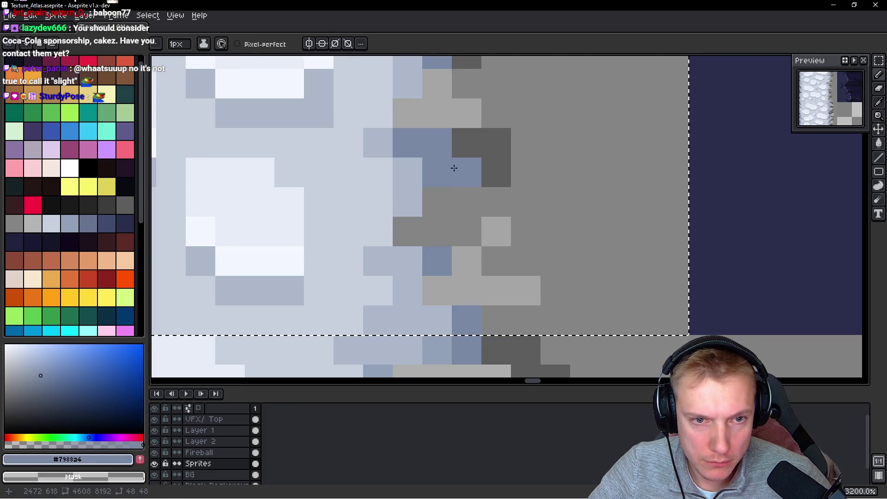
Paint dark grey #5d5d5d over some of the blue-grey edge pixels
{"action": "key", "text": "i"}
{"action": "left_click", "coordinate": [477, 134]}
{"action": "key", "text": "b"}
{"action": "left_click", "coordinate": [451, 139]}
{"action": "scroll", "coordinate": [527, 202], "scroll_direction": "up", "scroll_amount": 3}
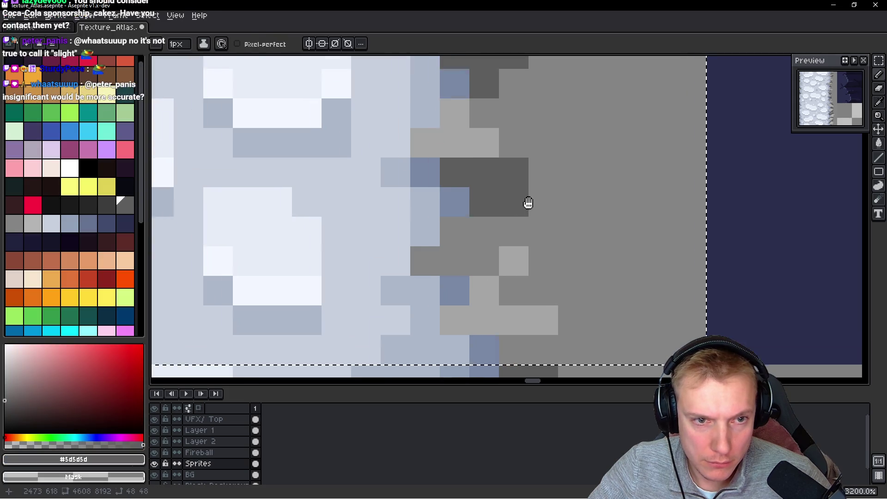
{"action": "key", "text": "i"}
{"action": "key", "text": "b"}
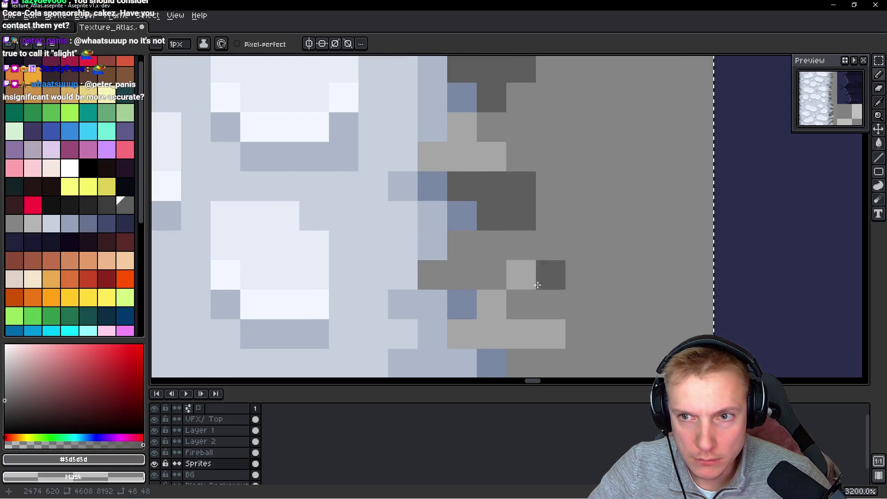
{"action": "scroll", "coordinate": [489, 247], "scroll_direction": "down", "scroll_amount": 1}
{"action": "scroll", "coordinate": [489, 247], "scroll_direction": "down", "scroll_amount": 7}
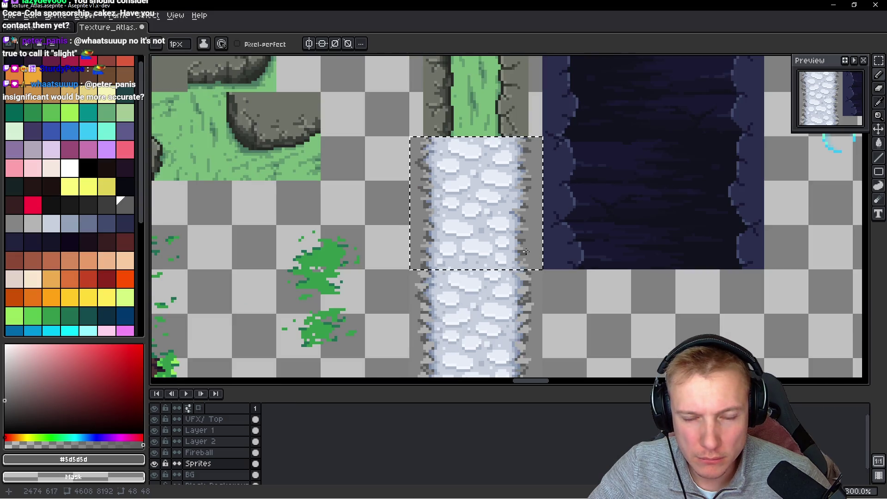
Undo a stray dark grey pixel, then sample #7988a4, #c7cfdd and finally #adb8cb
{"action": "scroll", "coordinate": [525, 251], "scroll_direction": "up", "scroll_amount": 7}
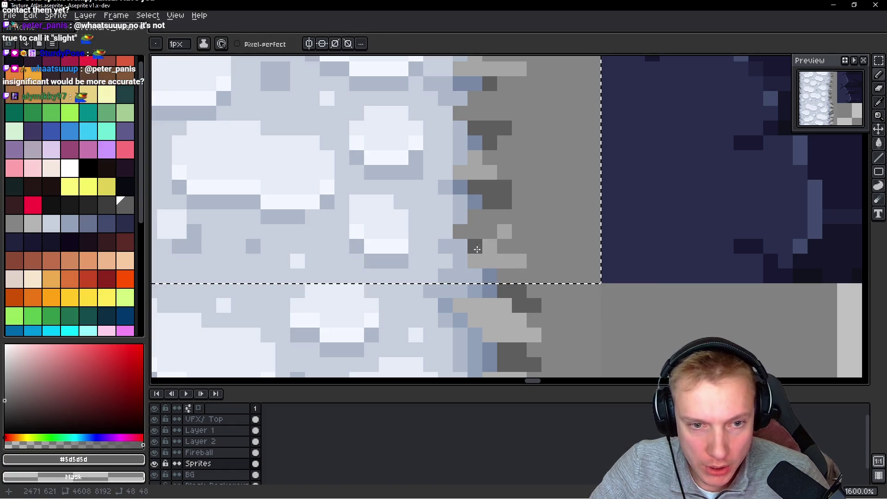
{"action": "left_click", "coordinate": [567, 278]}
{"action": "key", "text": "ctrl+z"}
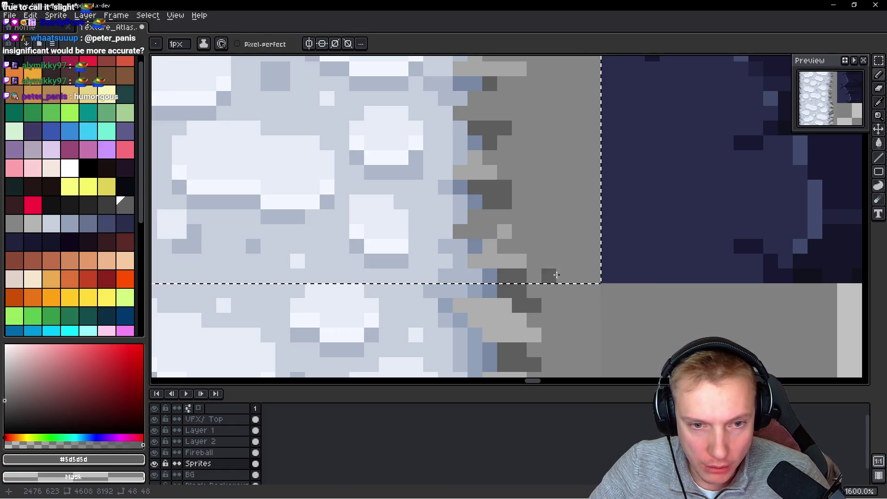
{"action": "left_click", "coordinate": [475, 247], "text": "alt"}
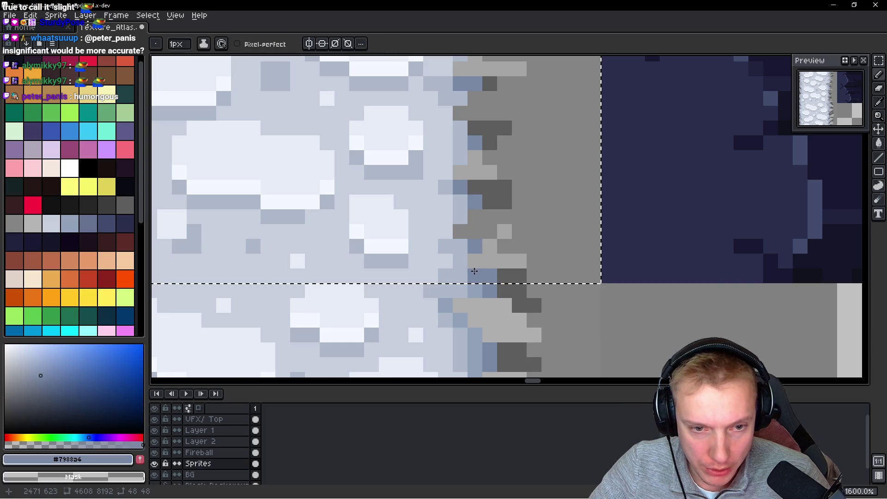
{"action": "left_click", "coordinate": [445, 246], "text": "alt"}
{"action": "left_click", "coordinate": [446, 236], "text": "alt"}
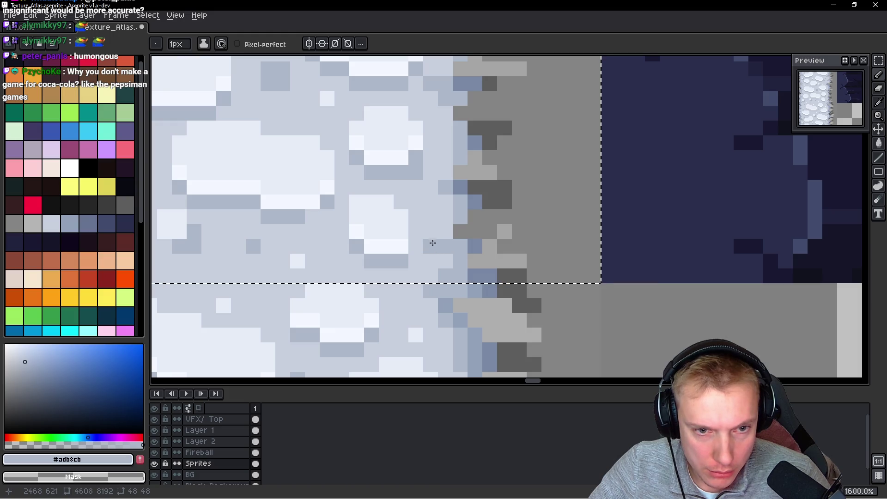
{"action": "scroll", "coordinate": [493, 255], "scroll_direction": "up", "scroll_amount": 3}
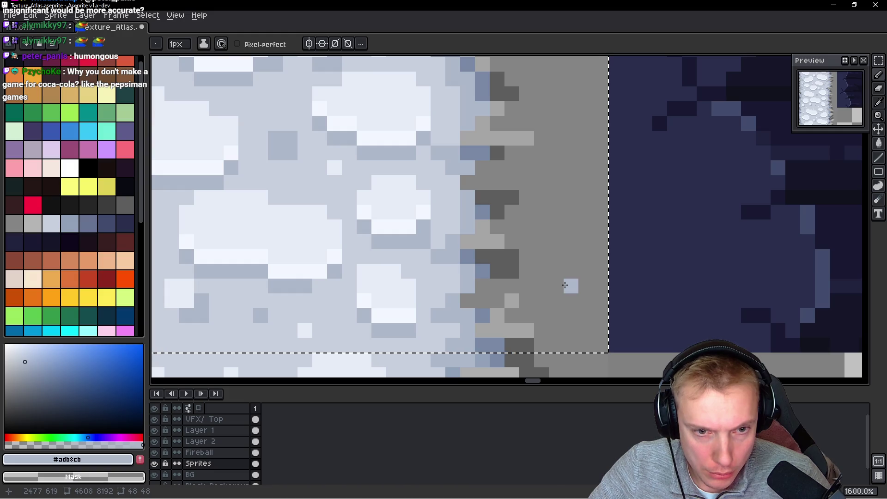
{"action": "scroll", "coordinate": [553, 249], "scroll_direction": "down", "scroll_amount": 7}
{"action": "scroll", "coordinate": [513, 172], "scroll_direction": "up", "scroll_amount": 3}
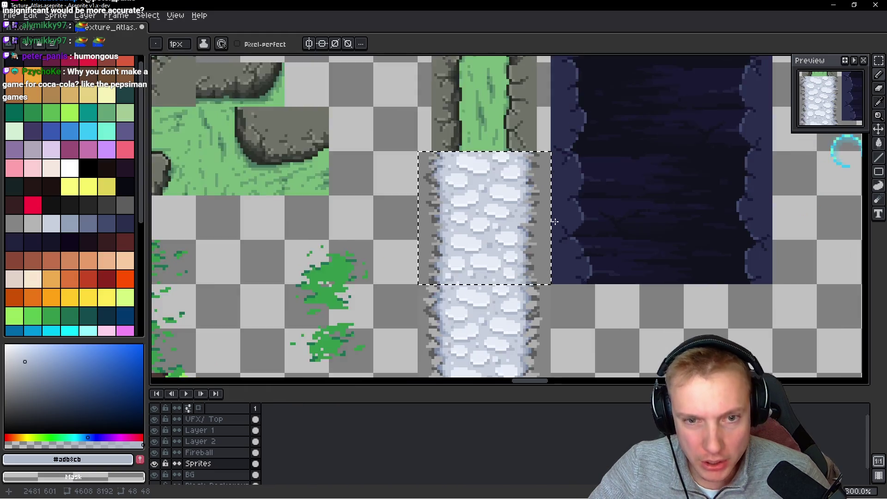
Lasso a narrow strip down the tile's right edge and drop it into empty atlas space
{"action": "key", "text": "q"}
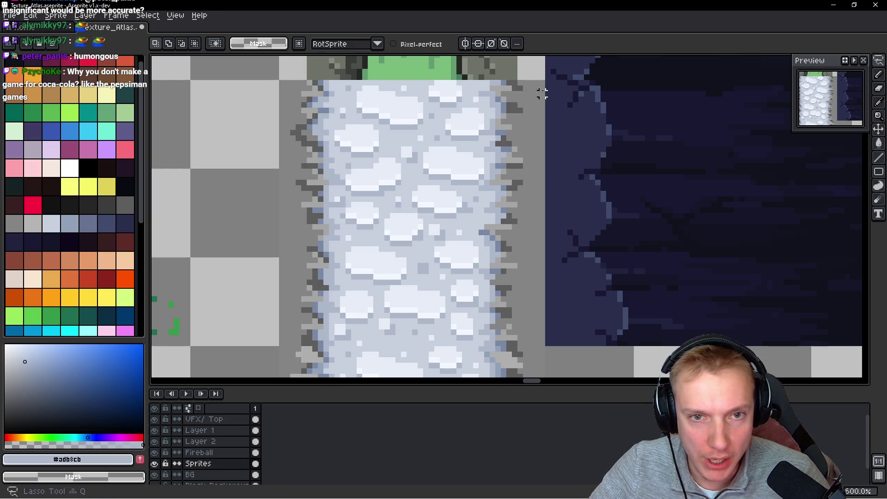
{"action": "left_click_drag", "start_coordinate": [536, 83], "coordinate": [516, 79]}
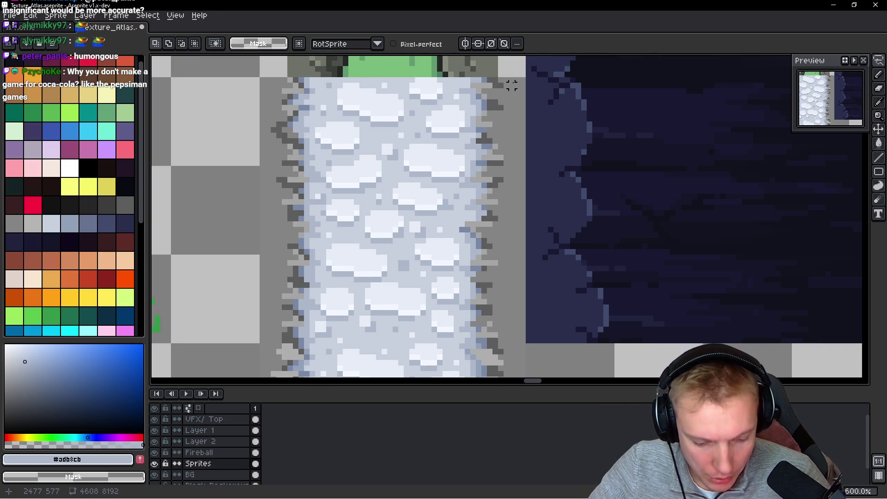
{"action": "mouse_move", "coordinate": [444, 78]}
{"action": "left_mouse_down"}
{"action": "mouse_move", "coordinate": [459, 351]}
{"action": "mouse_move", "coordinate": [467, 286]}
{"action": "mouse_move", "coordinate": [521, 354]}
{"action": "mouse_move", "coordinate": [484, 83]}
{"action": "mouse_move", "coordinate": [523, 261]}
{"action": "left_mouse_up"}
{"action": "scroll", "coordinate": [505, 188], "scroll_direction": "left", "scroll_amount": 3}
{"action": "mouse_move", "coordinate": [505, 188]}
{"action": "left_mouse_down"}
{"action": "mouse_move", "coordinate": [643, 259]}
{"action": "mouse_move", "coordinate": [792, 361]}
{"action": "mouse_move", "coordinate": [562, 182]}
{"action": "left_mouse_up"}
{"action": "scroll", "coordinate": [541, 139], "scroll_direction": "up", "scroll_amount": 1}
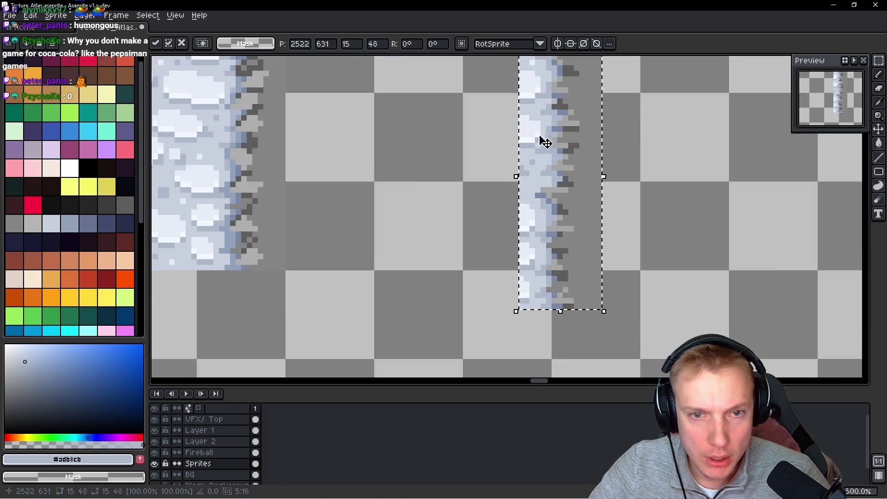
{"action": "scroll", "coordinate": [475, 206], "scroll_direction": "up", "scroll_amount": 1}
{"action": "key", "text": "g"}
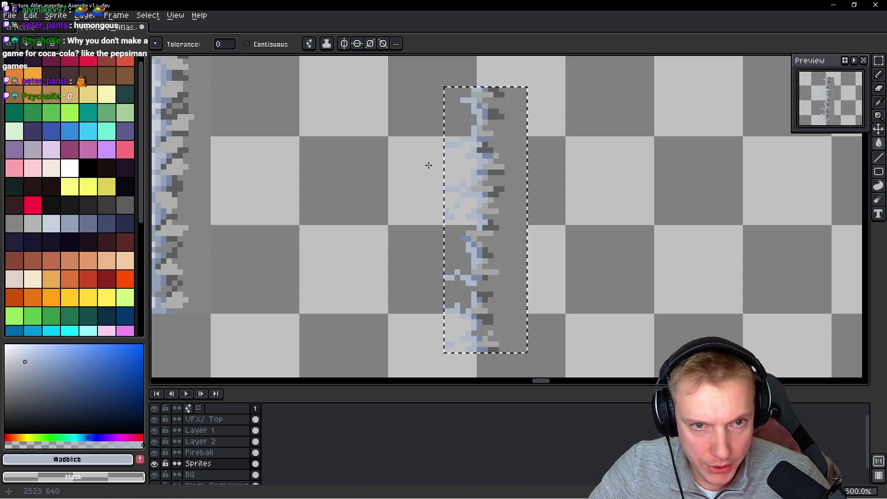
{"action": "key", "text": "b"}
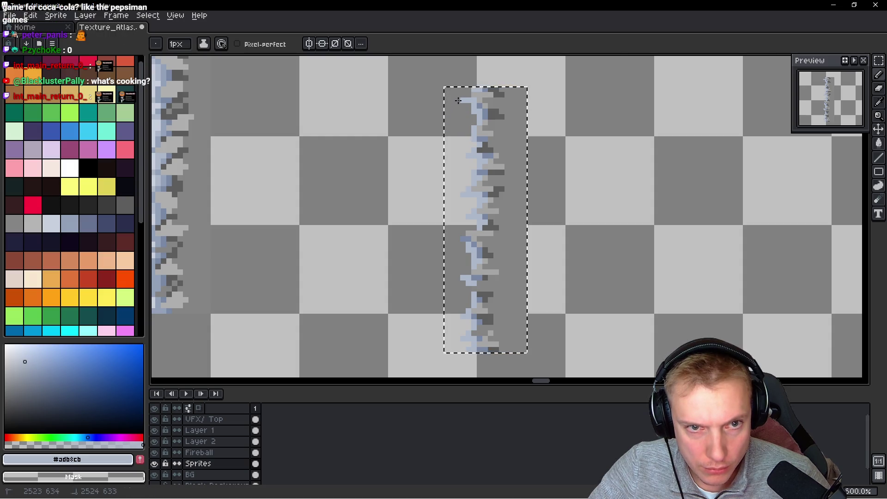
Reposition the edge strip over the tile, raising it about 29 pixels, and commit it
{"action": "scroll", "coordinate": [458, 101], "scroll_direction": "down", "scroll_amount": 3}
{"action": "mouse_move", "coordinate": [458, 101]}
{"action": "left_mouse_down"}
{"action": "mouse_move", "coordinate": [539, 146]}
{"action": "mouse_move", "coordinate": [601, 196]}
{"action": "left_mouse_up"}
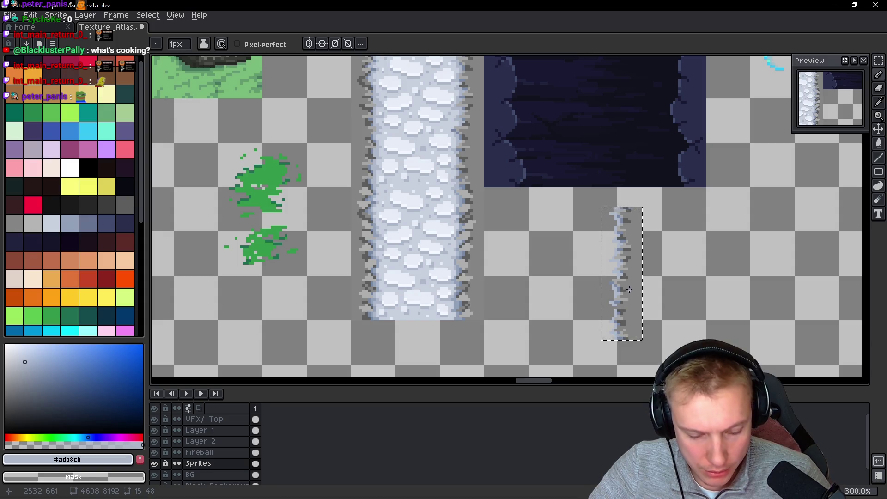
{"action": "mouse_move", "coordinate": [625, 293]}
{"action": "left_mouse_down"}
{"action": "mouse_move", "coordinate": [604, 287]}
{"action": "mouse_move", "coordinate": [597, 271]}
{"action": "mouse_move", "coordinate": [610, 279]}
{"action": "left_mouse_up"}
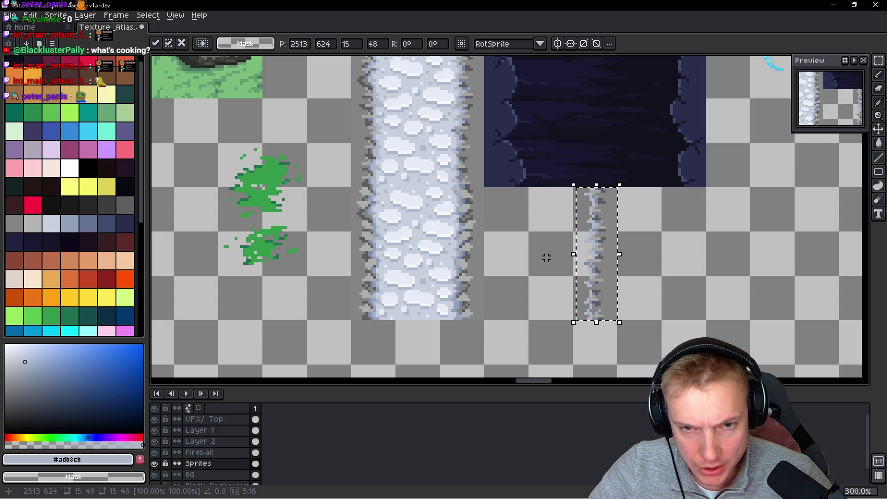
{"action": "mouse_move", "coordinate": [586, 240]}
{"action": "left_mouse_down"}
{"action": "mouse_move", "coordinate": [390, 65]}
{"action": "mouse_move", "coordinate": [333, 254]}
{"action": "mouse_move", "coordinate": [319, 261]}
{"action": "left_mouse_up"}
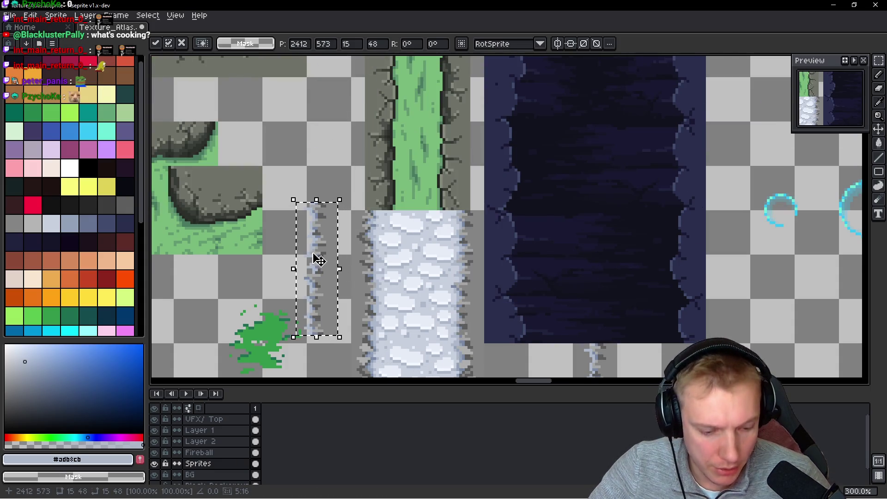
{"action": "scroll", "coordinate": [318, 288], "scroll_direction": "down", "scroll_amount": 2}
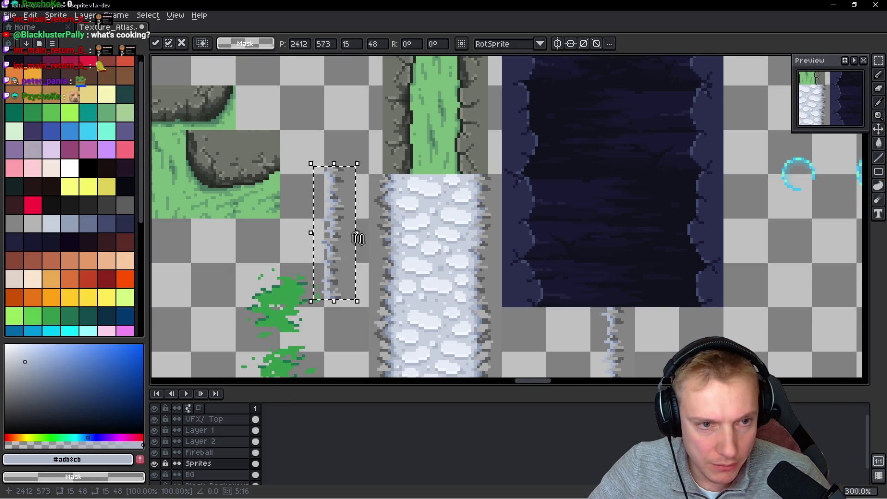
{"action": "mouse_move", "coordinate": [340, 239]}
{"action": "left_mouse_down"}
{"action": "mouse_move", "coordinate": [337, 151]}
{"action": "mouse_move", "coordinate": [336, 159]}
{"action": "left_mouse_up"}
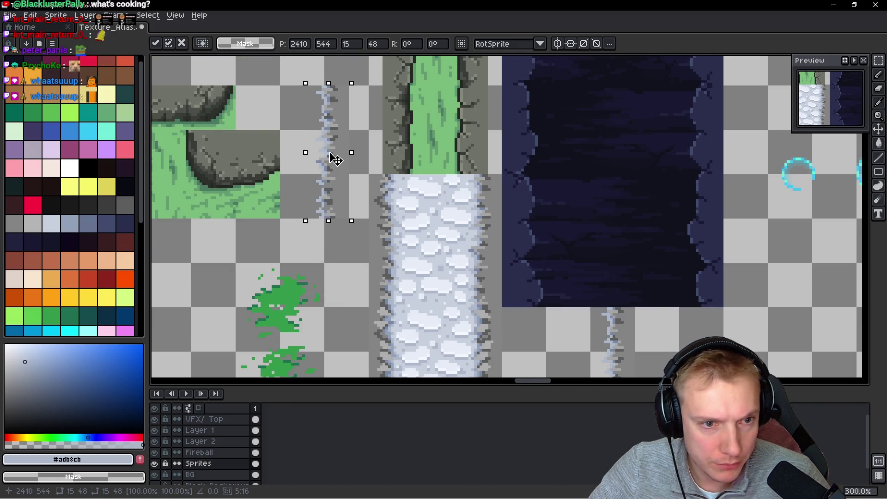
{"action": "key", "text": "Return"}
Delete the loose rocky strip and select the cobblestone tile's rocky left edge
{"action": "scroll", "coordinate": [336, 159], "scroll_direction": "up", "scroll_amount": 2}
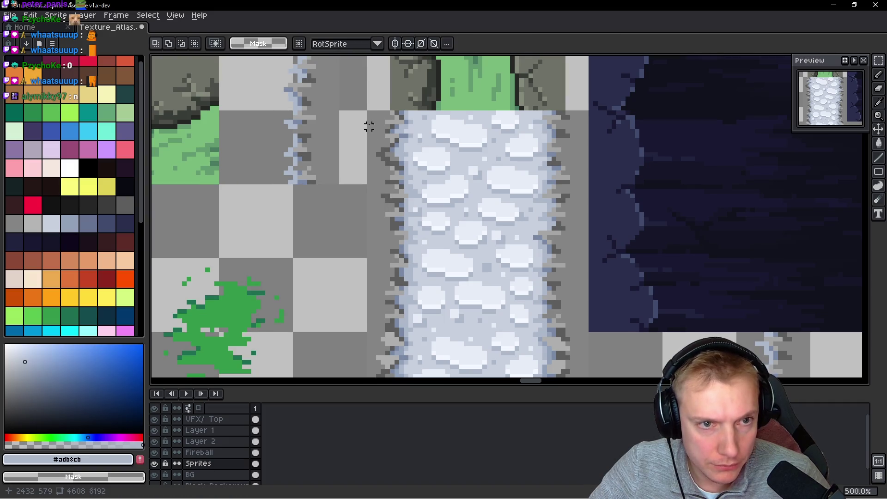
{"action": "mouse_move", "coordinate": [369, 112]}
{"action": "left_mouse_down"}
{"action": "mouse_move", "coordinate": [398, 310]}
{"action": "mouse_move", "coordinate": [410, 306]}
{"action": "mouse_move", "coordinate": [409, 333]}
{"action": "left_mouse_up"}
{"action": "key", "text": "Delete"}
{"action": "left_click_drag", "start_coordinate": [322, 162], "coordinate": [354, 236]}
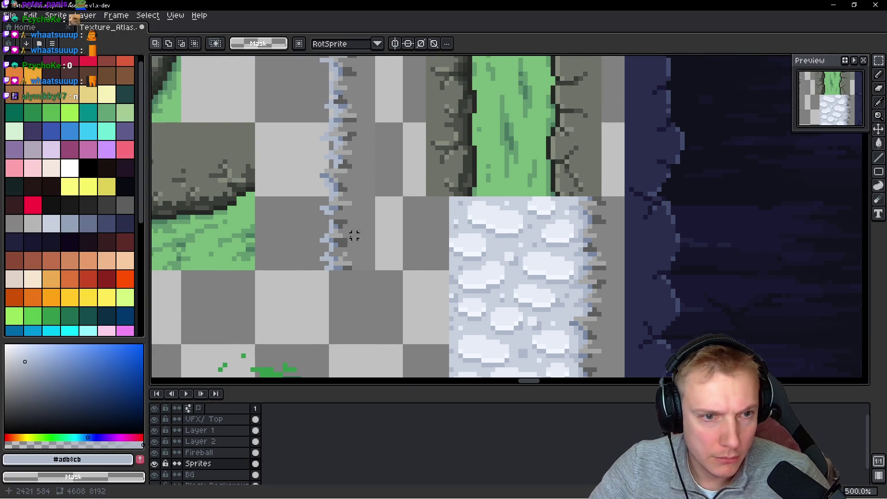
{"action": "mouse_move", "coordinate": [291, 287]}
{"action": "left_mouse_down"}
{"action": "mouse_move", "coordinate": [378, 60]}
{"action": "mouse_move", "coordinate": [395, 74]}
{"action": "mouse_move", "coordinate": [406, 194]}
{"action": "mouse_move", "coordinate": [377, 144]}
{"action": "mouse_move", "coordinate": [368, 200]}
{"action": "mouse_move", "coordinate": [427, 278]}
{"action": "mouse_move", "coordinate": [431, 265]}
{"action": "left_mouse_up"}
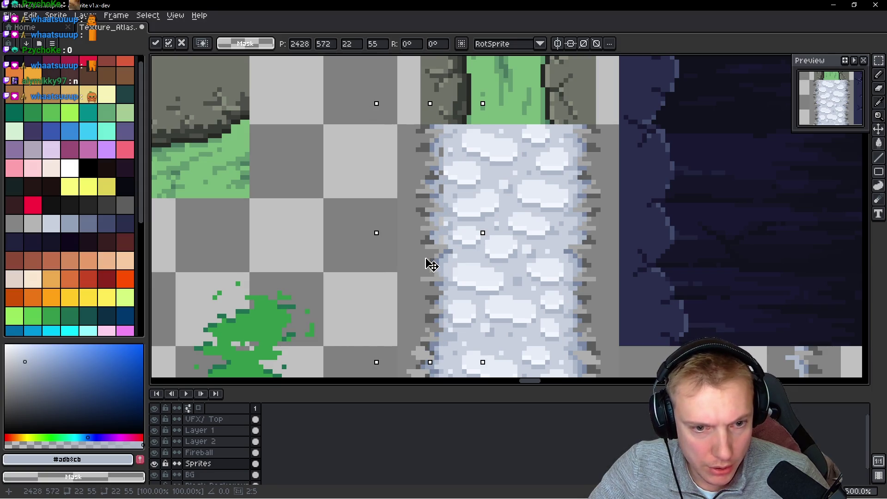
{"action": "scroll", "coordinate": [442, 203], "scroll_direction": "up", "scroll_amount": 4}
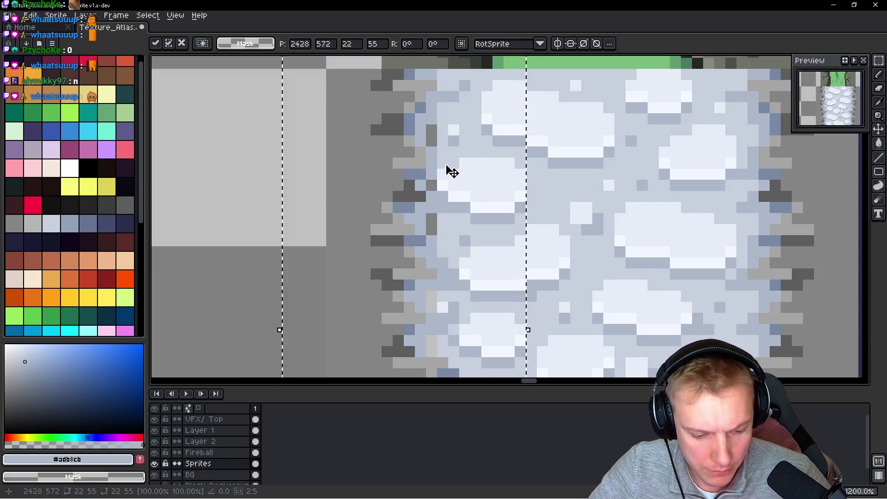
Repaint a dark edge pixel with light snow colour #c7cfdd
{"action": "key", "text": "b"}
{"action": "left_click", "coordinate": [450, 147], "text": "alt"}
{"action": "left_click", "coordinate": [431, 217]}
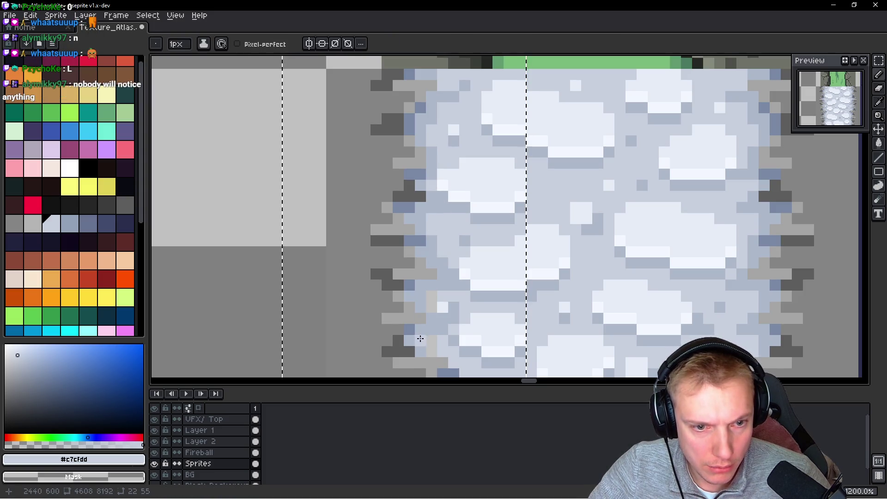
Turn on the Black Background layer to expose gaps around the tile
{"action": "scroll", "coordinate": [176, 462], "scroll_direction": "down", "scroll_amount": 2}
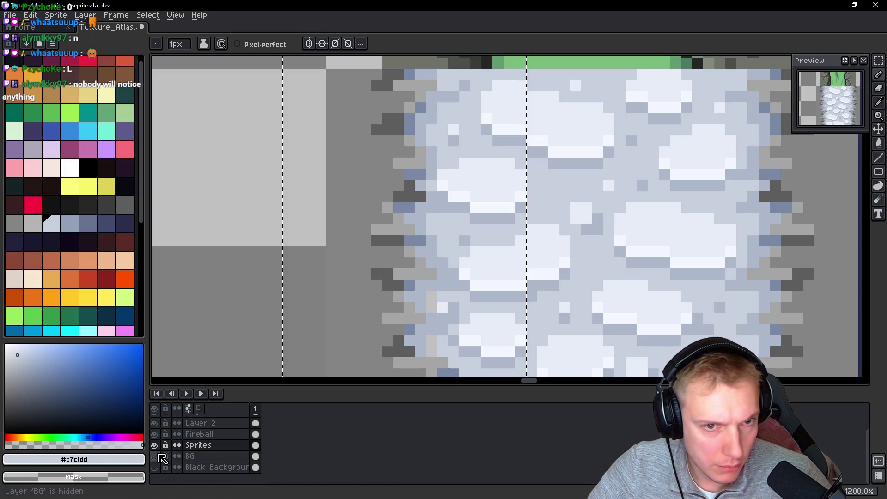
{"action": "left_click", "coordinate": [154, 467]}
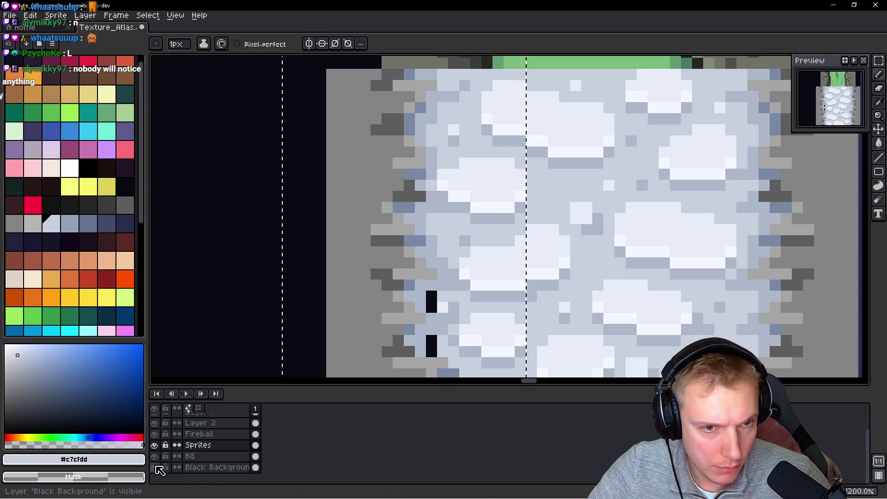
{"action": "scroll", "coordinate": [432, 304], "scroll_direction": "down", "scroll_amount": 3}
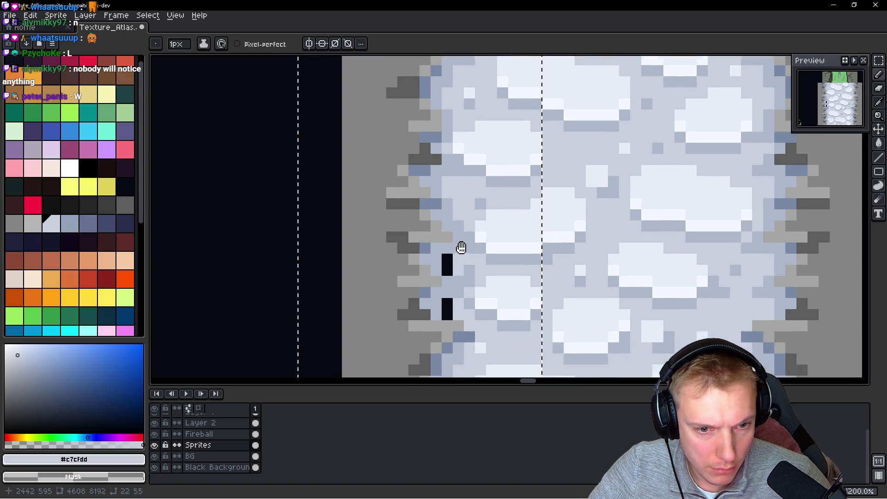
{"action": "scroll", "coordinate": [459, 247], "scroll_direction": "left", "scroll_amount": 2}
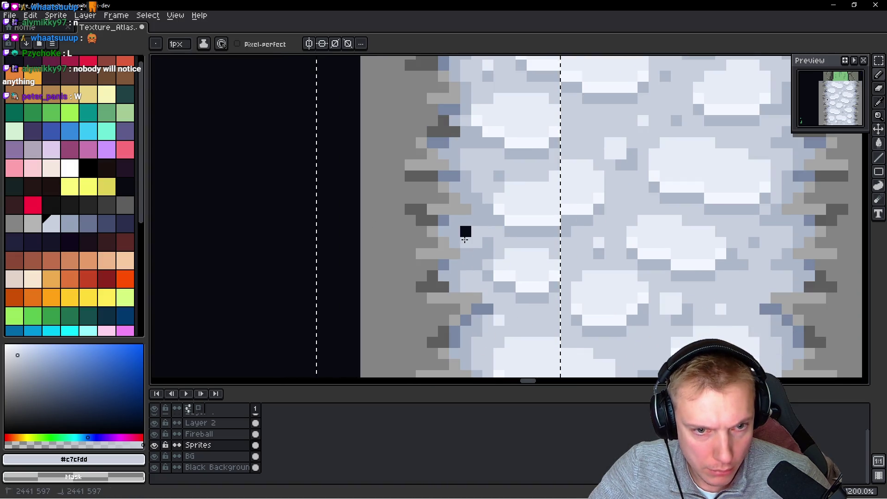
{"action": "scroll", "coordinate": [468, 278], "scroll_direction": "down", "scroll_amount": 6}
{"action": "scroll", "coordinate": [504, 230], "scroll_direction": "up", "scroll_amount": 1}
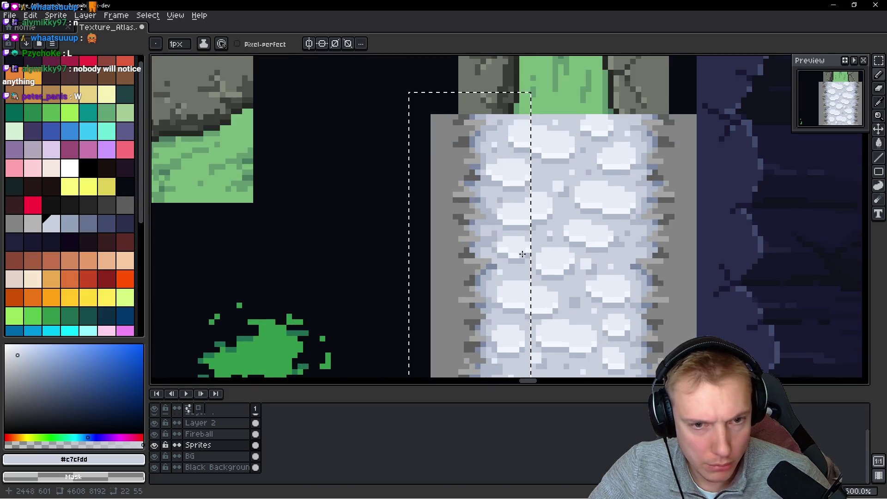
Sample the rocky edge greys #5d5d5d and #858585 from the cobblestone tile's edges
{"action": "scroll", "coordinate": [513, 245], "scroll_direction": "down", "scroll_amount": 1}
{"action": "scroll", "coordinate": [528, 267], "scroll_direction": "up", "scroll_amount": 2}
{"action": "scroll", "coordinate": [527, 267], "scroll_direction": "down", "scroll_amount": 1}
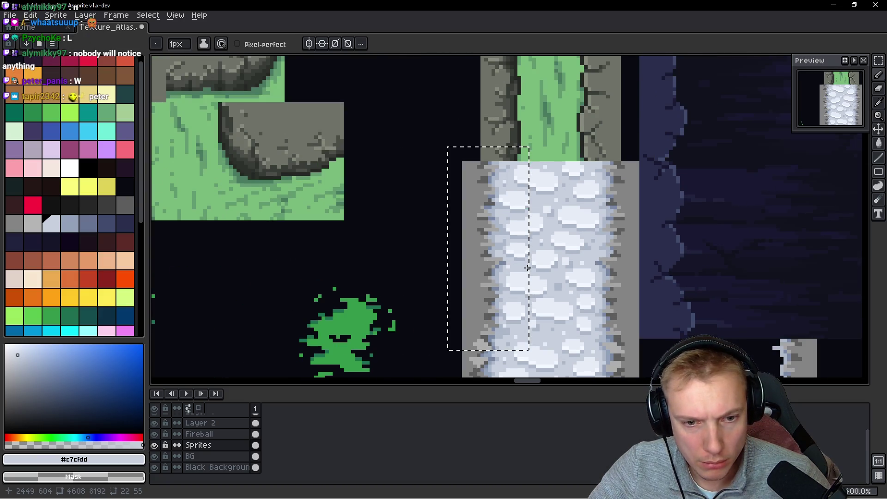
{"action": "left_click_drag", "start_coordinate": [502, 296], "coordinate": [493, 252]}
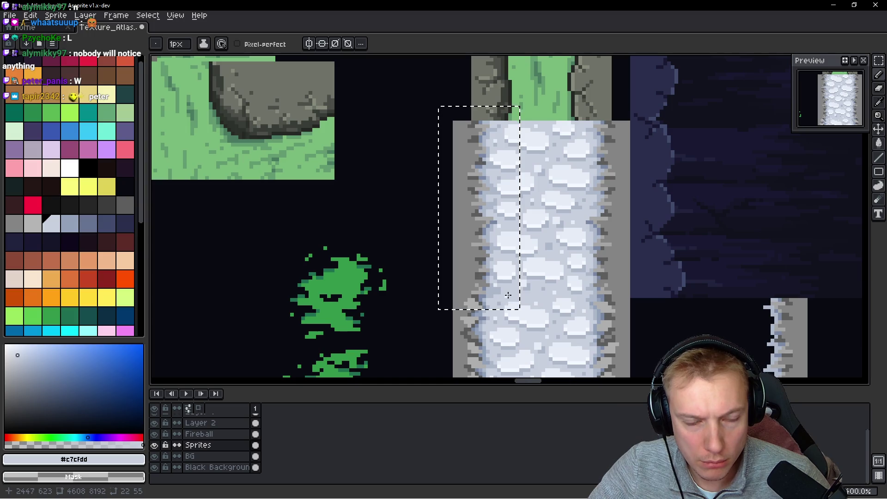
{"action": "scroll", "coordinate": [489, 291], "scroll_direction": "up", "scroll_amount": 3}
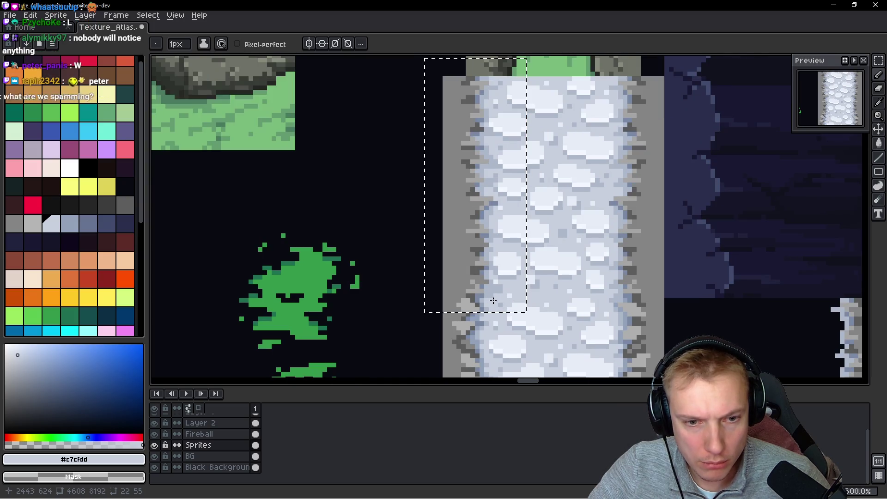
{"action": "key", "text": "alt"}
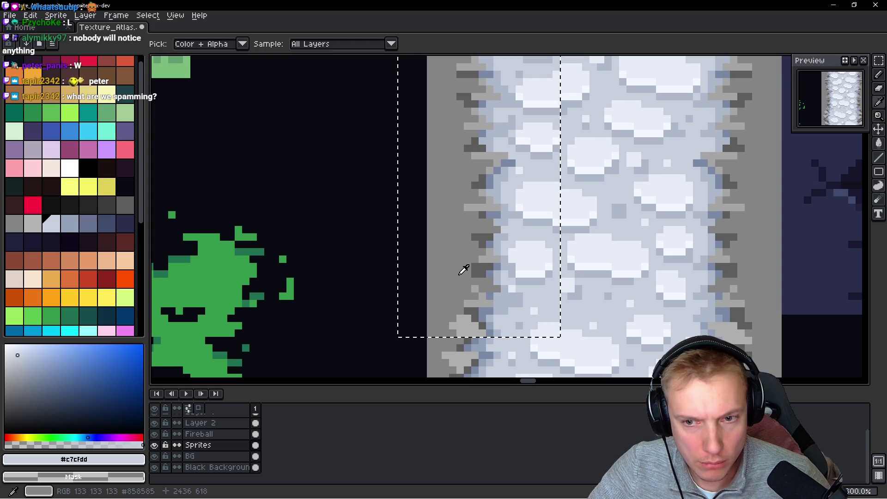
{"action": "left_click", "coordinate": [473, 268], "text": "alt"}
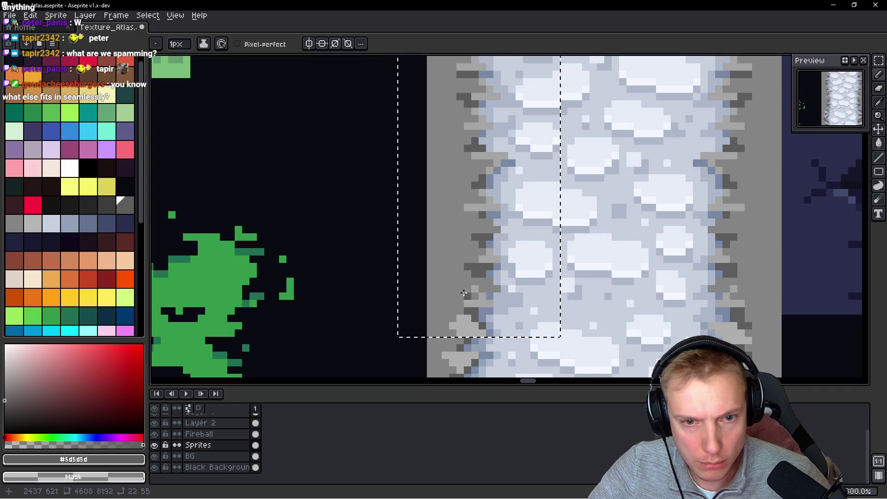
{"action": "left_click", "coordinate": [471, 270], "text": "alt"}
{"action": "left_click", "coordinate": [481, 264], "text": "alt"}
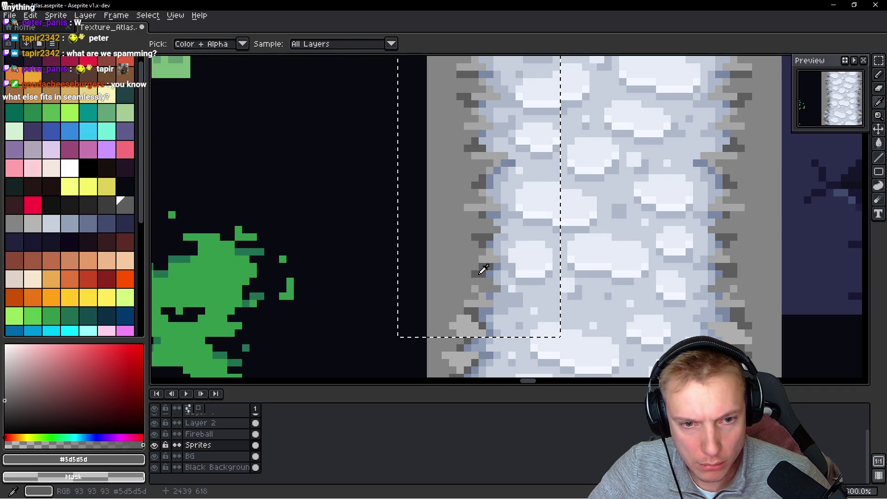
{"action": "left_click", "coordinate": [755, 262], "text": "alt"}
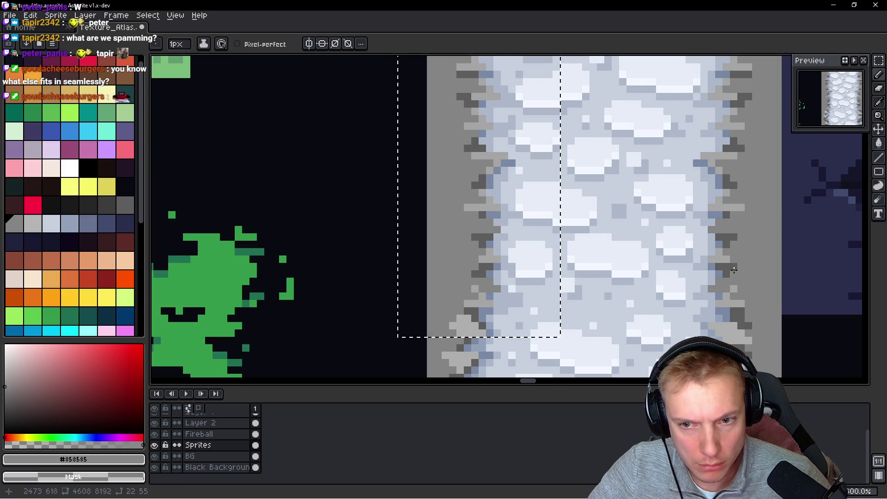
Deselect, save the texture atlas, export it as a sprite sheet, and switch to the game
{"action": "key", "text": "ctrl+d"}
{"action": "scroll", "coordinate": [751, 266], "scroll_direction": "down", "scroll_amount": 1}
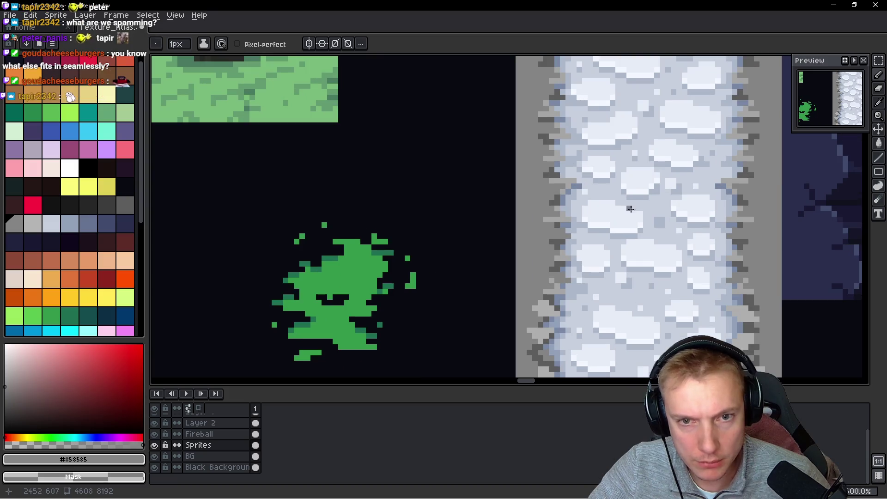
{"action": "scroll", "coordinate": [627, 199], "scroll_direction": "down", "scroll_amount": 1}
{"action": "left_click_drag", "start_coordinate": [626, 199], "coordinate": [510, 214]}
{"action": "key", "text": "ctrl+s"}
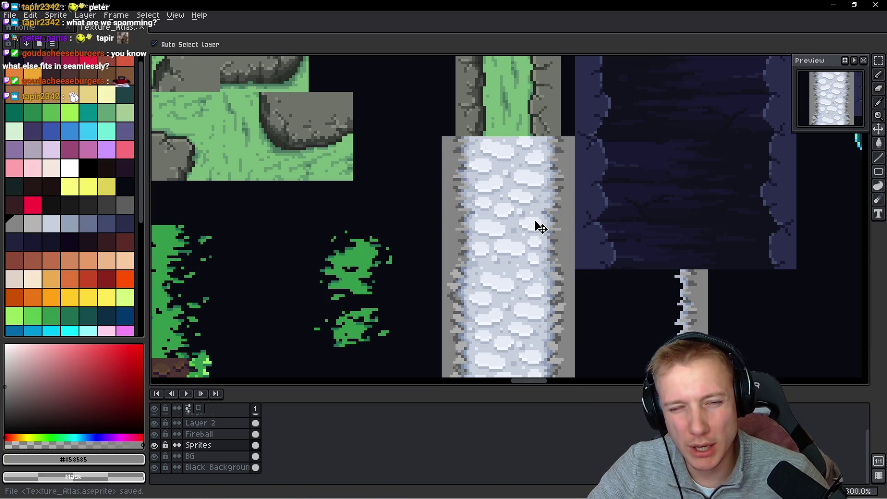
{"action": "key", "text": "ctrl+e"}
{"action": "left_click", "coordinate": [720, 213]}
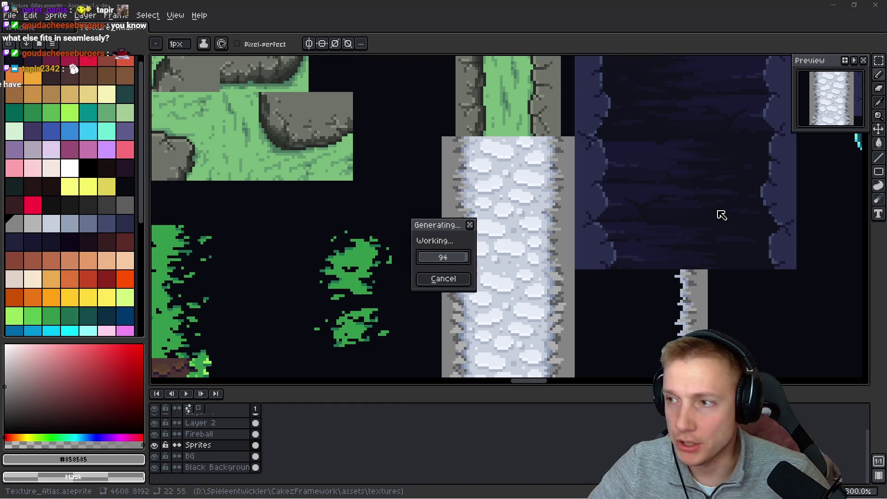
{"action": "key", "text": "alt+Tab"}
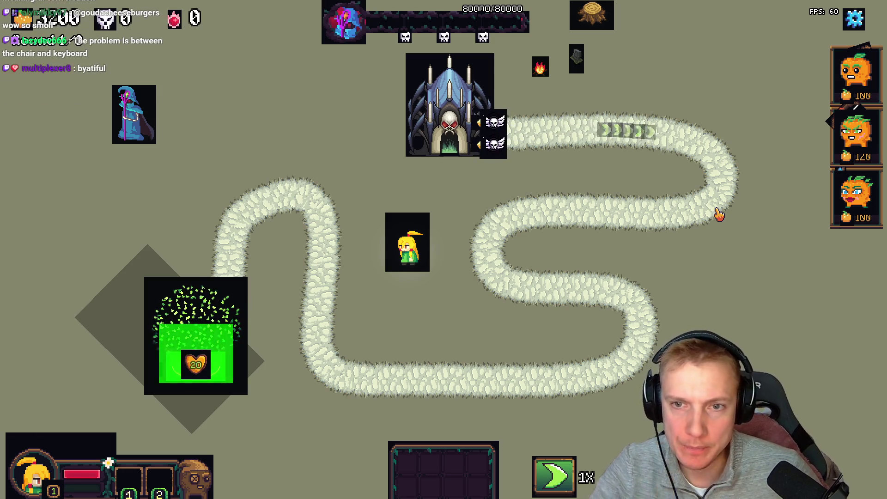
Return from the running game to Texture_Atlas.aseprite in Aseprite
{"action": "key", "text": "alt+Tab"}
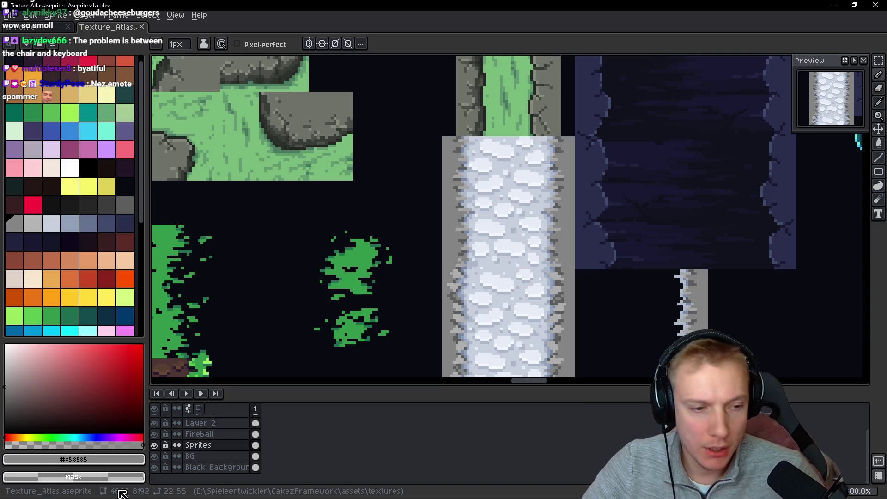
Save Texture_Atlas.aseprite and export it again as the Texture_Atlas.png sprite sheet
{"action": "key", "text": "ctrl+s"}
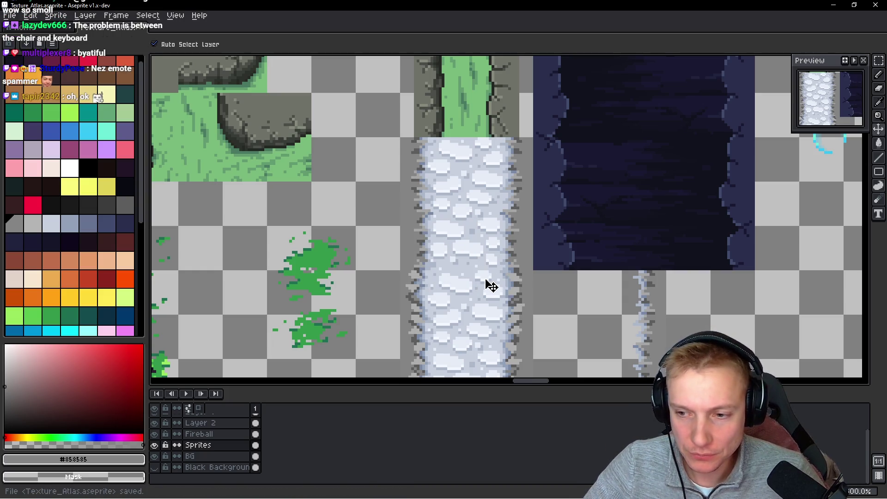
{"action": "key", "text": "ctrl+e"}
{"action": "left_click", "coordinate": [698, 210]}
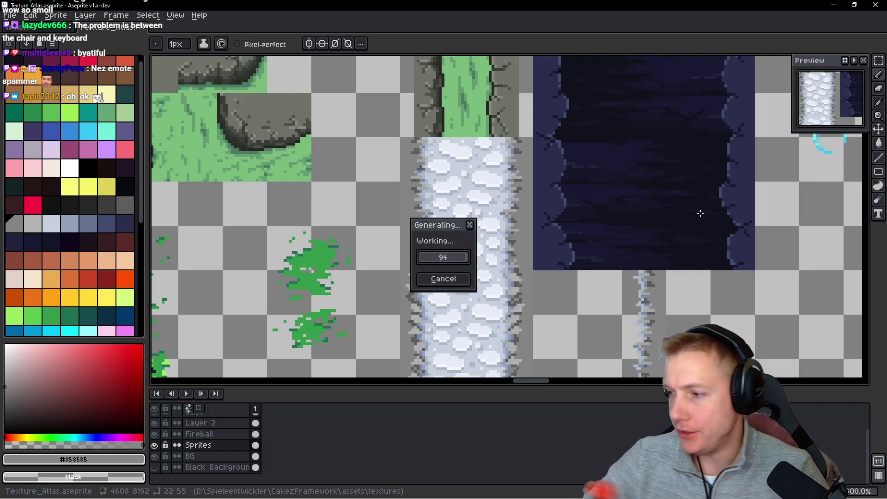
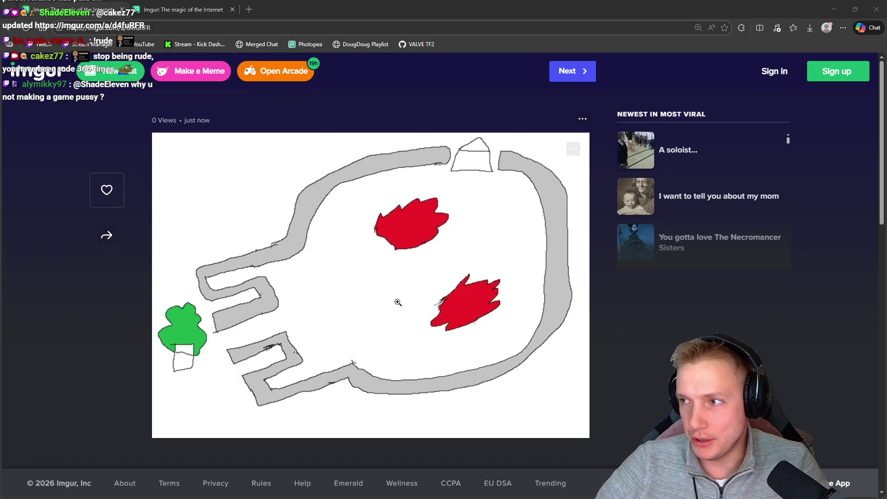
Open the Swampington level editor, move the temple up and reattach the path's start to it
{"action": "key", "text": "alt+Tab"}
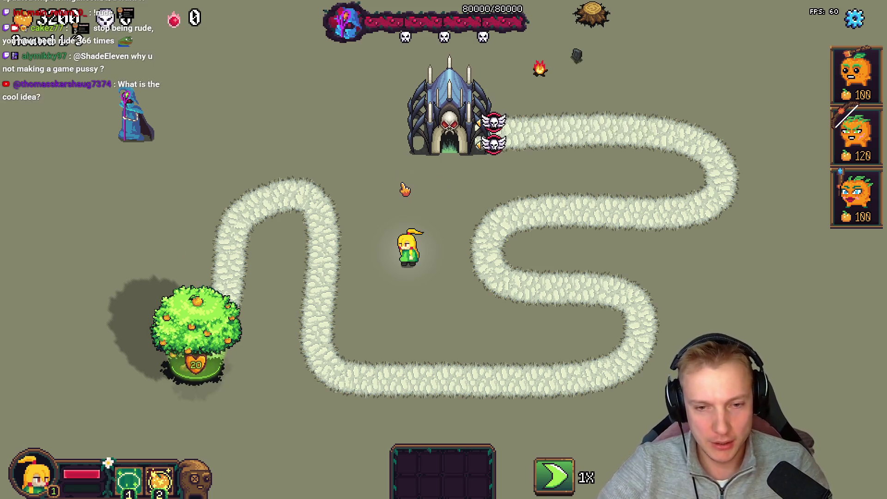
{"action": "key", "text": "F1"}
{"action": "scroll", "coordinate": [347, 170], "scroll_direction": "down", "scroll_amount": 2}
{"action": "scroll", "coordinate": [344, 195], "scroll_direction": "up", "scroll_amount": 2}
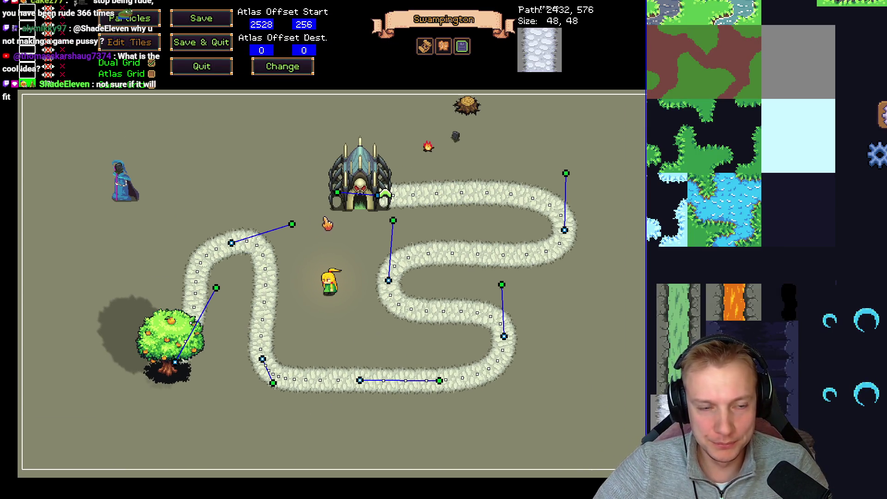
{"action": "key", "text": "Tab"}
{"action": "left_click_drag", "start_coordinate": [361, 185], "coordinate": [466, 131]}
{"action": "mouse_move", "coordinate": [378, 195]}
{"action": "left_mouse_down"}
{"action": "mouse_move", "coordinate": [505, 150]}
{"action": "mouse_move", "coordinate": [493, 150]}
{"action": "left_mouse_up"}
Push the right-hand path point outward and pull the S-bend into one wide lower-right curve
{"action": "left_click_drag", "start_coordinate": [565, 230], "coordinate": [587, 259]}
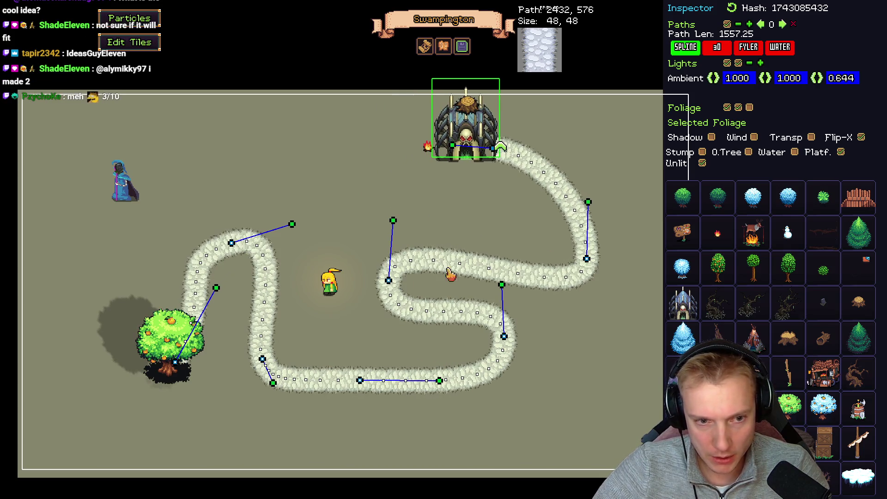
{"action": "mouse_move", "coordinate": [390, 283]}
{"action": "left_mouse_down"}
{"action": "mouse_move", "coordinate": [505, 340]}
{"action": "mouse_move", "coordinate": [548, 376]}
{"action": "left_mouse_up"}
{"action": "left_click_drag", "start_coordinate": [546, 323], "coordinate": [585, 342]}
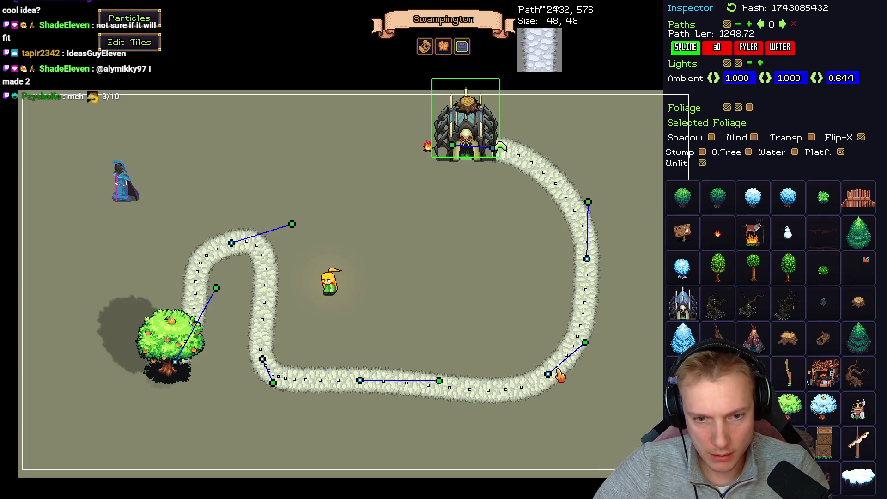
{"action": "left_click_drag", "start_coordinate": [548, 376], "coordinate": [533, 365]}
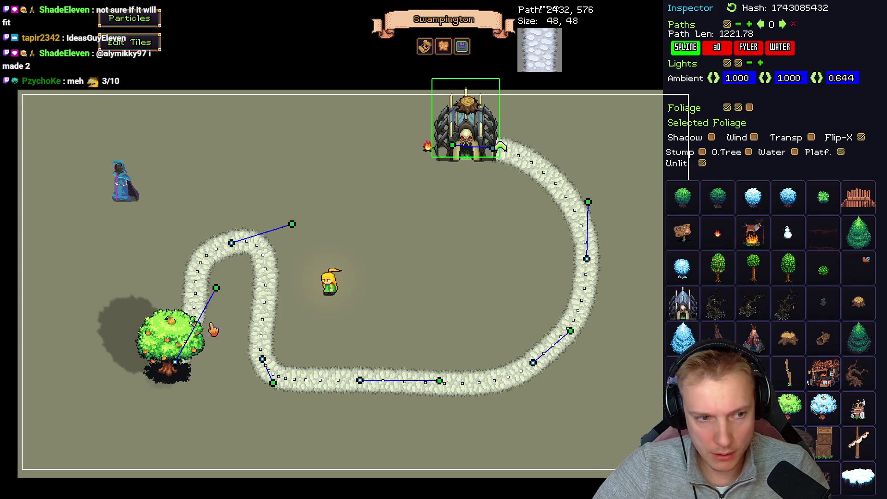
Move the orange tree farther left and stretch the path's lower-left bend and bottom node downward
{"action": "left_click", "coordinate": [190, 333]}
{"action": "left_click_drag", "start_coordinate": [190, 333], "coordinate": [148, 294]}
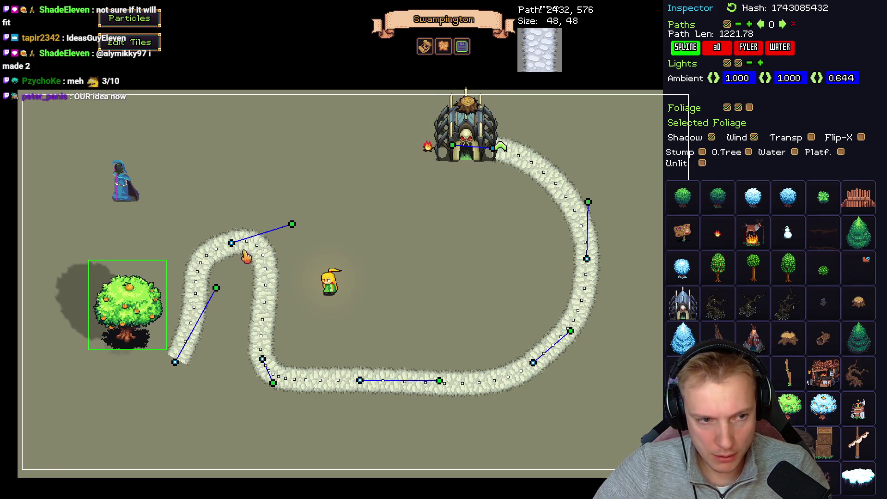
{"action": "left_click_drag", "start_coordinate": [262, 359], "coordinate": [251, 375]}
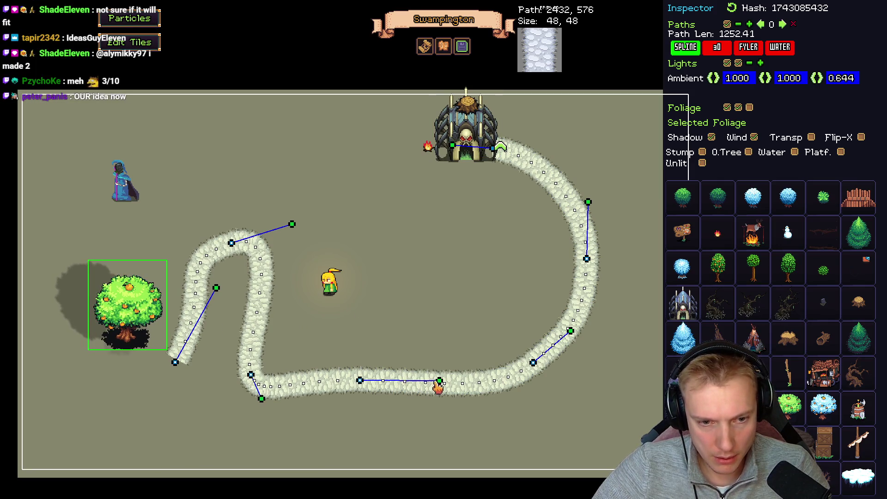
{"action": "left_click_drag", "start_coordinate": [360, 381], "coordinate": [355, 401]}
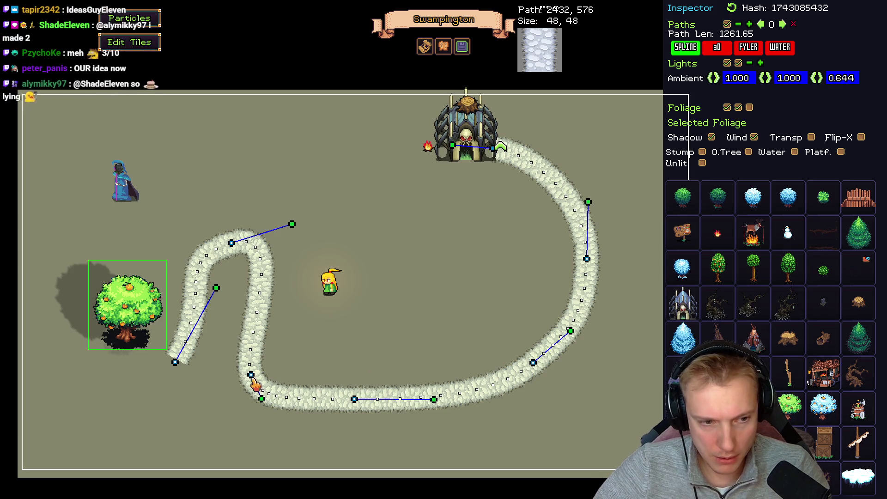
{"action": "left_click", "coordinate": [262, 379]}
{"action": "left_click_drag", "start_coordinate": [251, 375], "coordinate": [303, 352]}
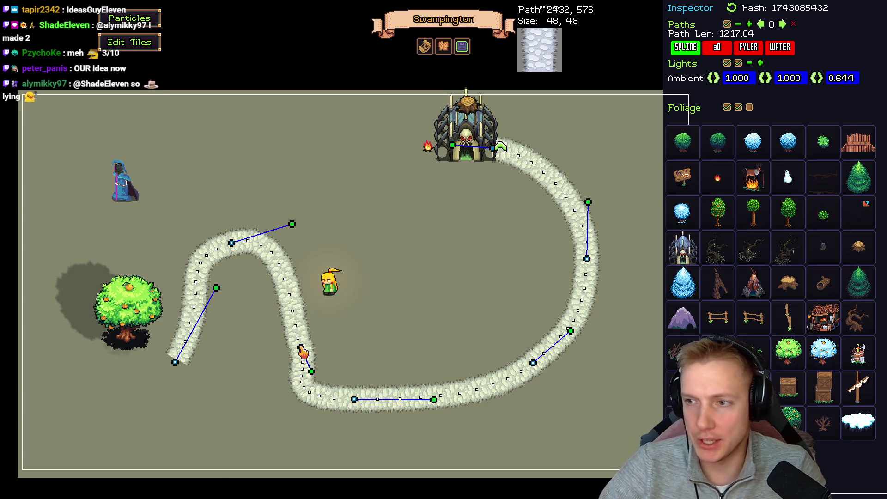
{"action": "key", "text": "alt+Tab"}
{"action": "key", "text": "ctrl+p"}
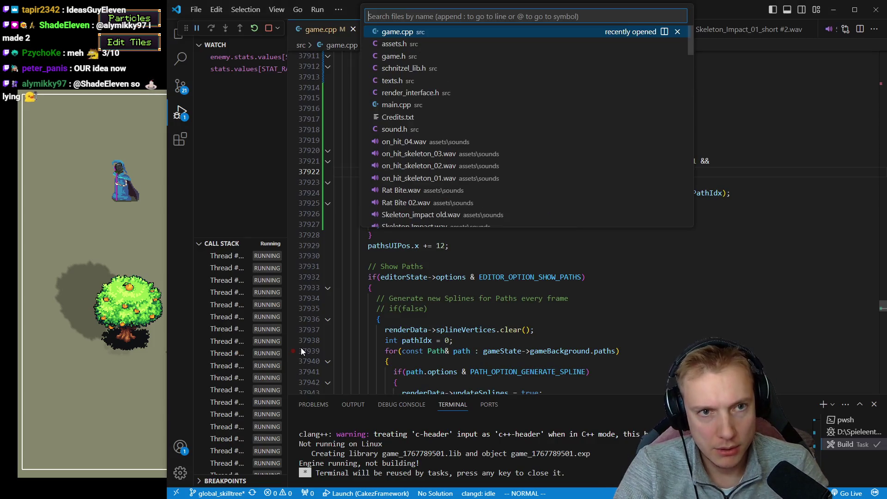
Open Credits.txt from the recent files in the Ctrl+P file search
{"action": "type", "text": "sha"}
{"action": "key", "text": "BackSpace"}
{"action": "key", "text": "BackSpace"}
{"action": "key", "text": "BackSpace"}
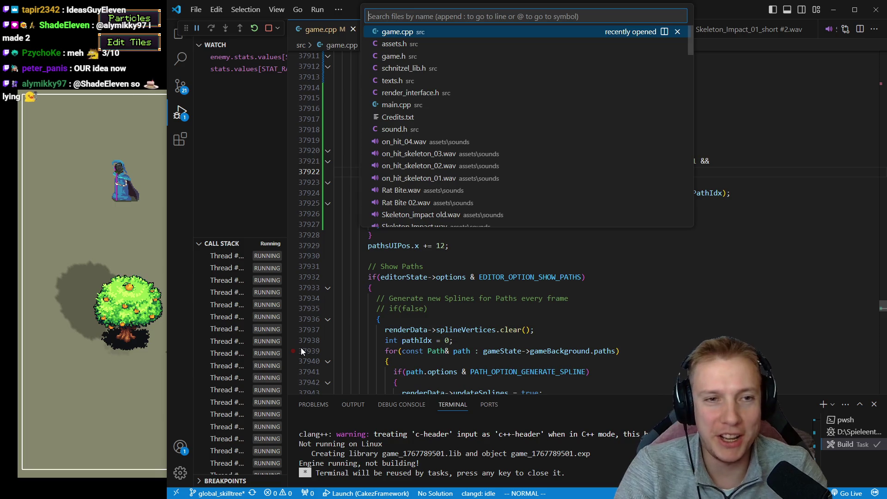
{"action": "key", "text": "Down"}
{"action": "key", "text": "Down"}
{"action": "key", "text": "Down"}
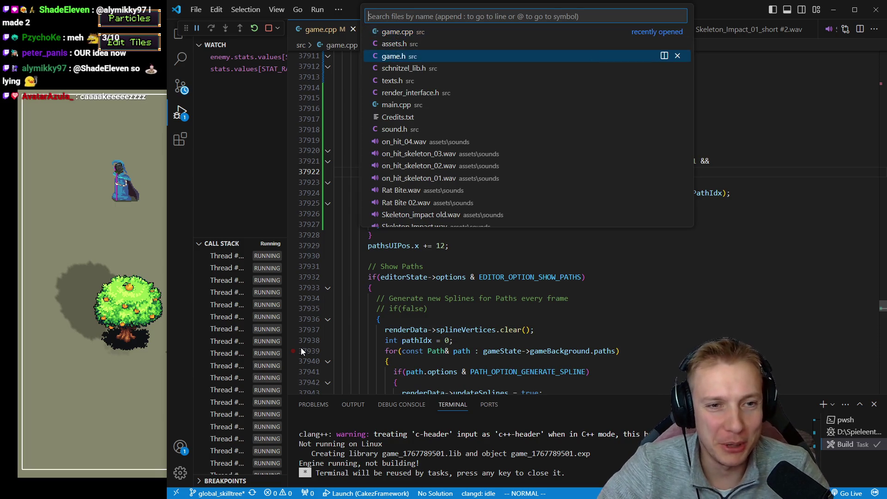
{"action": "key", "text": "Return"}
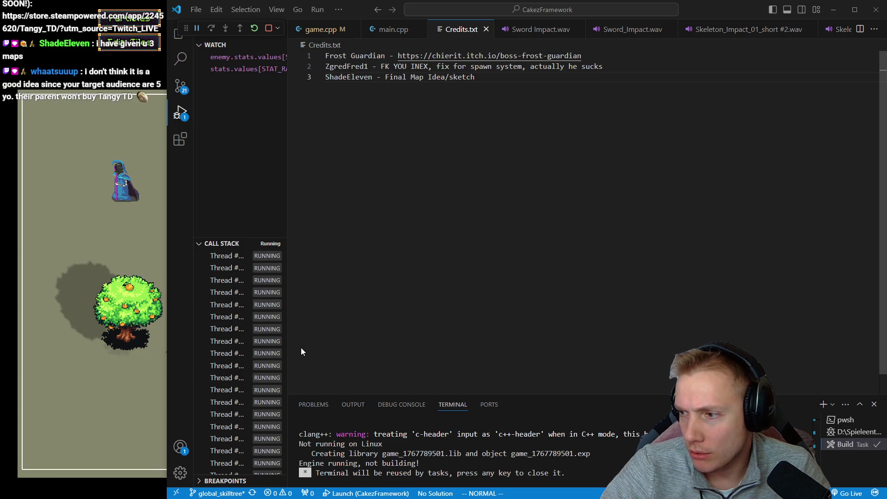
{"action": "key", "text": "alt+Tab"}
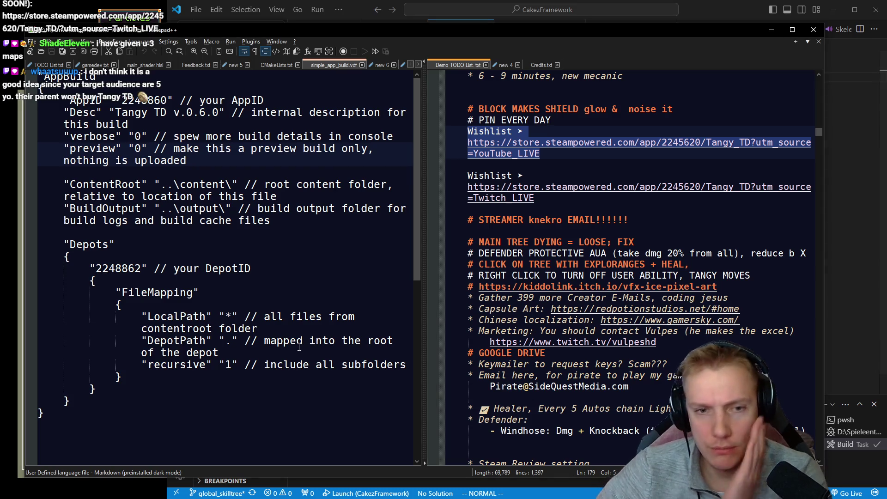
{"action": "scroll", "coordinate": [592, 279], "scroll_direction": "up", "scroll_amount": 6}
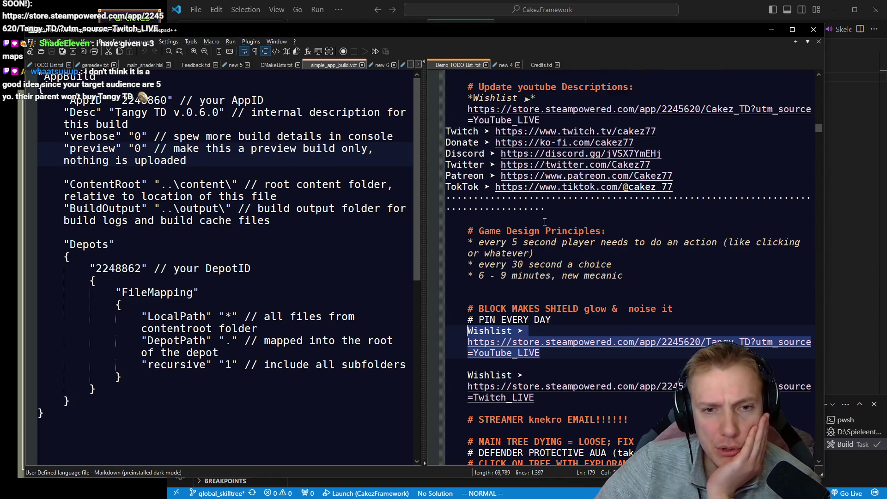
{"action": "scroll", "coordinate": [602, 273], "scroll_direction": "up", "scroll_amount": 14}
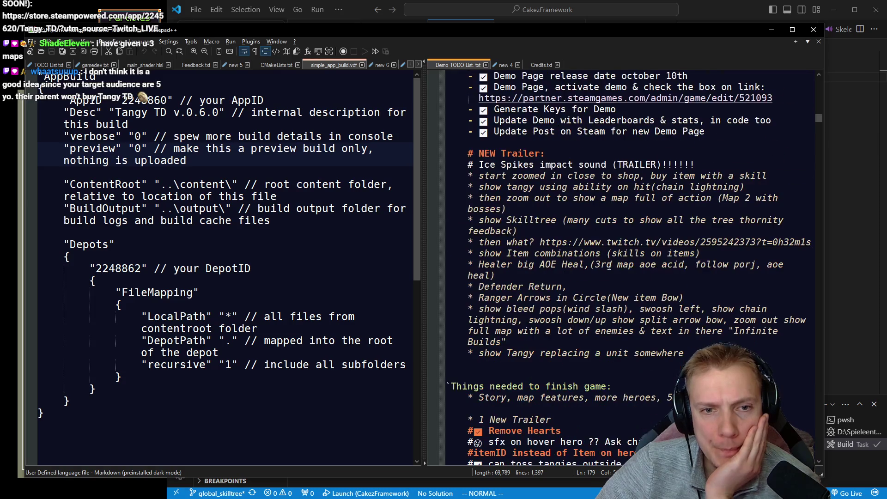
{"action": "scroll", "coordinate": [566, 254], "scroll_direction": "up", "scroll_amount": 8}
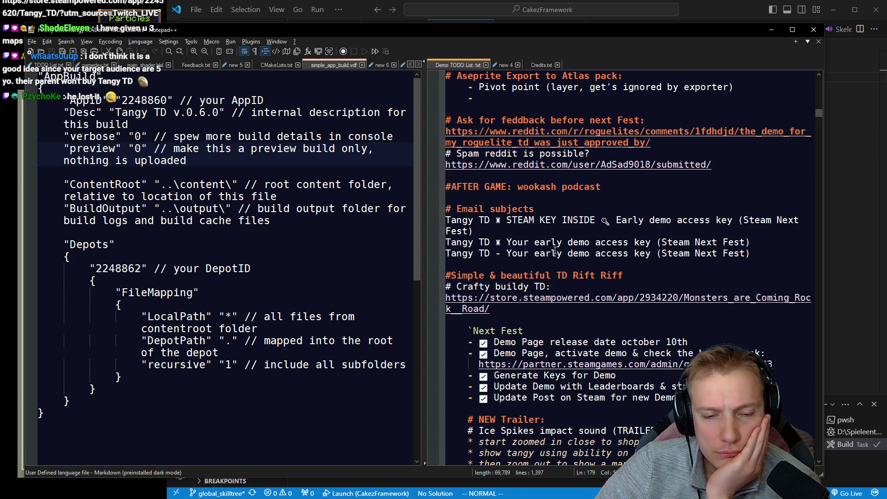
{"action": "scroll", "coordinate": [554, 251], "scroll_direction": "down", "scroll_amount": 10}
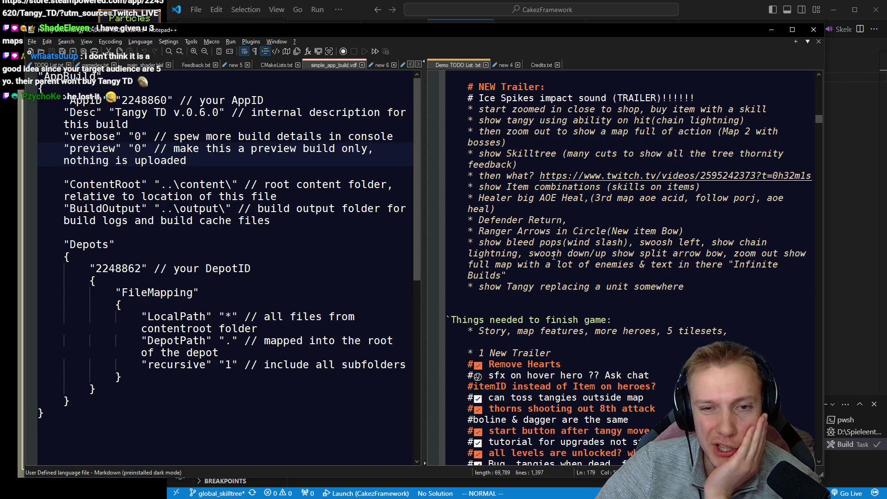
{"action": "scroll", "coordinate": [550, 263], "scroll_direction": "down", "scroll_amount": 11}
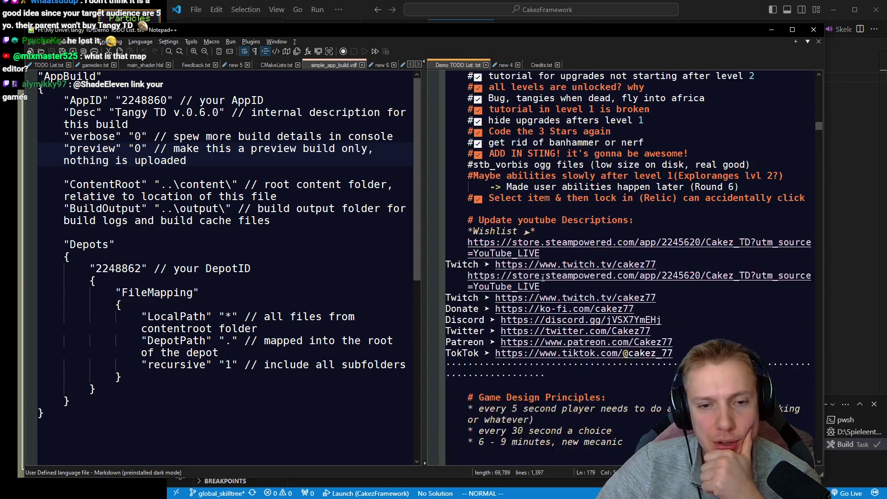
{"action": "scroll", "coordinate": [542, 278], "scroll_direction": "down", "scroll_amount": 2}
{"action": "scroll", "coordinate": [543, 278], "scroll_direction": "down", "scroll_amount": 9}
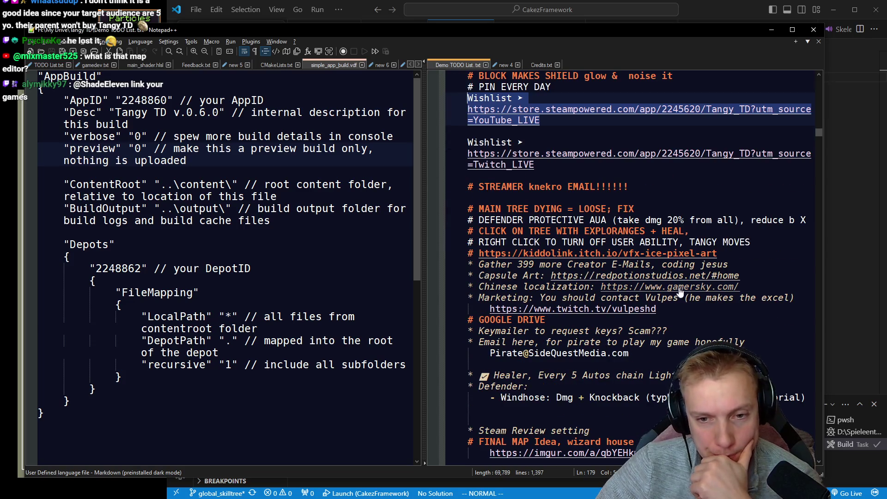
{"action": "scroll", "coordinate": [624, 280], "scroll_direction": "down", "scroll_amount": 4}
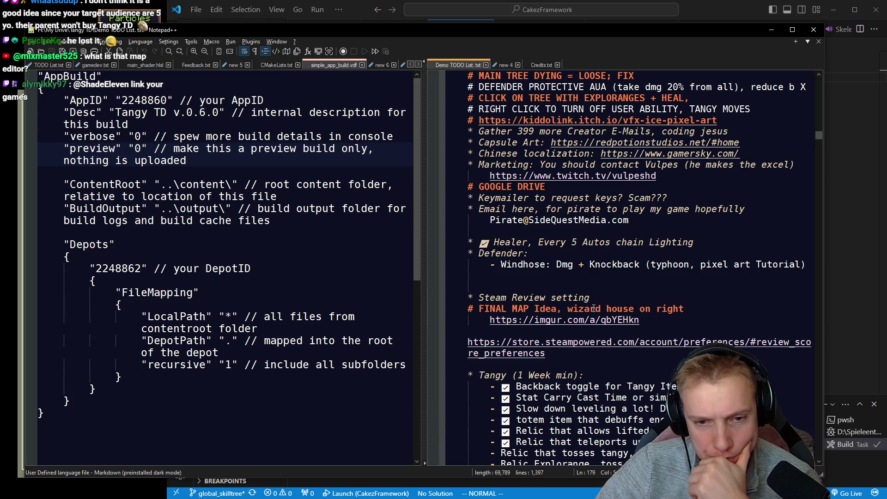
{"action": "left_click", "coordinate": [571, 324]}
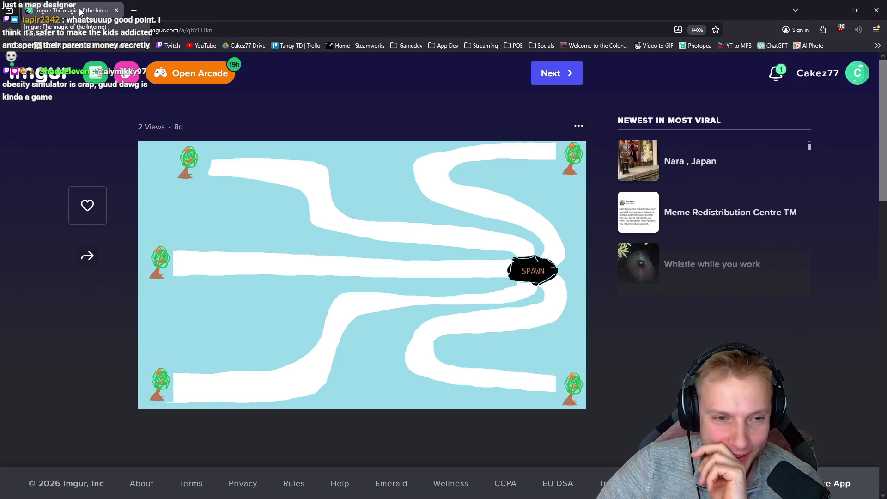
{"action": "key", "text": "alt+Tab"}
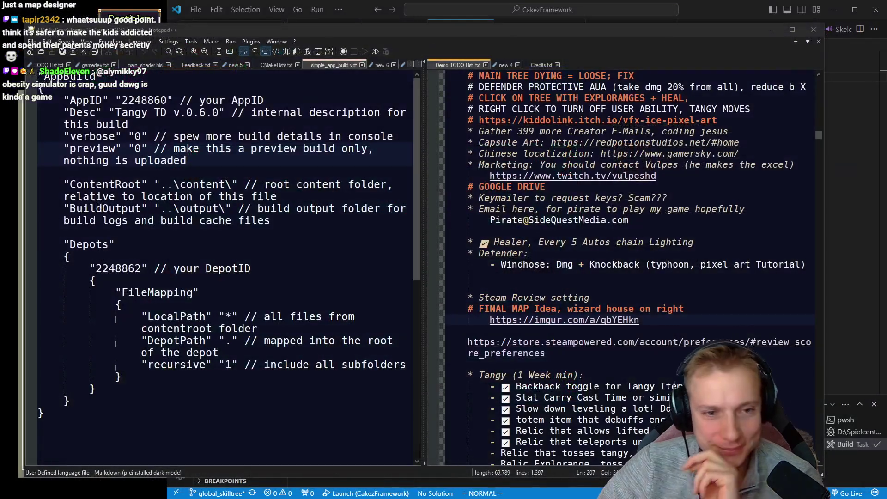
{"action": "left_click", "coordinate": [721, 7]}
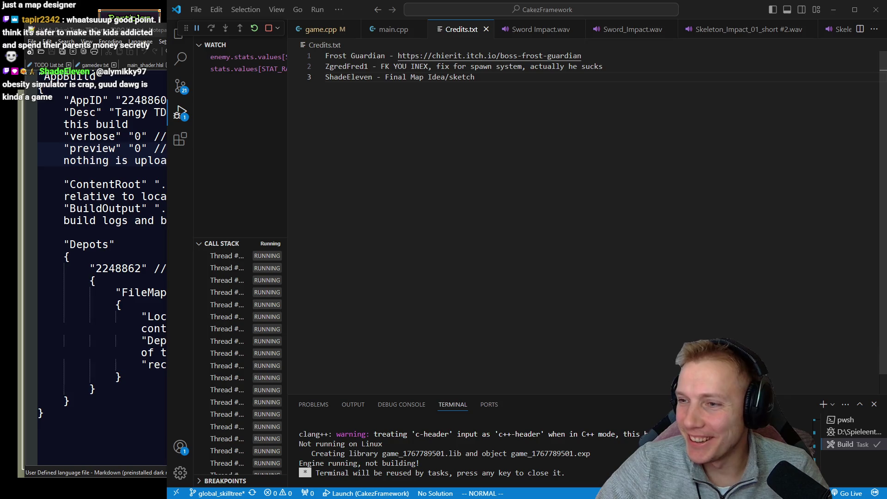
{"action": "key", "text": "alt+Tab"}
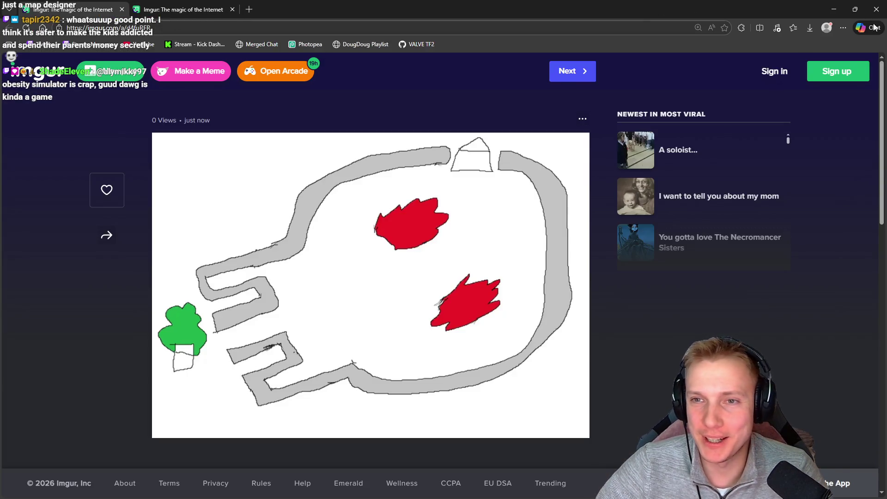
{"action": "left_click", "coordinate": [824, 10]}
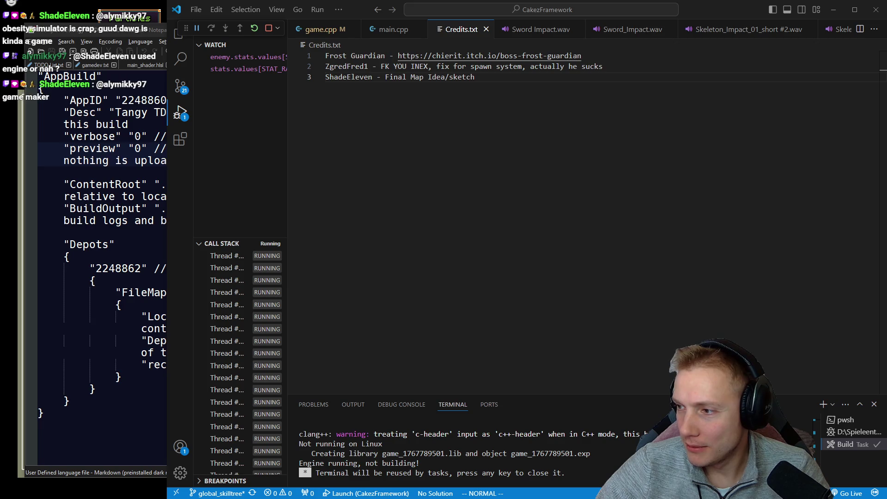
{"action": "left_click", "coordinate": [481, 82]}
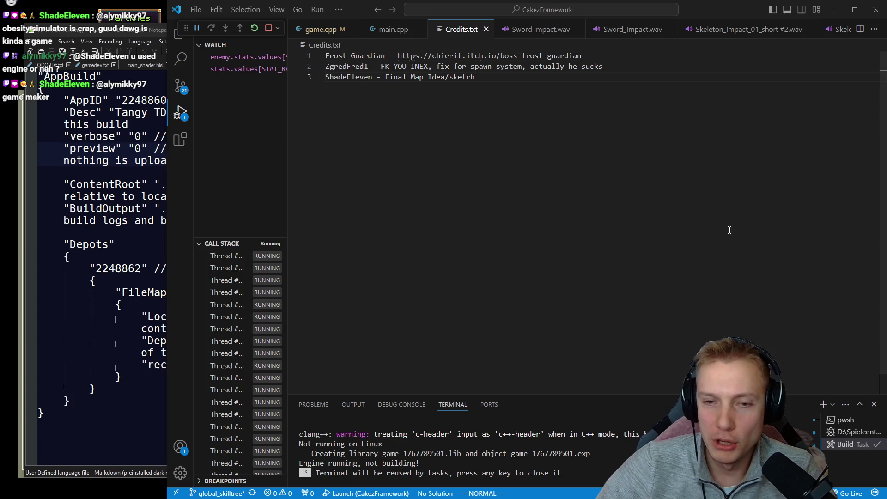
{"action": "double_click", "coordinate": [485, 77]}
{"action": "key", "text": "Escape"}
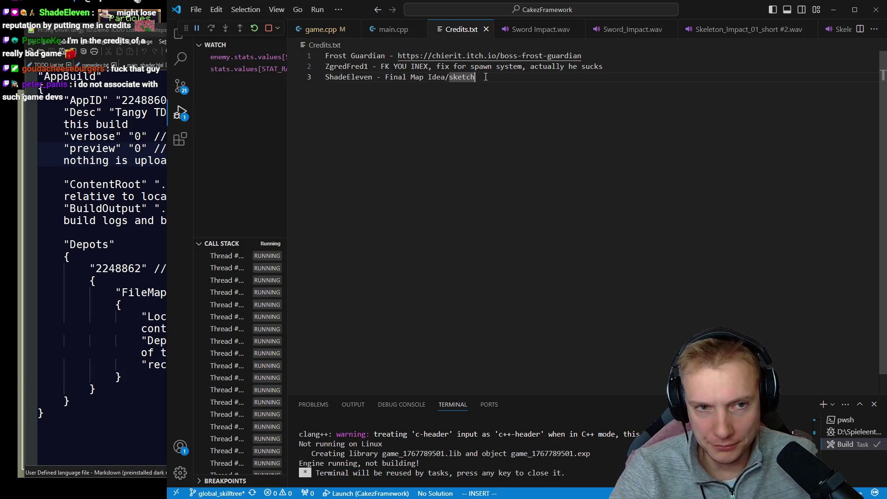
Replace the third credit's old description with 'Good Map ideas'
{"action": "key", "text": "ctrl+BackSpace"}
{"action": "key", "text": "ctrl+BackSpace"}
{"action": "key", "text": "ctrl+BackSpace"}
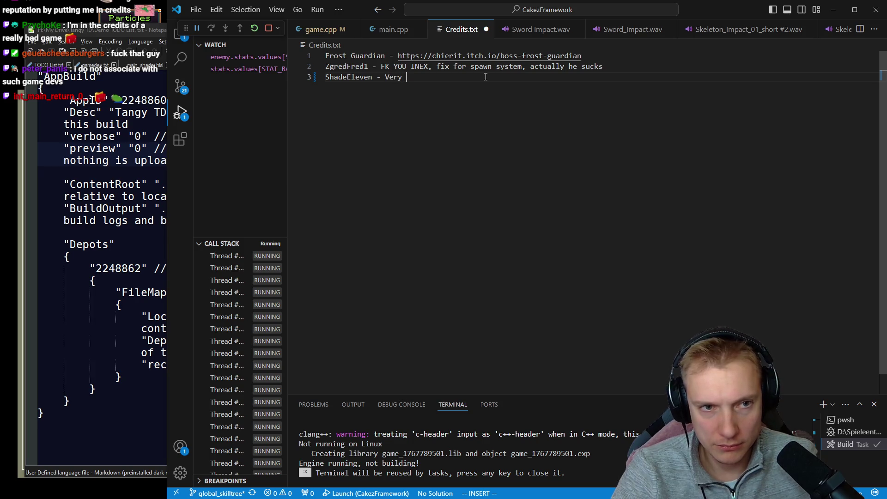
{"action": "key", "text": "ctrl+BackSpace"}
{"action": "type", "text": "Good Map idea"}
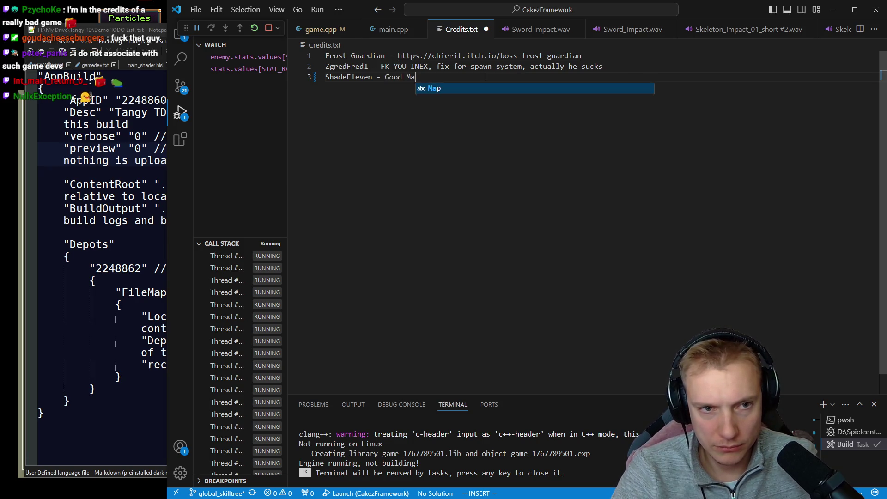
{"action": "type", "text": "s / designs"}
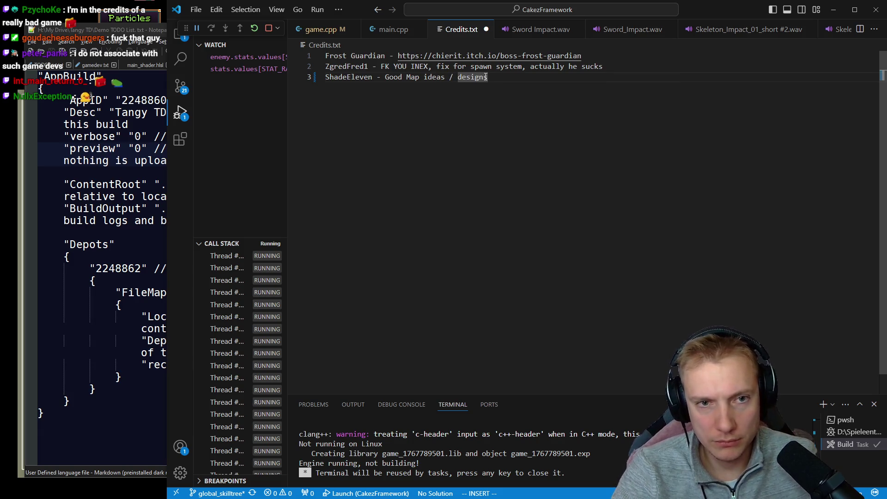
{"action": "key", "text": "alt+Tab"}
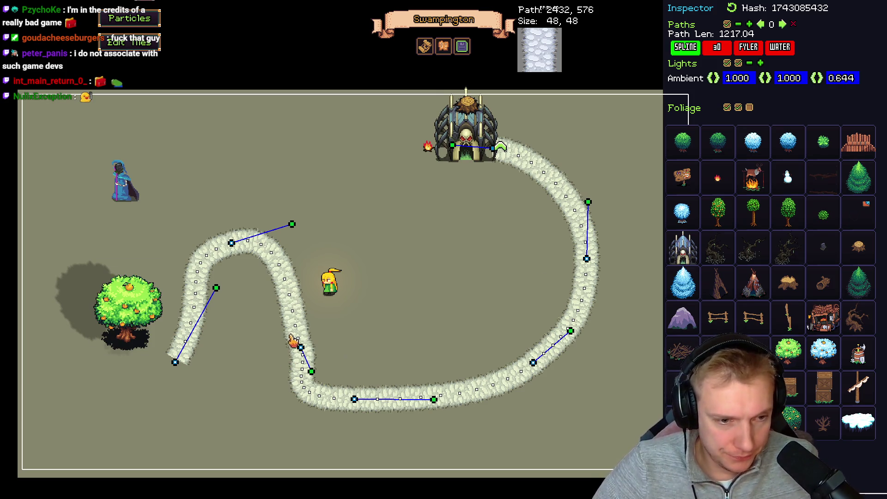
Reshape the bottom path points and lower the upper-left points and handle to flatten the curve
{"action": "left_click_drag", "start_coordinate": [301, 351], "coordinate": [293, 356]}
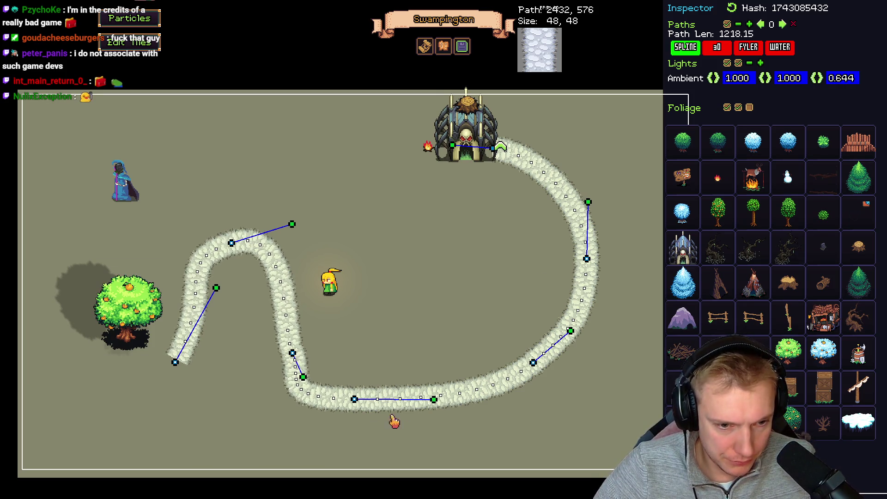
{"action": "left_click_drag", "start_coordinate": [355, 400], "coordinate": [382, 403]}
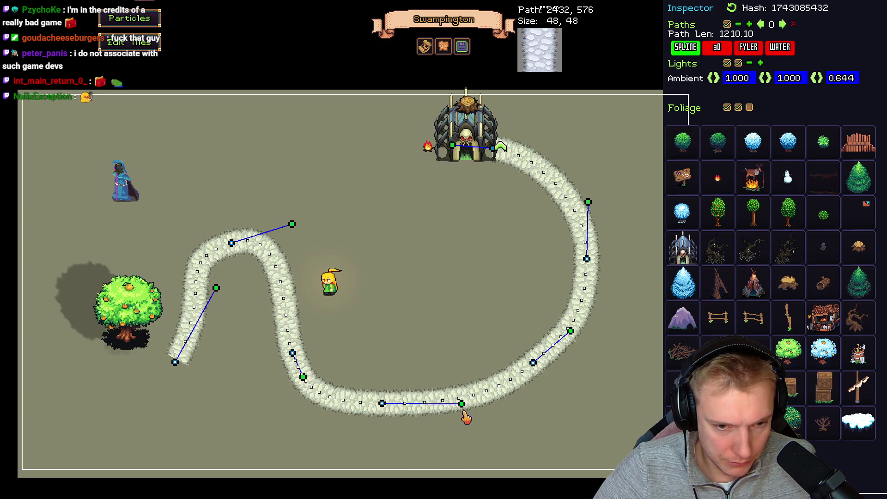
{"action": "mouse_move", "coordinate": [462, 405]}
{"action": "left_mouse_down"}
{"action": "mouse_move", "coordinate": [443, 409]}
{"action": "mouse_move", "coordinate": [459, 405]}
{"action": "left_mouse_up"}
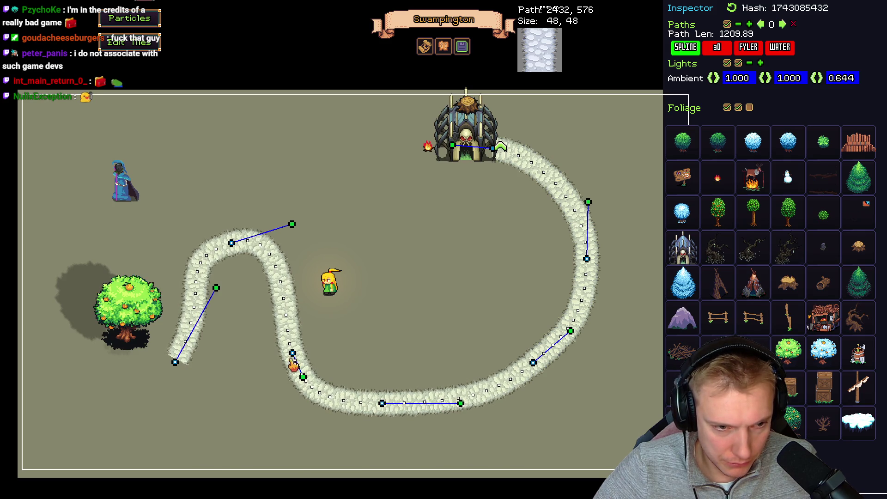
{"action": "left_click_drag", "start_coordinate": [293, 354], "coordinate": [296, 361]}
{"action": "mouse_move", "coordinate": [231, 243]}
{"action": "left_mouse_down"}
{"action": "mouse_move", "coordinate": [317, 297]}
{"action": "mouse_move", "coordinate": [273, 297]}
{"action": "mouse_move", "coordinate": [233, 327]}
{"action": "left_mouse_up"}
{"action": "left_click_drag", "start_coordinate": [216, 288], "coordinate": [220, 316]}
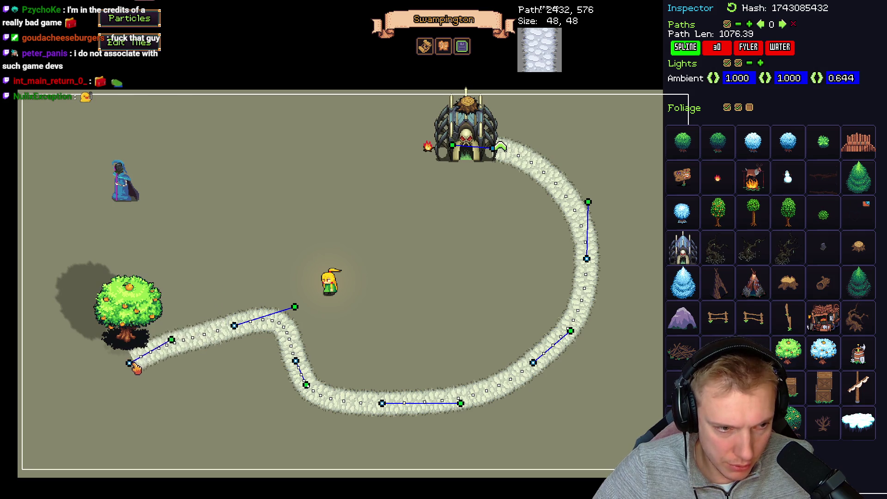
Bend the path's end into a zigzag beside the tree and add two new points extending upward
{"action": "left_click_drag", "start_coordinate": [179, 354], "coordinate": [120, 397]}
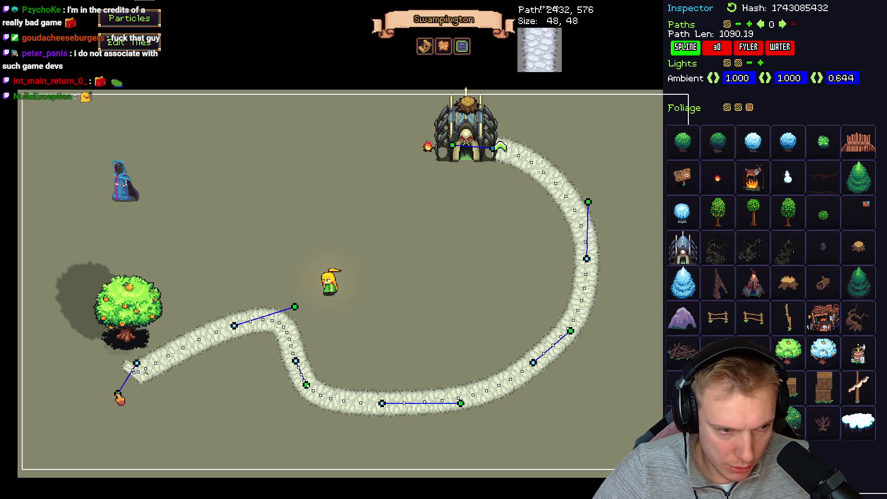
{"action": "left_click_drag", "start_coordinate": [138, 366], "coordinate": [173, 325]}
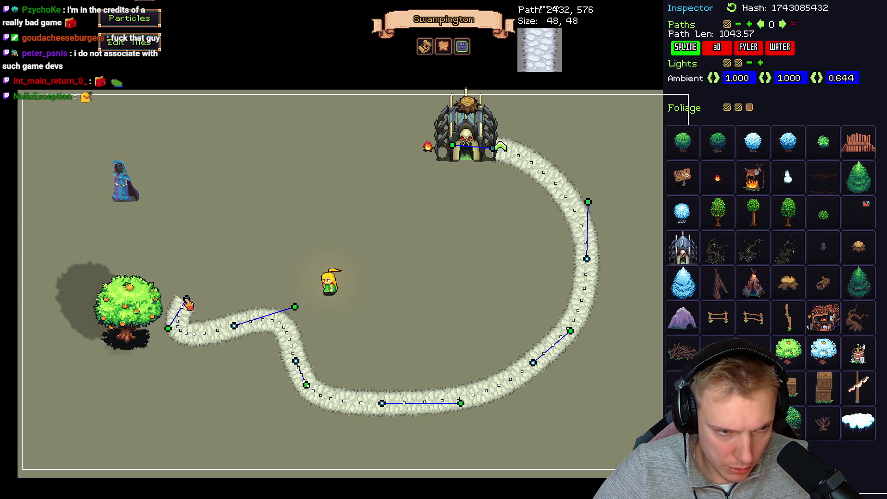
{"action": "left_click_drag", "start_coordinate": [232, 330], "coordinate": [222, 387]}
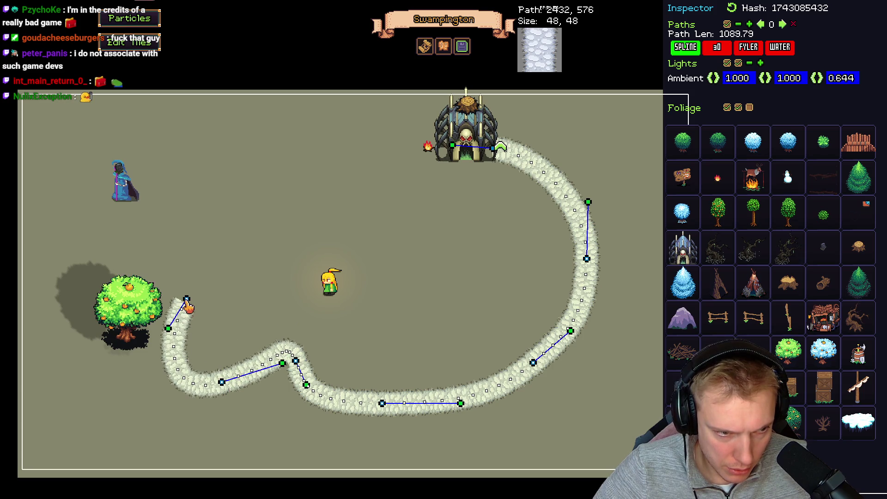
{"action": "mouse_move", "coordinate": [183, 360]}
{"action": "left_mouse_down"}
{"action": "mouse_move", "coordinate": [168, 349]}
{"action": "mouse_move", "coordinate": [204, 331]}
{"action": "mouse_move", "coordinate": [163, 339]}
{"action": "left_mouse_up"}
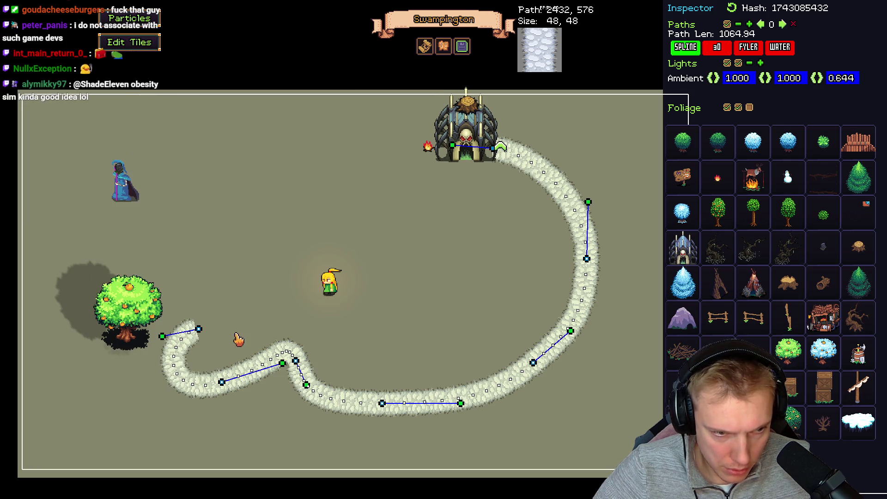
{"action": "left_click", "coordinate": [281, 308]}
{"action": "left_click", "coordinate": [254, 265]}
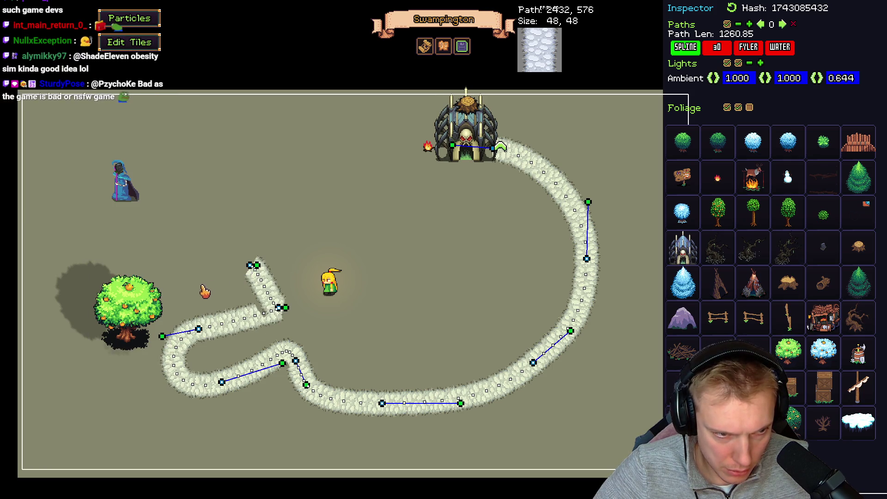
{"action": "key", "text": "Tab"}
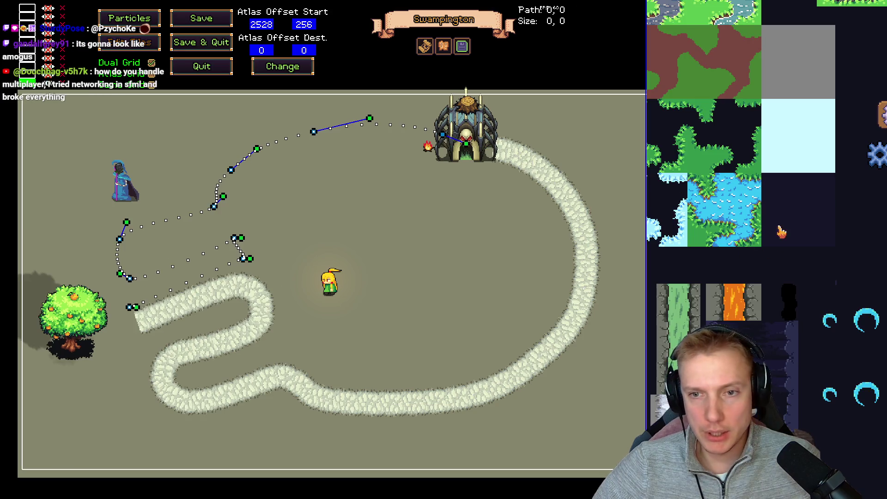
Pave the new path with cobblestone tiles from the atlas and make it a spline
{"action": "scroll", "coordinate": [762, 296], "scroll_direction": "down", "scroll_amount": 3}
{"action": "scroll", "coordinate": [763, 295], "scroll_direction": "up", "scroll_amount": 3}
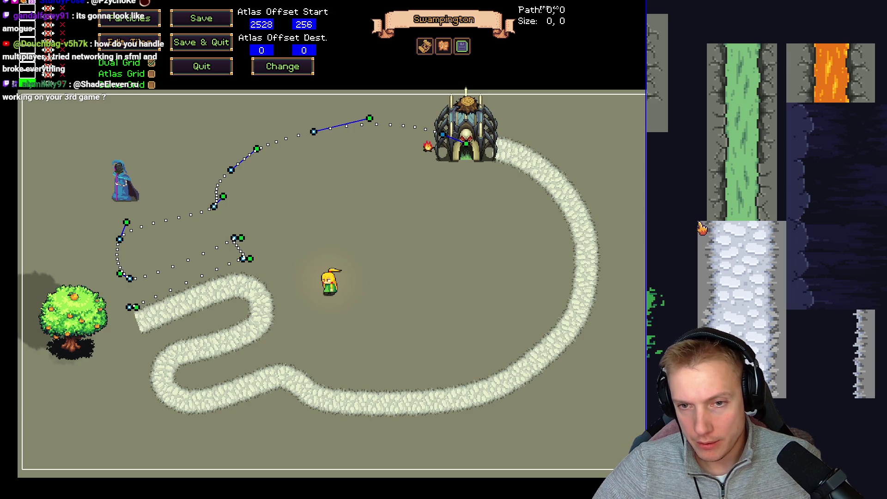
{"action": "mouse_move", "coordinate": [700, 227]}
{"action": "left_mouse_down"}
{"action": "mouse_move", "coordinate": [769, 318]}
{"action": "mouse_move", "coordinate": [785, 313]}
{"action": "left_mouse_up"}
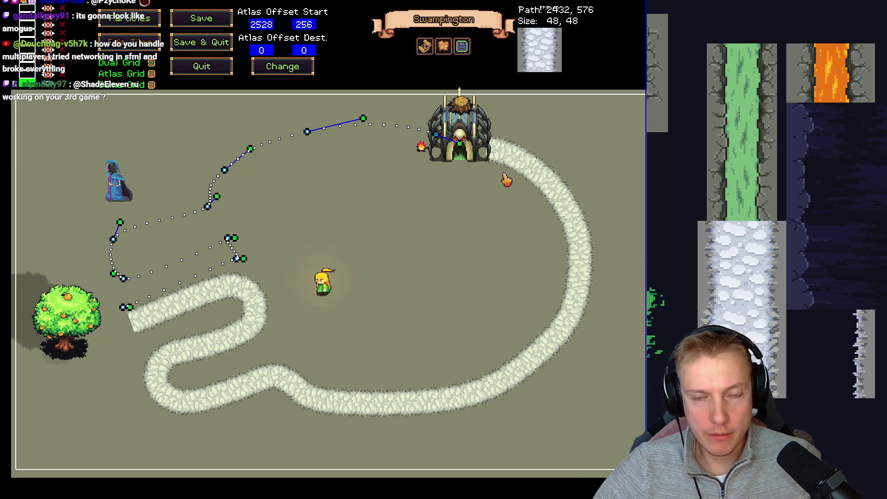
{"action": "key", "text": "Escape"}
{"action": "left_click", "coordinate": [683, 46]}
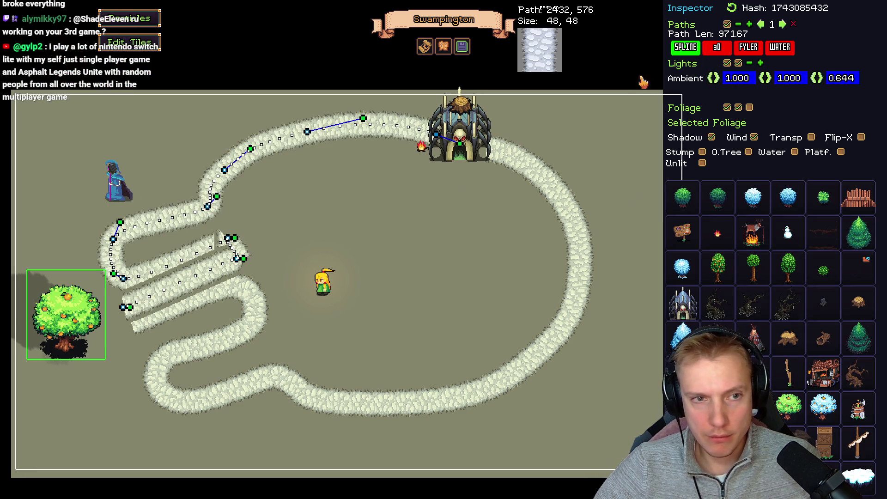
Pull out the new path's curve handles to shape its zigzag bend near the tree
{"action": "left_click_drag", "start_coordinate": [280, 220], "coordinate": [256, 214]}
{"action": "mouse_move", "coordinate": [293, 245]}
{"action": "left_mouse_down"}
{"action": "mouse_move", "coordinate": [293, 234]}
{"action": "mouse_move", "coordinate": [288, 249]}
{"action": "left_mouse_up"}
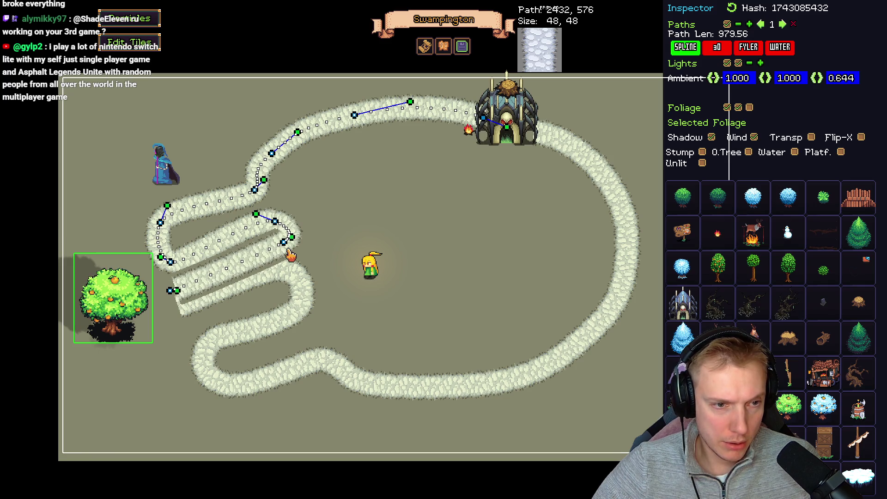
{"action": "scroll", "coordinate": [341, 211], "scroll_direction": "down", "scroll_amount": 2}
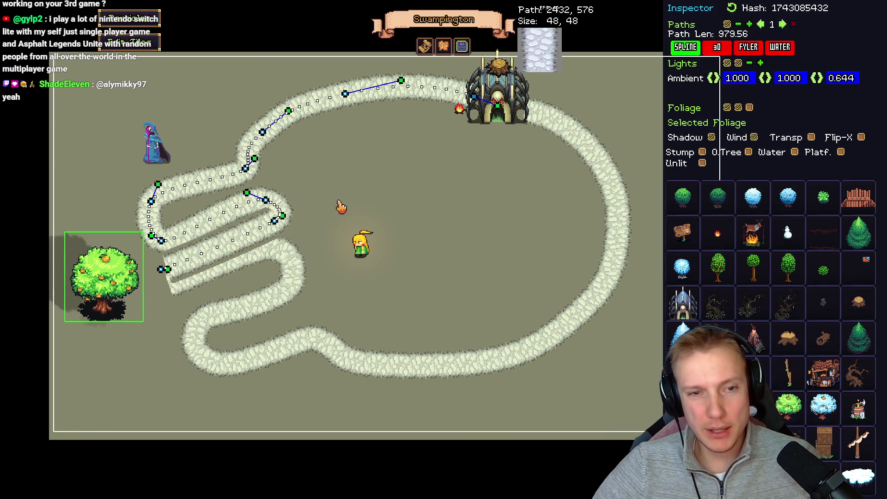
{"action": "key", "text": "alt+Tab"}
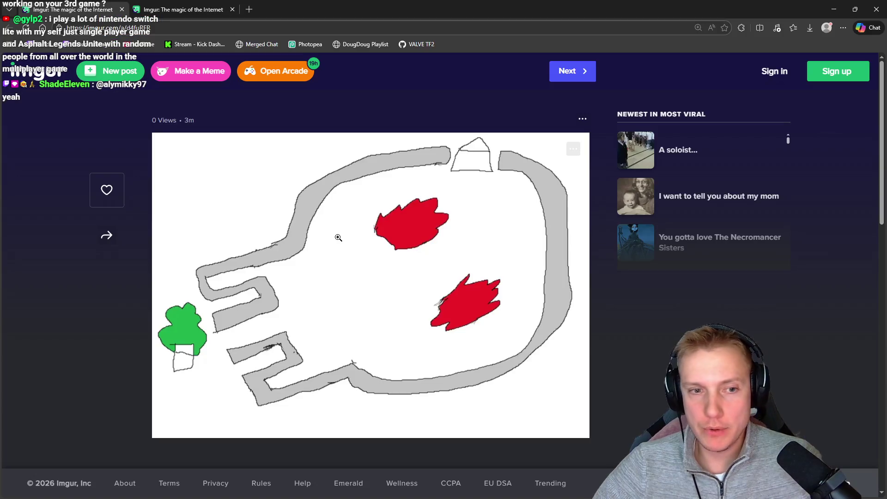
{"action": "key", "text": "alt+Tab"}
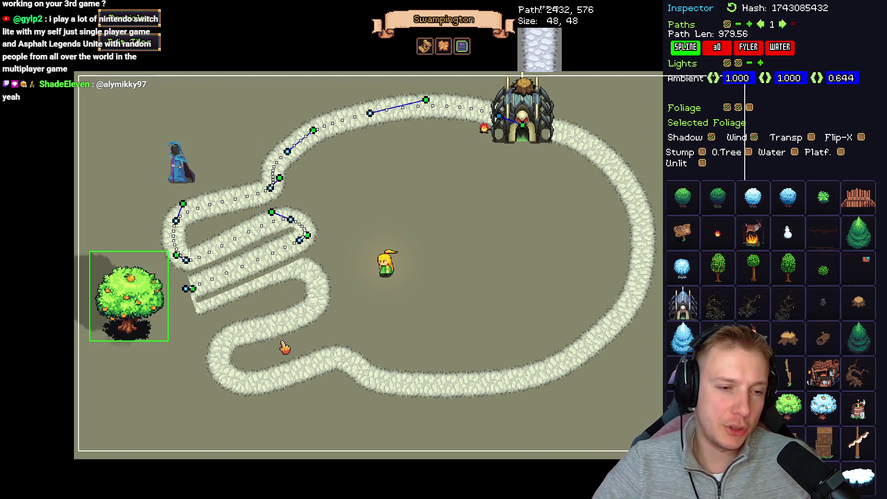
{"action": "key", "text": "Left"}
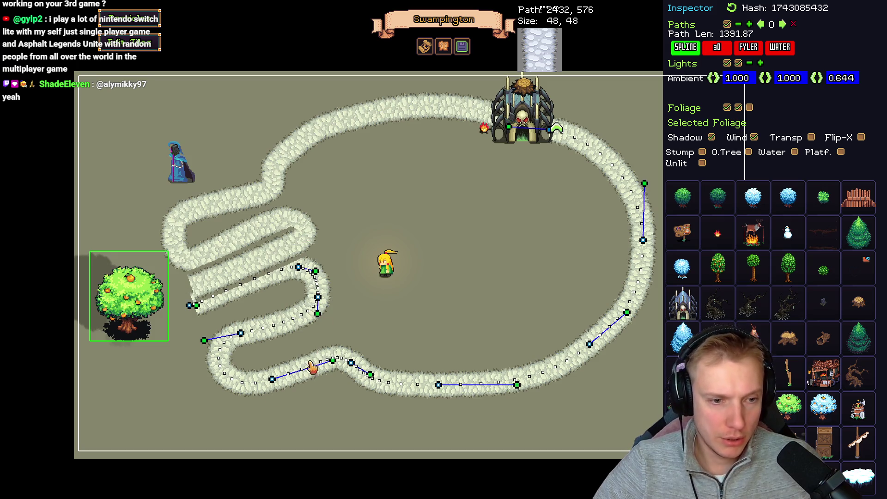
Drag the lower path's points down into the bottom-left jaw curve, then test-play the level
{"action": "mouse_move", "coordinate": [242, 336]}
{"action": "left_mouse_down"}
{"action": "mouse_move", "coordinate": [231, 345]}
{"action": "mouse_move", "coordinate": [238, 354]}
{"action": "left_mouse_up"}
{"action": "left_click_drag", "start_coordinate": [272, 379], "coordinate": [270, 383]}
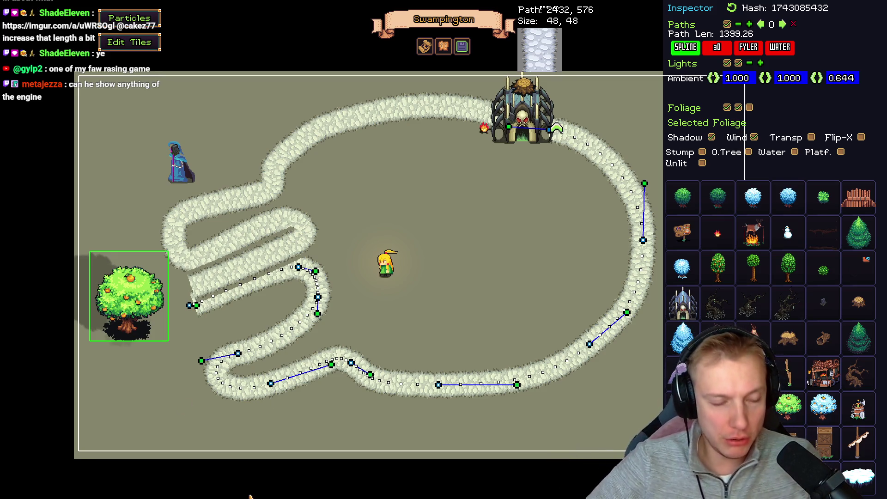
{"action": "mouse_move", "coordinate": [318, 299]}
{"action": "left_mouse_down"}
{"action": "mouse_move", "coordinate": [325, 323]}
{"action": "mouse_move", "coordinate": [316, 316]}
{"action": "left_mouse_up"}
{"action": "mouse_move", "coordinate": [237, 354]}
{"action": "left_mouse_down"}
{"action": "mouse_move", "coordinate": [212, 364]}
{"action": "mouse_move", "coordinate": [242, 365]}
{"action": "mouse_move", "coordinate": [217, 368]}
{"action": "left_mouse_up"}
{"action": "key", "text": "F1"}
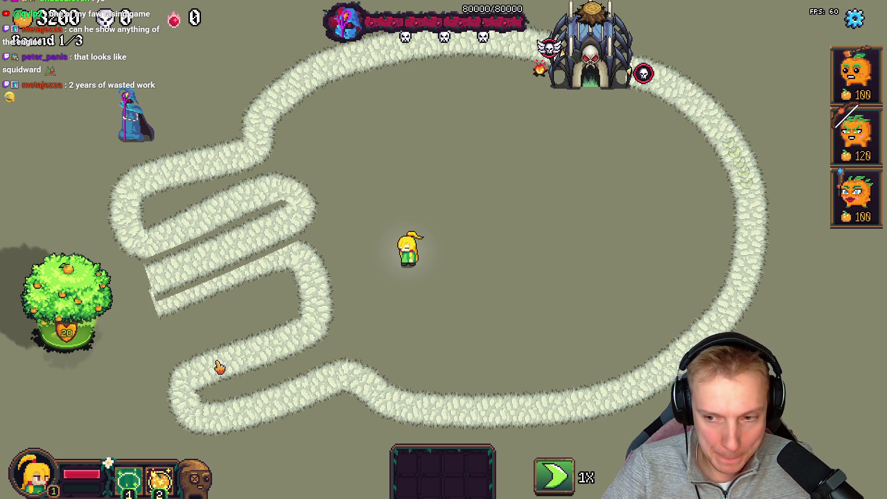
Toggle between play mode and the editor with F1, ending back in the editor
{"action": "key", "text": "F1"}
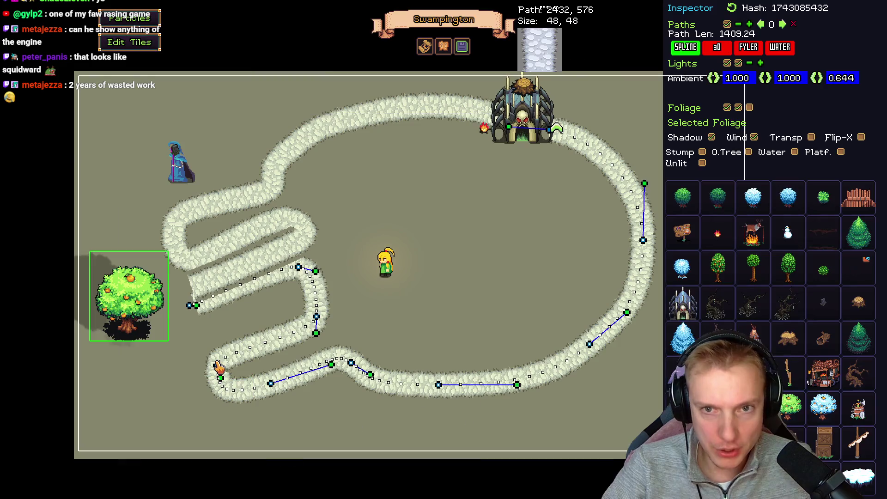
{"action": "key", "text": "F1"}
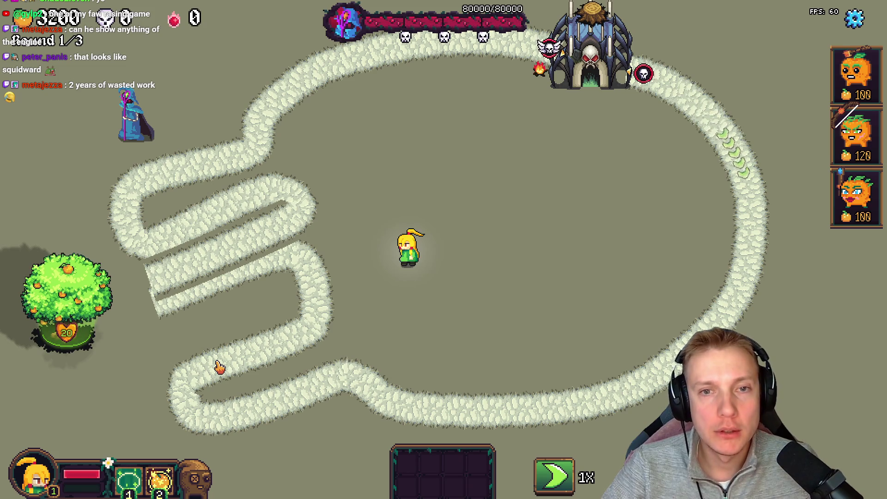
{"action": "key", "text": "F1"}
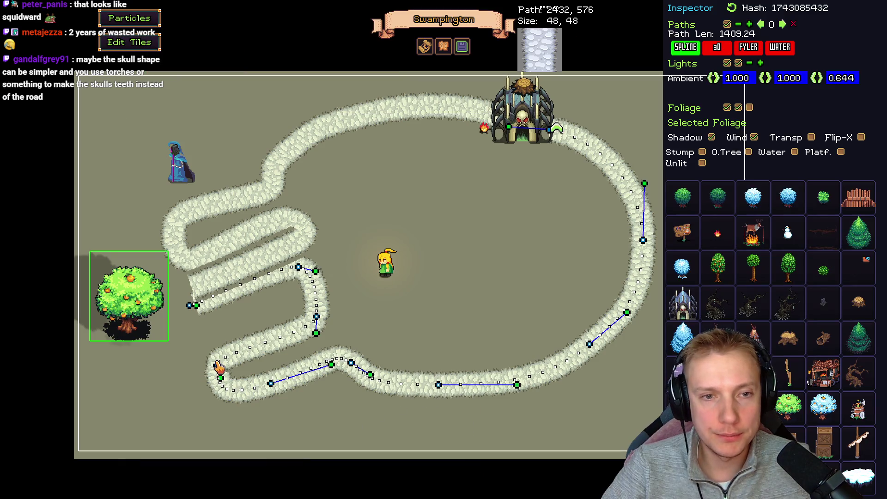
{"action": "key", "text": "F1"}
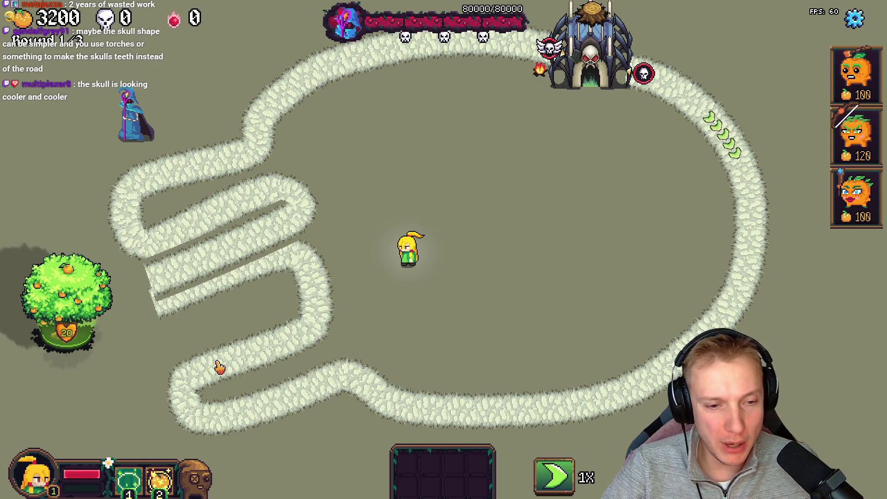
{"action": "key", "text": "F1"}
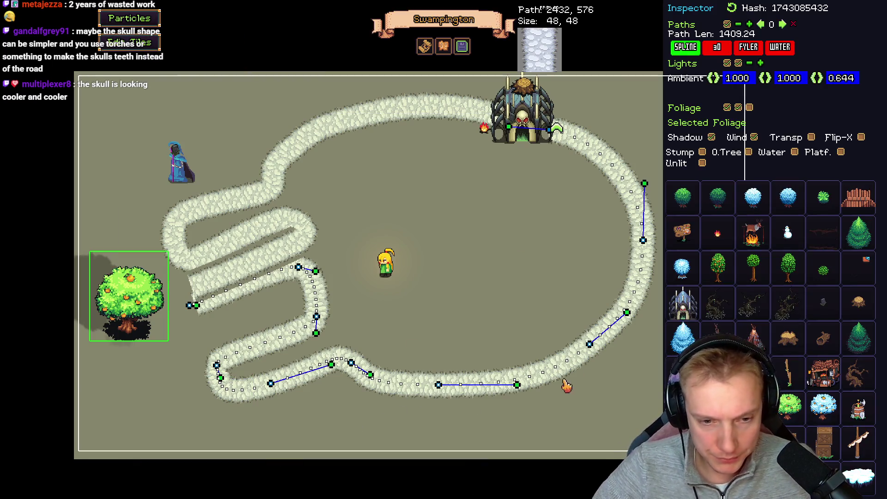
Move the path start and the gate-side path point beside the skull gate down-left
{"action": "left_click", "coordinate": [466, 157]}
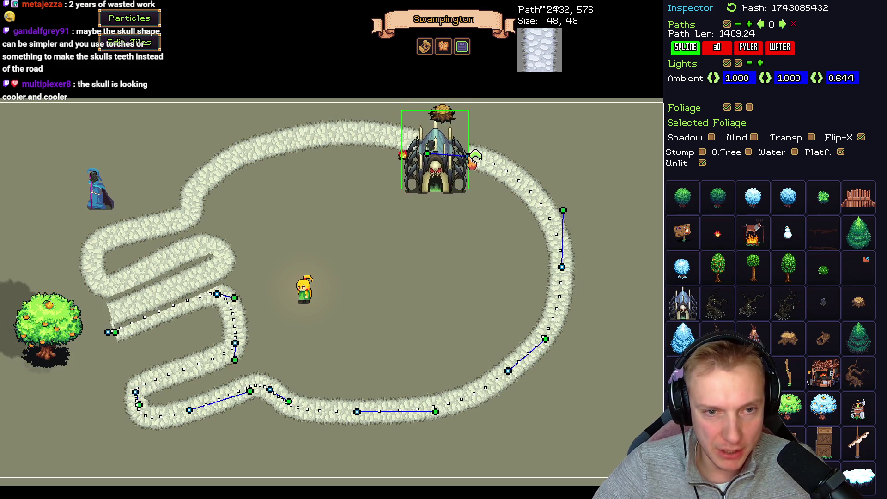
{"action": "right_click", "coordinate": [476, 157]}
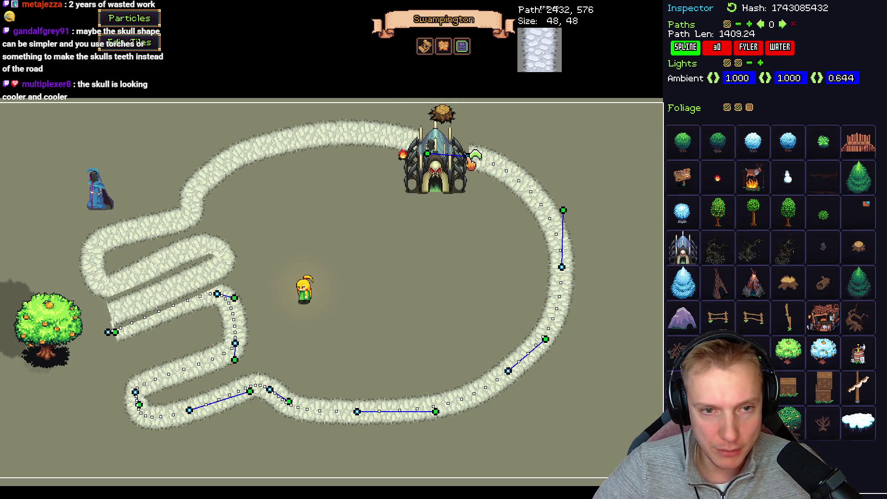
{"action": "left_click_drag", "start_coordinate": [476, 157], "coordinate": [465, 171]}
{"action": "left_click_drag", "start_coordinate": [561, 267], "coordinate": [556, 278]}
Bend the road's top end toward the gate, shift the gate right, and place the orange tree beside the character
{"action": "left_click", "coordinate": [464, 172]}
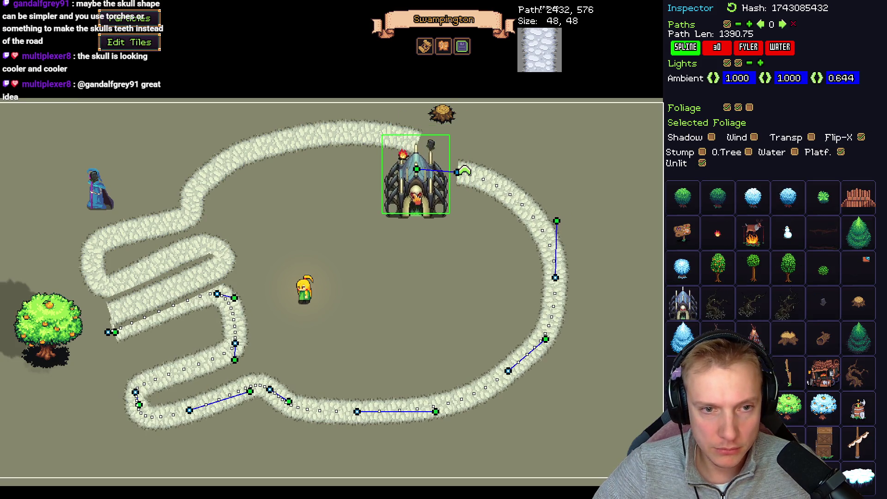
{"action": "mouse_move", "coordinate": [464, 173]}
{"action": "left_mouse_down"}
{"action": "mouse_move", "coordinate": [498, 157]}
{"action": "mouse_move", "coordinate": [488, 163]}
{"action": "left_mouse_up"}
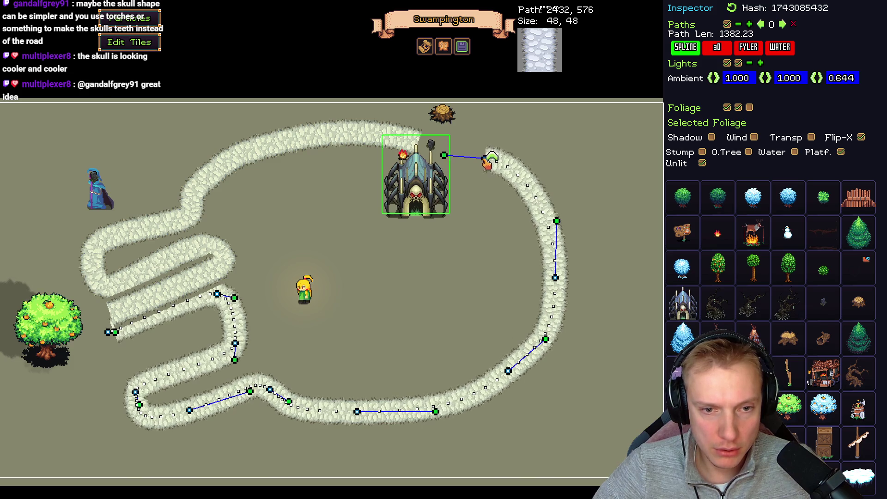
{"action": "left_click_drag", "start_coordinate": [556, 277], "coordinate": [563, 274]}
{"action": "mouse_move", "coordinate": [398, 185]}
{"action": "left_mouse_down"}
{"action": "mouse_move", "coordinate": [413, 188]}
{"action": "mouse_move", "coordinate": [408, 195]}
{"action": "mouse_move", "coordinate": [424, 208]}
{"action": "mouse_move", "coordinate": [417, 218]}
{"action": "mouse_move", "coordinate": [431, 204]}
{"action": "left_mouse_up"}
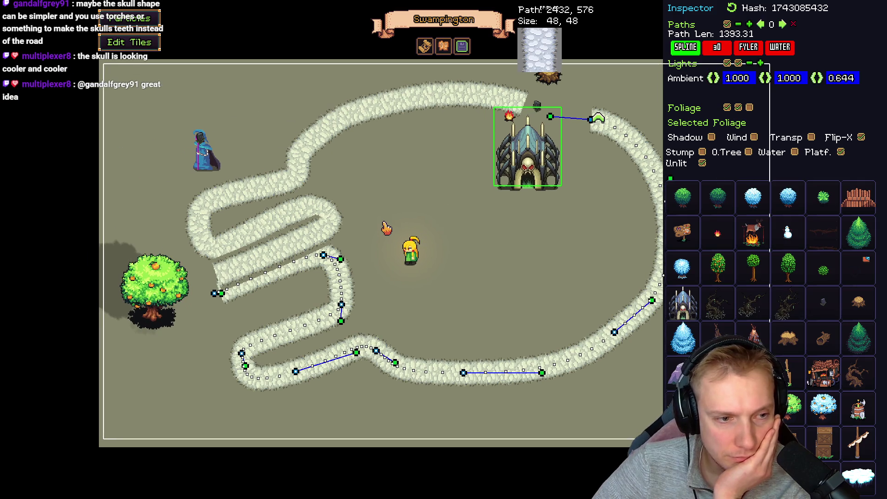
{"action": "mouse_move", "coordinate": [136, 302]}
{"action": "left_mouse_down"}
{"action": "mouse_move", "coordinate": [335, 256]}
{"action": "mouse_move", "coordinate": [172, 301]}
{"action": "mouse_move", "coordinate": [369, 245]}
{"action": "mouse_move", "coordinate": [328, 285]}
{"action": "left_mouse_up"}
Tighten the zigzag bends below the orange tree, lengthening the path to about 1435
{"action": "mouse_move", "coordinate": [214, 295]}
{"action": "left_mouse_down"}
{"action": "mouse_move", "coordinate": [196, 326]}
{"action": "mouse_move", "coordinate": [206, 323]}
{"action": "left_mouse_up"}
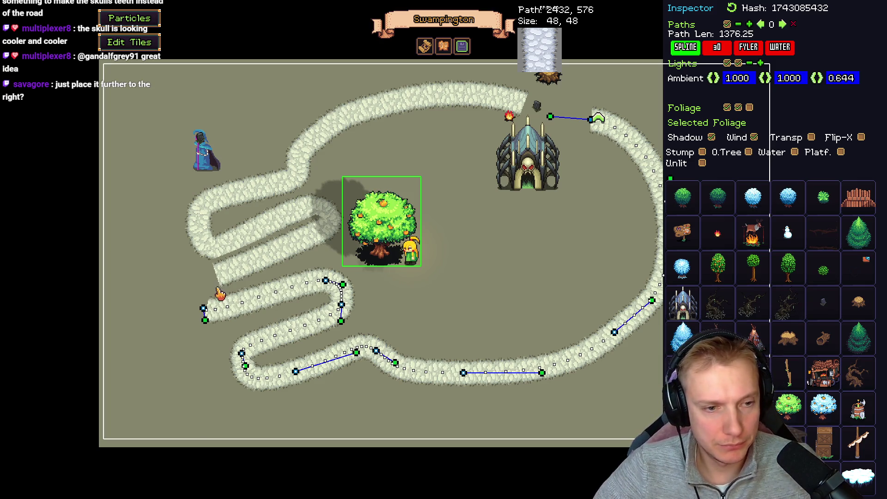
{"action": "left_click_drag", "start_coordinate": [206, 318], "coordinate": [219, 317]}
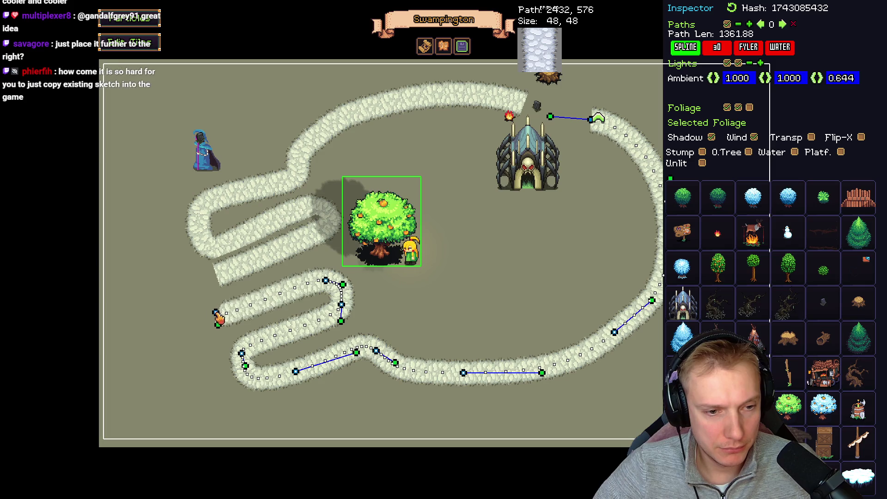
{"action": "mouse_move", "coordinate": [344, 285]}
{"action": "left_mouse_down"}
{"action": "mouse_move", "coordinate": [341, 264]}
{"action": "mouse_move", "coordinate": [344, 283]}
{"action": "mouse_move", "coordinate": [334, 285]}
{"action": "left_mouse_up"}
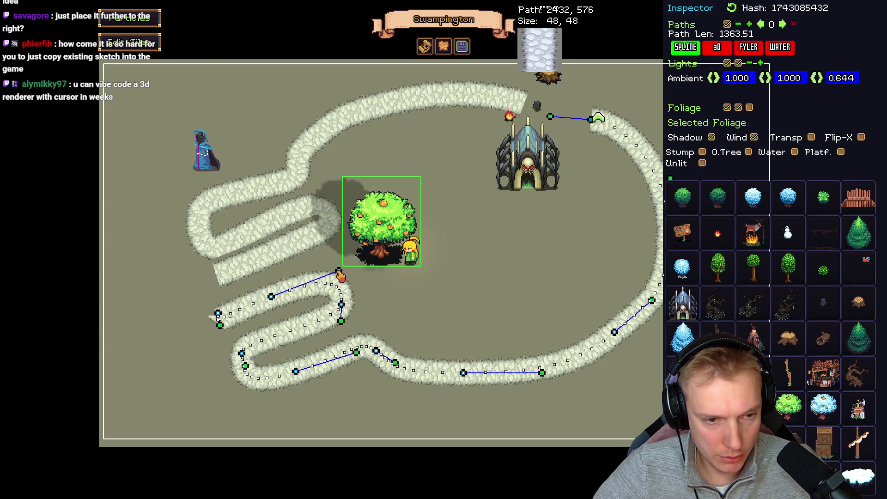
{"action": "left_click_drag", "start_coordinate": [342, 327], "coordinate": [350, 327]}
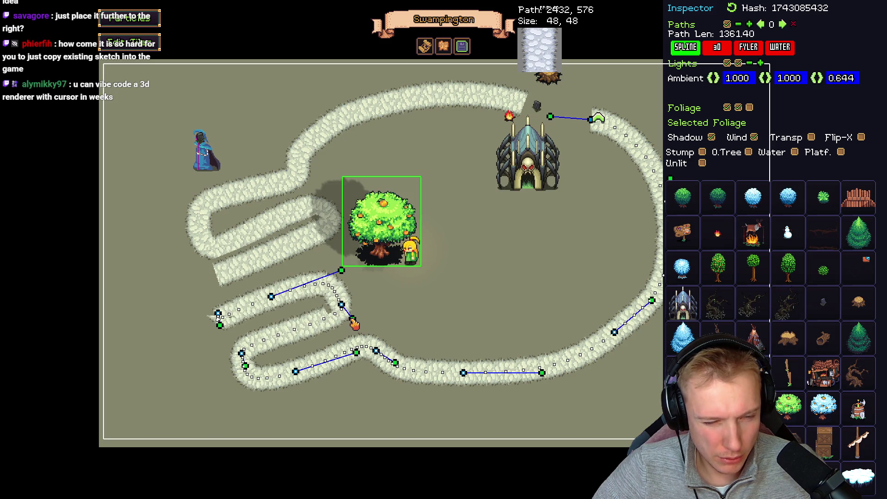
{"action": "left_click_drag", "start_coordinate": [288, 300], "coordinate": [276, 299]}
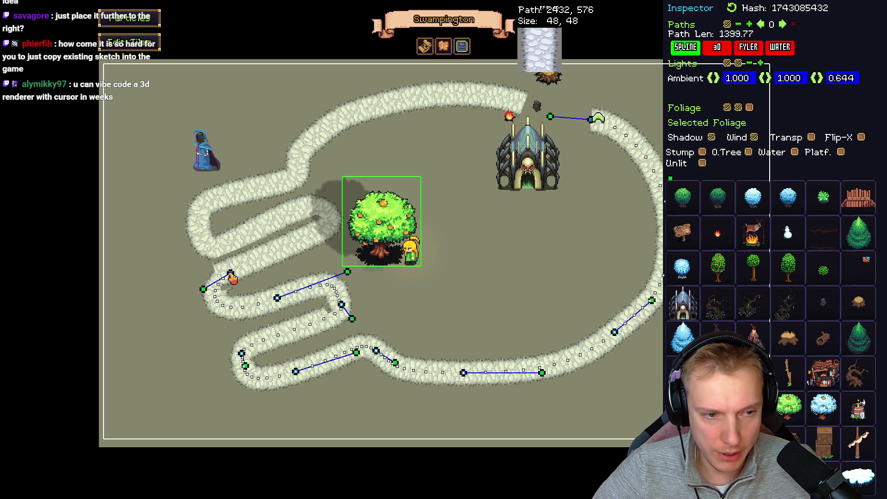
{"action": "left_click_drag", "start_coordinate": [203, 292], "coordinate": [241, 270]}
{"action": "left_click_drag", "start_coordinate": [277, 301], "coordinate": [277, 306]}
{"action": "left_click_drag", "start_coordinate": [351, 323], "coordinate": [339, 325]}
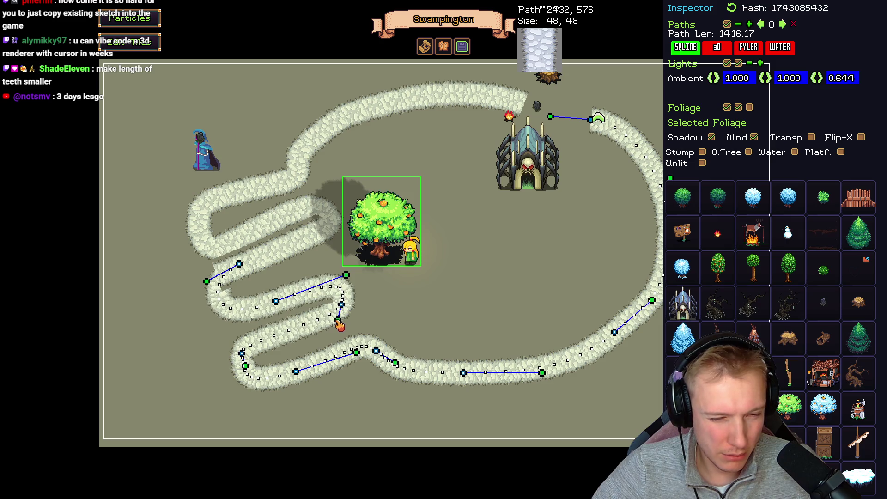
{"action": "mouse_move", "coordinate": [342, 307]}
{"action": "left_mouse_down"}
{"action": "mouse_move", "coordinate": [350, 337]}
{"action": "mouse_move", "coordinate": [350, 311]}
{"action": "left_mouse_up"}
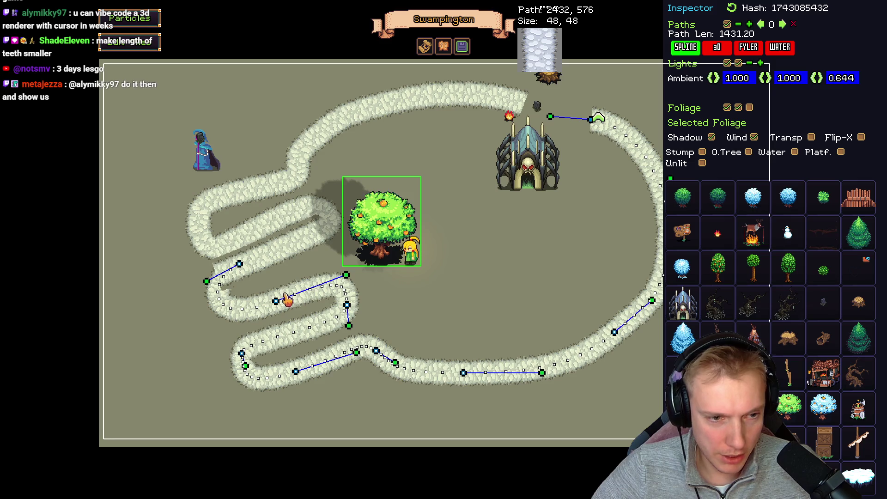
{"action": "left_click_drag", "start_coordinate": [279, 304], "coordinate": [272, 304]}
{"action": "left_click_drag", "start_coordinate": [475, 297], "coordinate": [388, 269]}
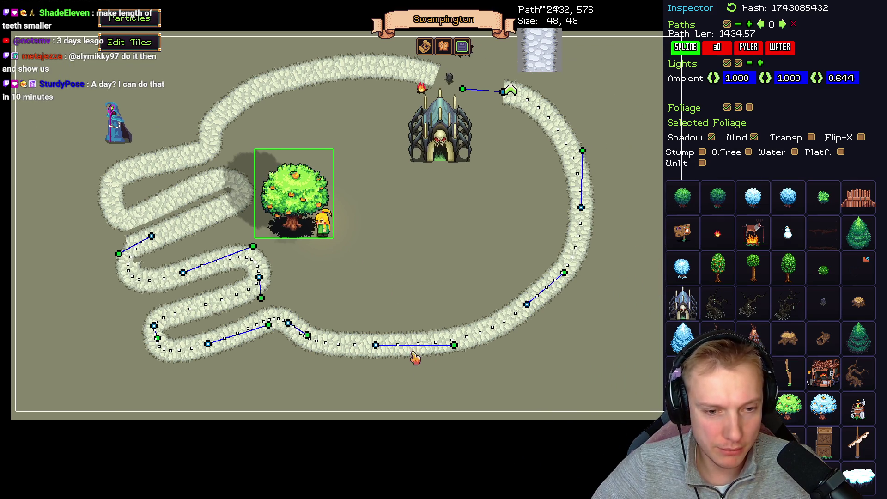
Smooth the road's bottom and right-side curves, then move the skull gate onto the road's top end
{"action": "left_click_drag", "start_coordinate": [308, 340], "coordinate": [312, 342]}
{"action": "left_click_drag", "start_coordinate": [455, 349], "coordinate": [388, 348]}
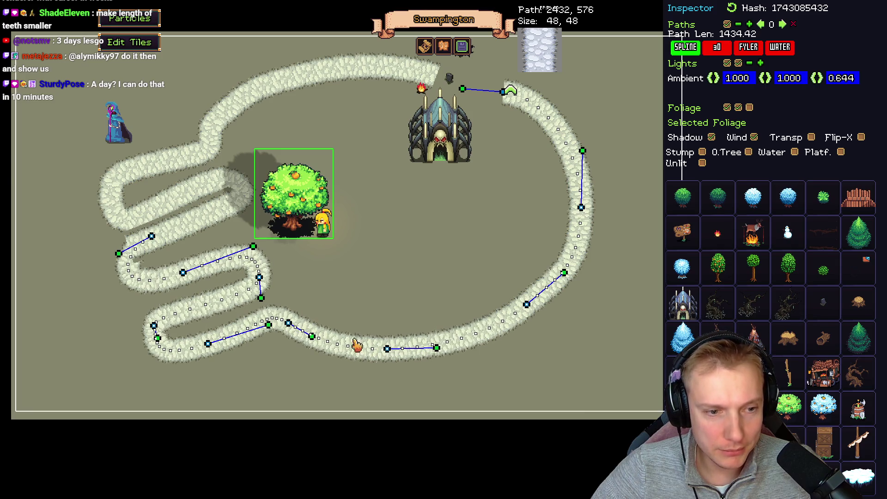
{"action": "left_click_drag", "start_coordinate": [289, 327], "coordinate": [293, 345]}
{"action": "mouse_move", "coordinate": [386, 349]}
{"action": "left_mouse_down"}
{"action": "mouse_move", "coordinate": [437, 353]}
{"action": "mouse_move", "coordinate": [416, 353]}
{"action": "left_mouse_up"}
{"action": "left_click_drag", "start_coordinate": [527, 305], "coordinate": [531, 309]}
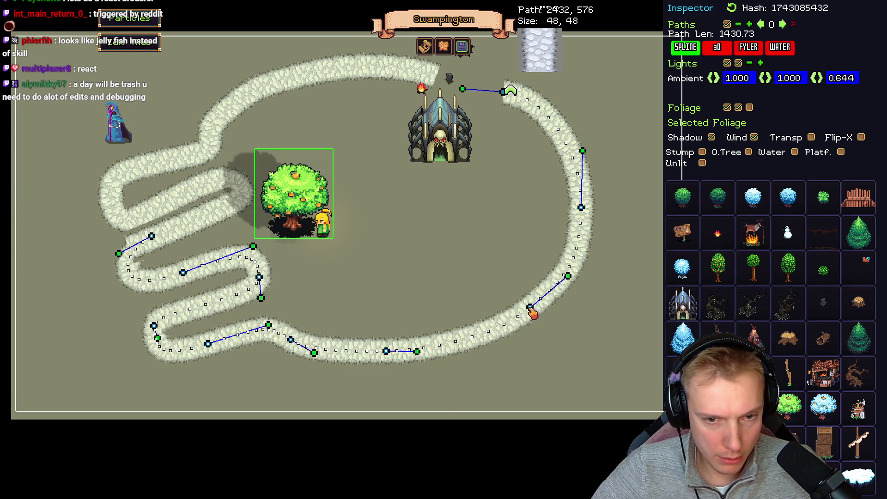
{"action": "left_click_drag", "start_coordinate": [565, 273], "coordinate": [560, 281]}
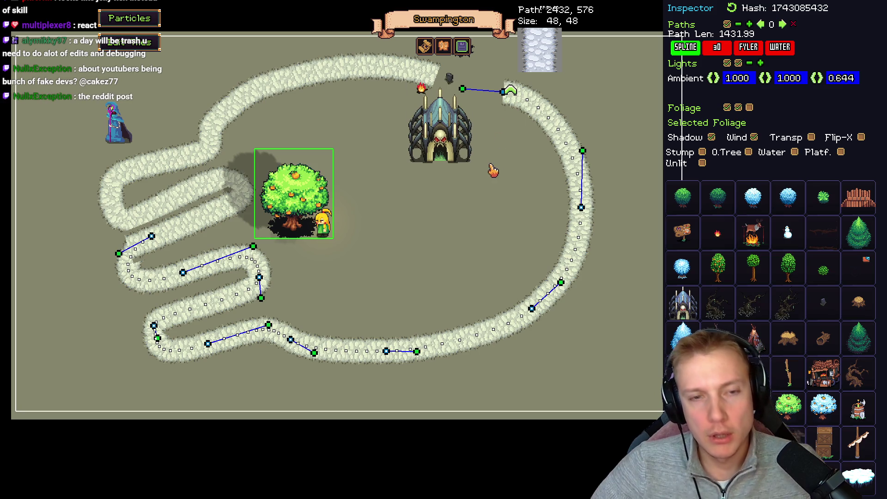
{"action": "left_click_drag", "start_coordinate": [491, 170], "coordinate": [468, 181]}
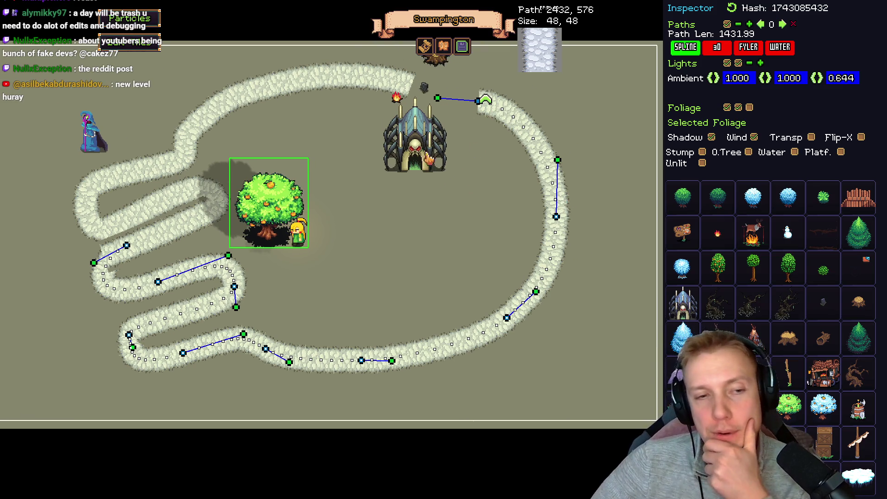
{"action": "mouse_move", "coordinate": [427, 157]}
{"action": "left_mouse_down"}
{"action": "mouse_move", "coordinate": [458, 116]}
{"action": "mouse_move", "coordinate": [449, 106]}
{"action": "mouse_move", "coordinate": [411, 169]}
{"action": "mouse_move", "coordinate": [427, 127]}
{"action": "mouse_move", "coordinate": [456, 102]}
{"action": "left_mouse_up"}
Playtest the level, then drag the skull gate down onto the road's start
{"action": "key", "text": "F1"}
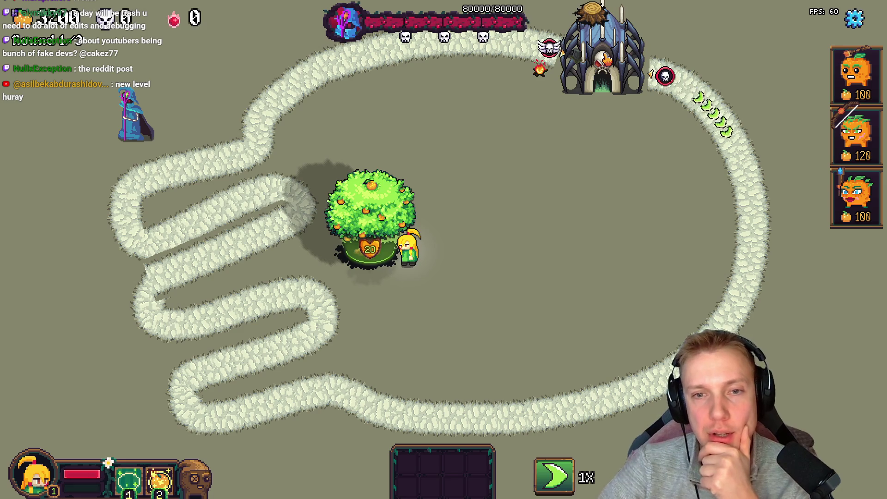
{"action": "key", "text": "F1"}
{"action": "left_click_drag", "start_coordinate": [442, 74], "coordinate": [442, 115]}
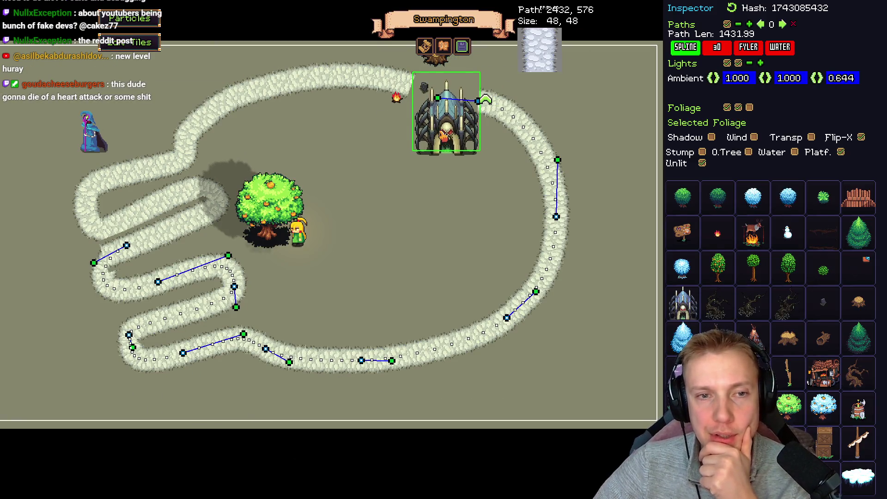
Playtest again and move the skull gate down and right to the map's upper centre
{"action": "key", "text": "F1"}
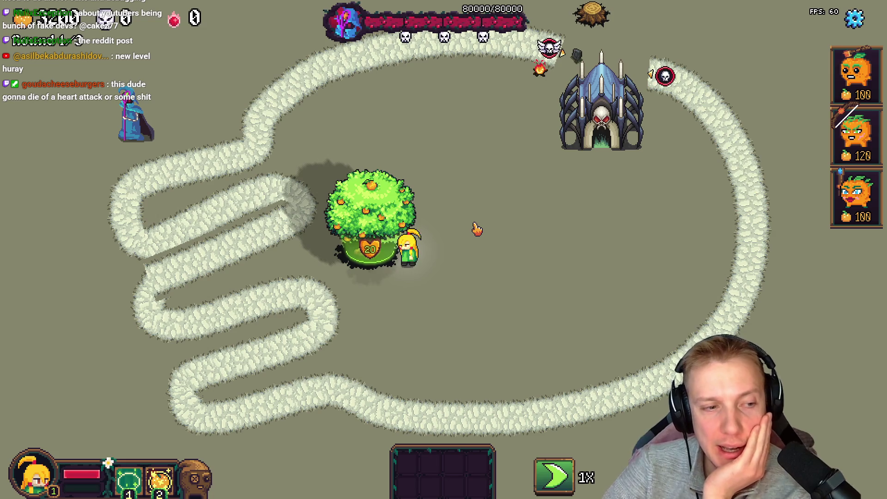
{"action": "key", "text": "F1"}
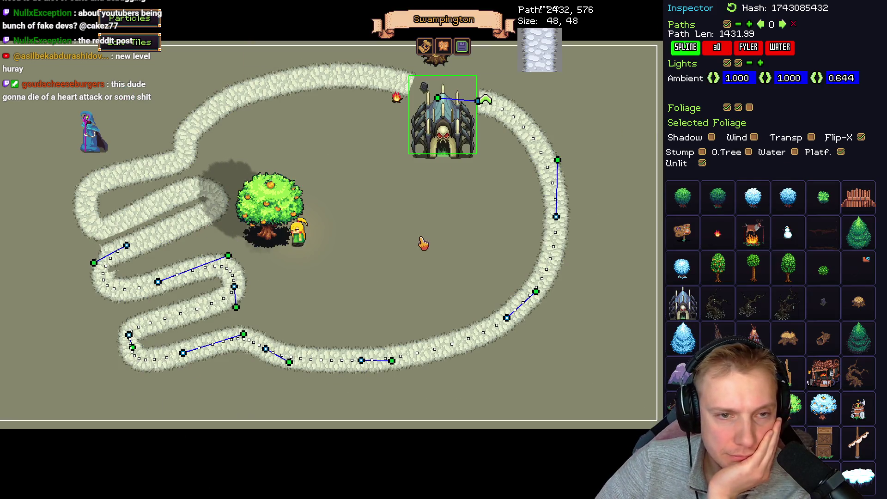
{"action": "mouse_move", "coordinate": [445, 237]}
{"action": "left_mouse_down"}
{"action": "mouse_move", "coordinate": [420, 245]}
{"action": "mouse_move", "coordinate": [515, 234]}
{"action": "mouse_move", "coordinate": [417, 240]}
{"action": "mouse_move", "coordinate": [444, 236]}
{"action": "left_mouse_up"}
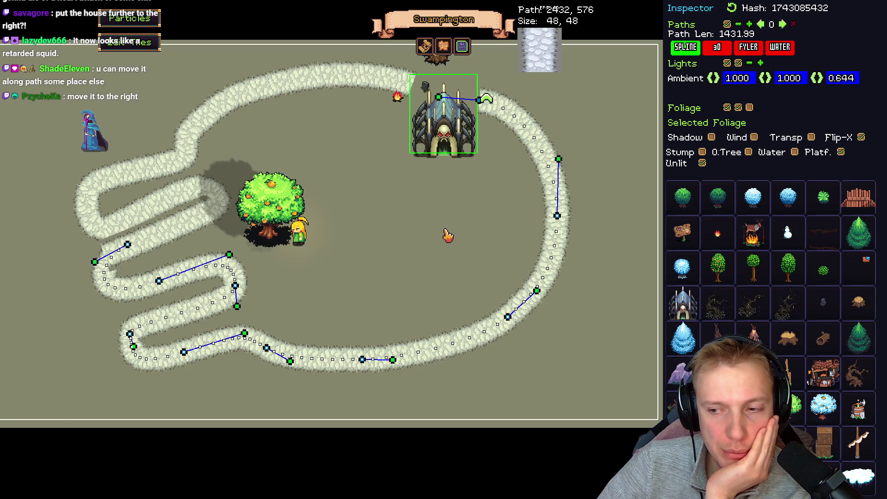
{"action": "mouse_move", "coordinate": [446, 235]}
{"action": "left_mouse_down"}
{"action": "mouse_move", "coordinate": [532, 246]}
{"action": "mouse_move", "coordinate": [493, 218]}
{"action": "mouse_move", "coordinate": [490, 190]}
{"action": "mouse_move", "coordinate": [385, 171]}
{"action": "mouse_move", "coordinate": [422, 204]}
{"action": "mouse_move", "coordinate": [514, 224]}
{"action": "mouse_move", "coordinate": [405, 161]}
{"action": "left_mouse_up"}
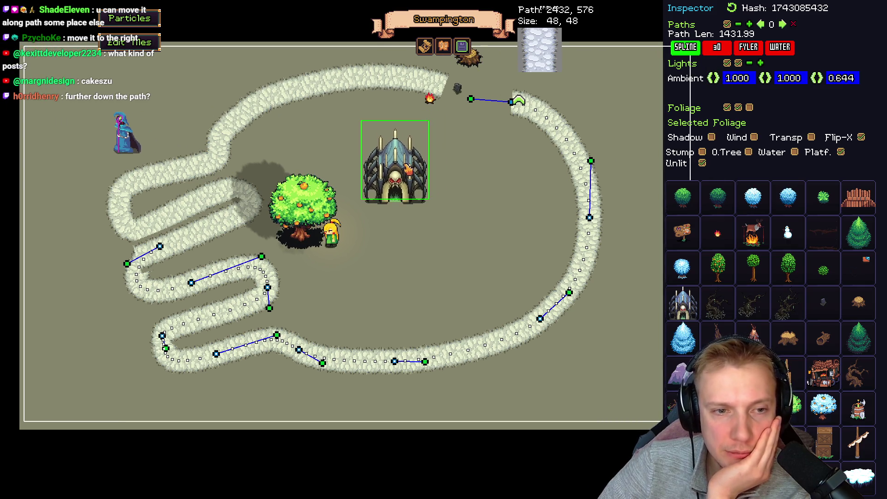
{"action": "key", "text": "Tab"}
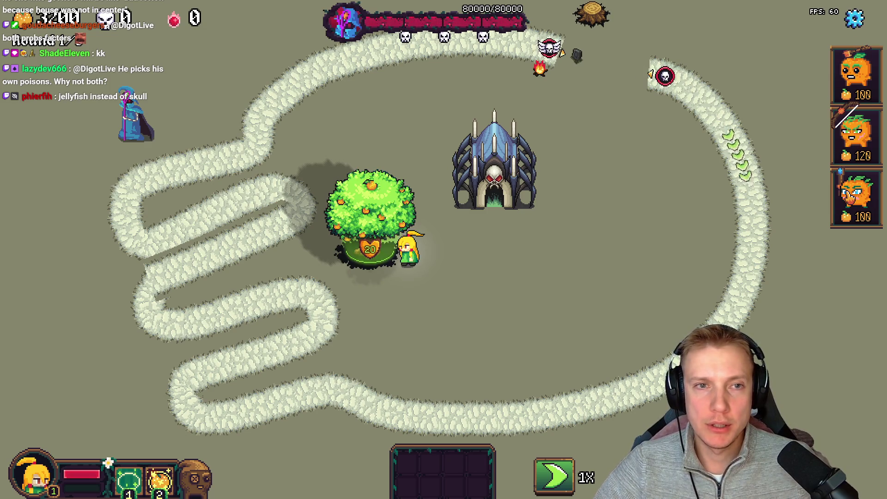
{"action": "key", "text": "alt+Tab"}
{"action": "key", "text": "alt+Tab"}
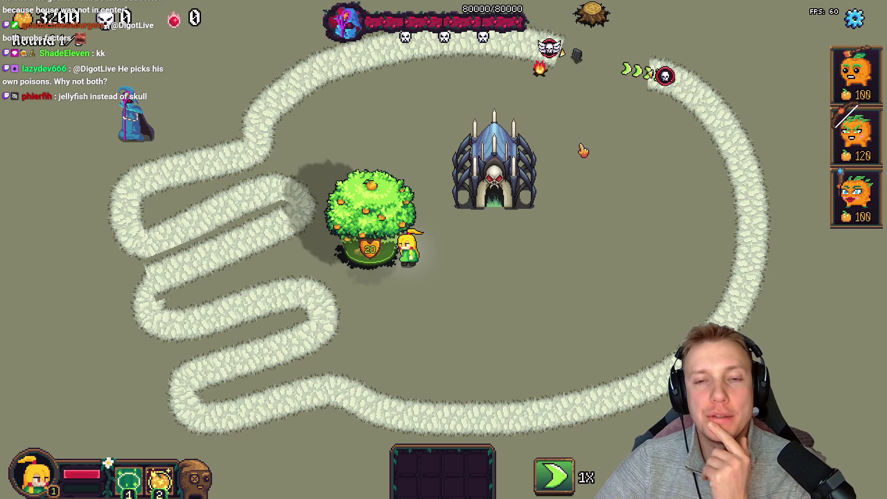
{"action": "key", "text": "F1"}
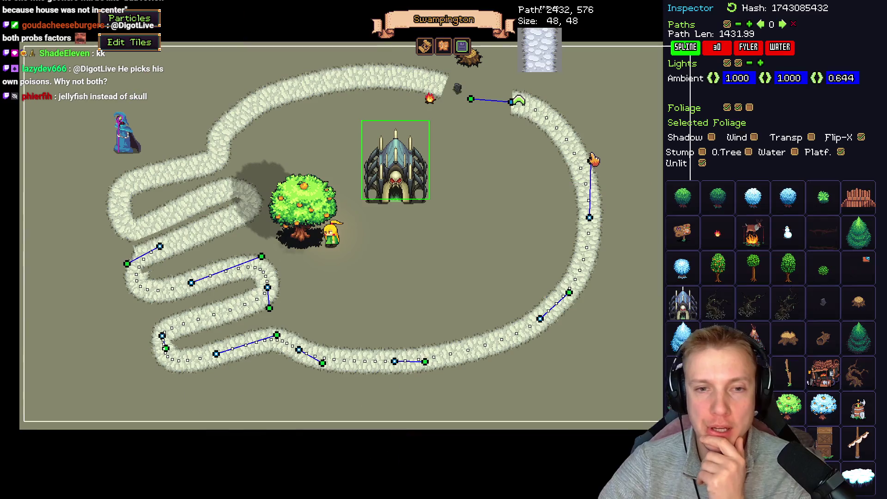
Move the skull gate to the road's right end and delete the road's end point and top stretch
{"action": "left_click_drag", "start_coordinate": [380, 186], "coordinate": [573, 212]}
{"action": "key", "text": "F1"}
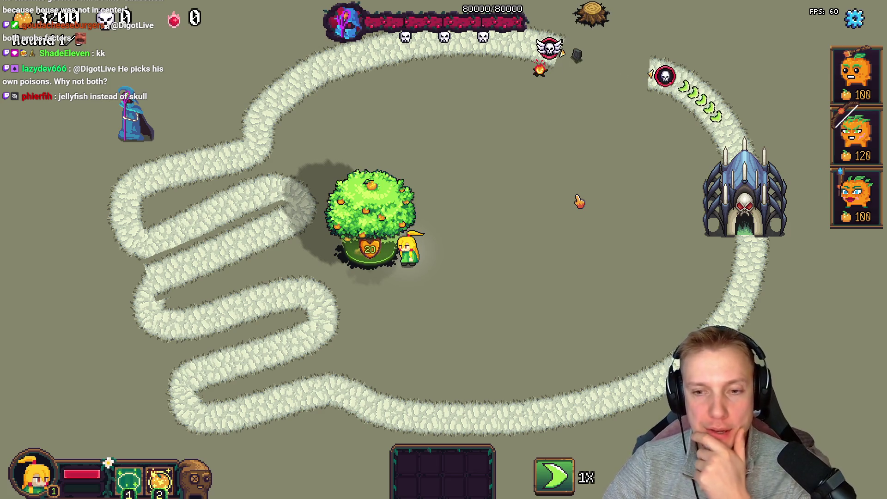
{"action": "key", "text": "F1"}
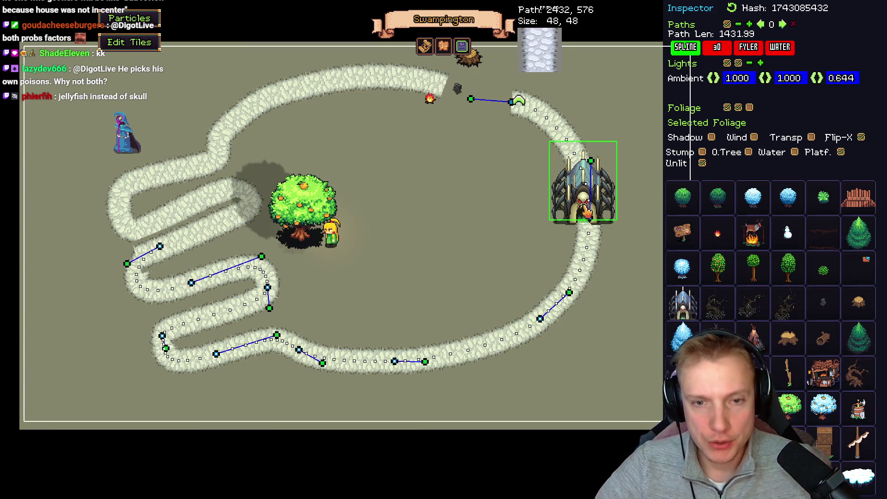
{"action": "right_click", "coordinate": [512, 103]}
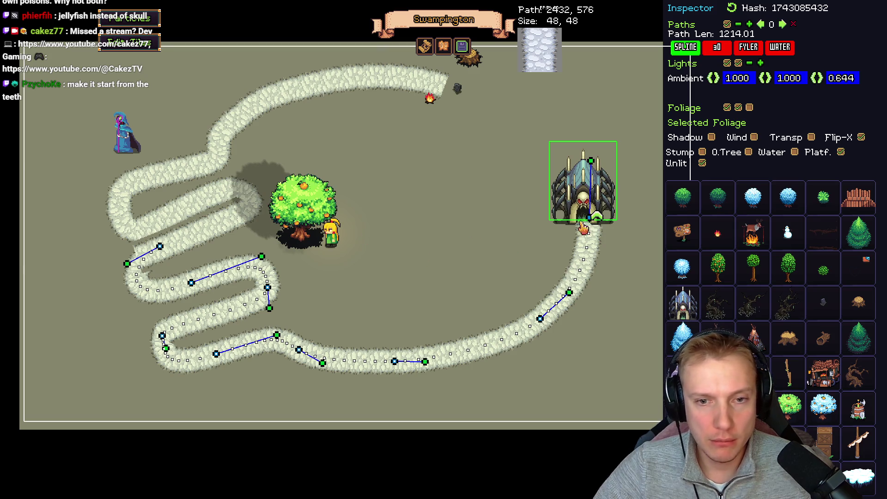
{"action": "left_click_drag", "start_coordinate": [580, 189], "coordinate": [584, 188]}
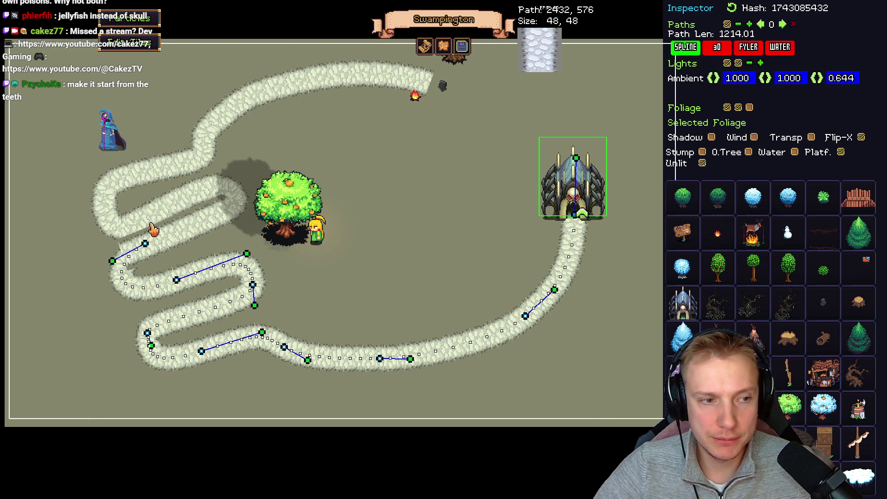
On the second path, pull its end into the gate and anchor the handle at the gate's base
{"action": "key", "text": "Tab"}
{"action": "mouse_move", "coordinate": [433, 85]}
{"action": "left_mouse_down"}
{"action": "mouse_move", "coordinate": [554, 106]}
{"action": "mouse_move", "coordinate": [567, 187]}
{"action": "left_mouse_up"}
{"action": "left_click_drag", "start_coordinate": [298, 83], "coordinate": [423, 80]}
{"action": "left_click_drag", "start_coordinate": [587, 209], "coordinate": [562, 216]}
Adjust the top road points, move the orange tree onto the winding road, and raise the upper-left point
{"action": "left_click_drag", "start_coordinate": [478, 64], "coordinate": [527, 84]}
{"action": "left_click_drag", "start_coordinate": [430, 82], "coordinate": [428, 76]}
{"action": "mouse_move", "coordinate": [390, 202]}
{"action": "left_mouse_down"}
{"action": "mouse_move", "coordinate": [491, 186]}
{"action": "mouse_move", "coordinate": [443, 209]}
{"action": "left_mouse_up"}
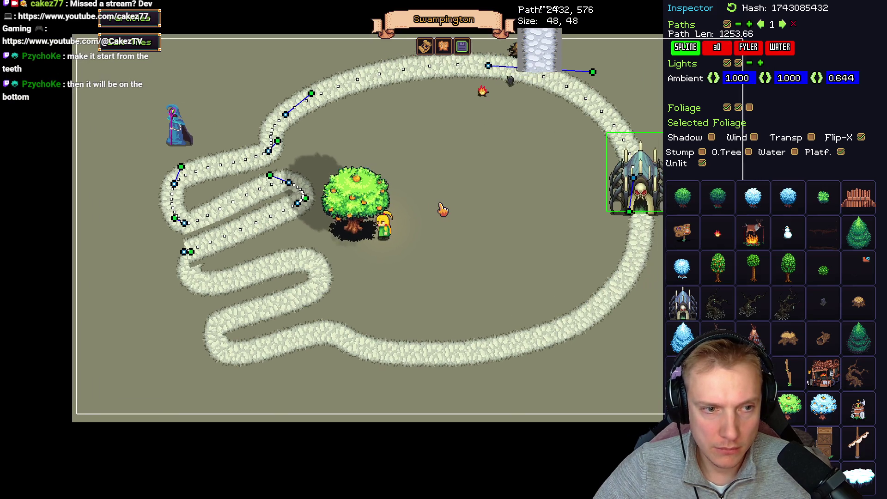
{"action": "left_click", "coordinate": [310, 225]}
{"action": "mouse_move", "coordinate": [312, 207]}
{"action": "left_mouse_down"}
{"action": "mouse_move", "coordinate": [159, 252]}
{"action": "mouse_move", "coordinate": [329, 210]}
{"action": "left_mouse_up"}
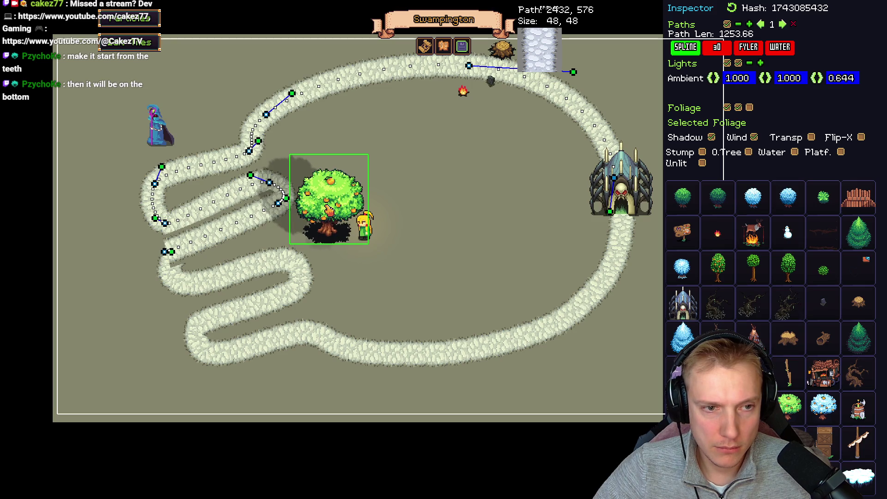
{"action": "mouse_move", "coordinate": [300, 214]}
{"action": "left_mouse_down"}
{"action": "mouse_move", "coordinate": [136, 256]}
{"action": "mouse_move", "coordinate": [170, 251]}
{"action": "left_mouse_up"}
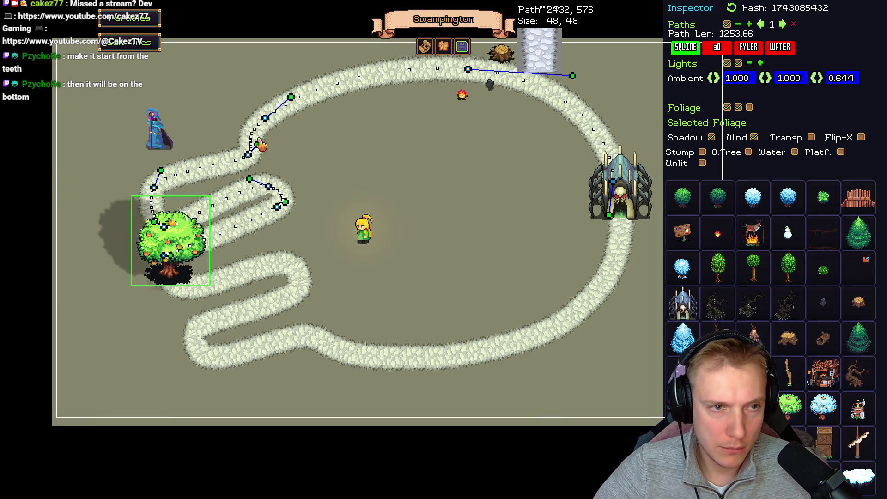
{"action": "mouse_move", "coordinate": [264, 118]}
{"action": "left_mouse_down"}
{"action": "mouse_move", "coordinate": [262, 102]}
{"action": "mouse_move", "coordinate": [301, 80]}
{"action": "left_mouse_up"}
{"action": "key", "text": "F1"}
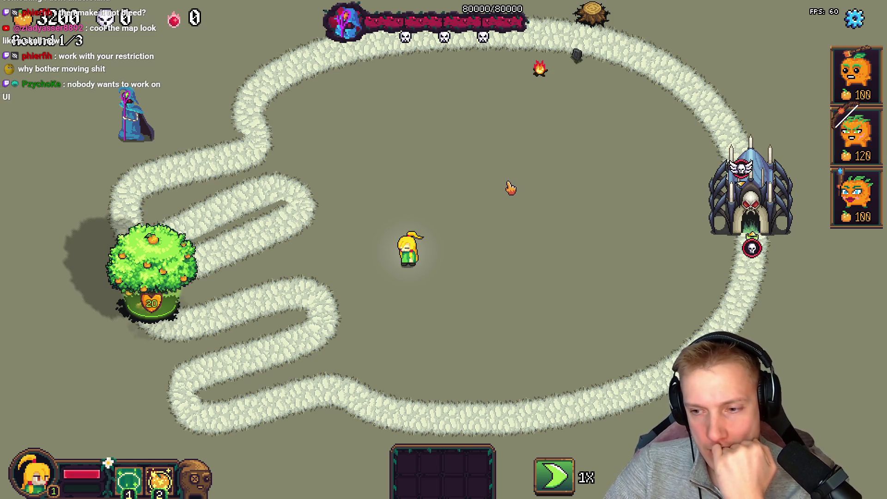
Leave play mode and return to editing Swampington in the level editor
{"action": "key", "text": "F1"}
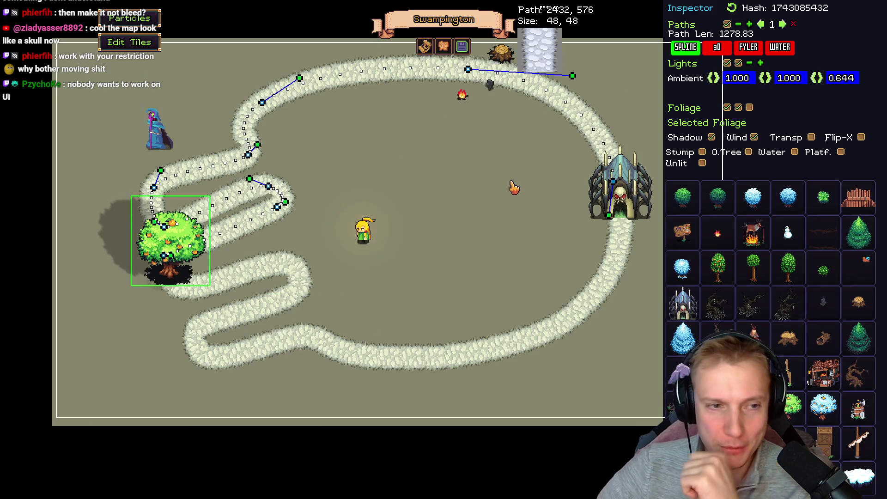
Tighten the skull path's curves and zigzag by moving several control points and handles
{"action": "left_click_drag", "start_coordinate": [278, 209], "coordinate": [274, 224]}
{"action": "left_click_drag", "start_coordinate": [268, 190], "coordinate": [271, 196]}
{"action": "left_click_drag", "start_coordinate": [154, 230], "coordinate": [165, 221]}
{"action": "left_click_drag", "start_coordinate": [257, 148], "coordinate": [258, 138]}
{"action": "left_click_drag", "start_coordinate": [262, 103], "coordinate": [287, 100]}
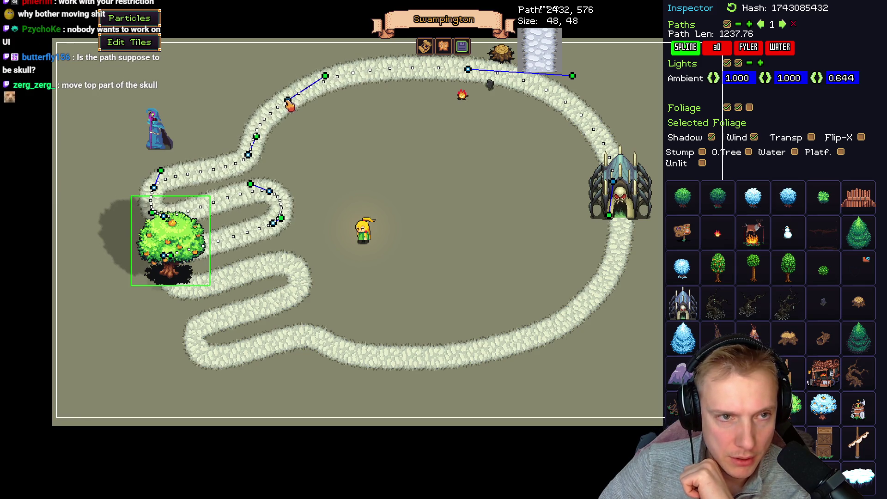
{"action": "left_click_drag", "start_coordinate": [468, 70], "coordinate": [488, 91]}
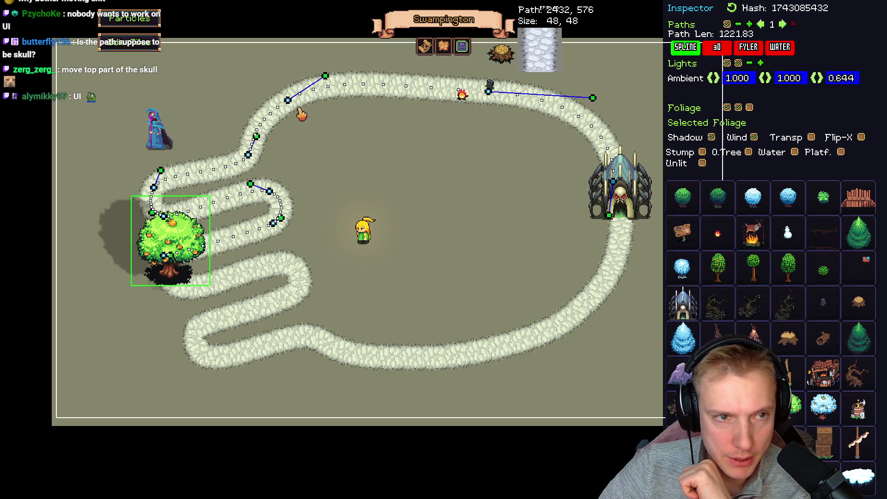
{"action": "left_click_drag", "start_coordinate": [289, 102], "coordinate": [290, 110]}
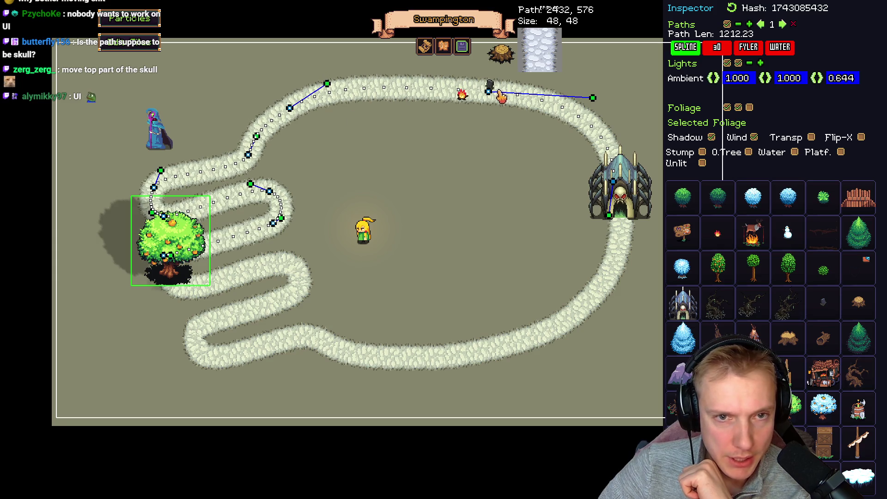
Move the grave, campfire and stump into the clearing, and adjust the top-right path point
{"action": "left_click", "coordinate": [491, 96]}
{"action": "left_click_drag", "start_coordinate": [493, 91], "coordinate": [464, 166]}
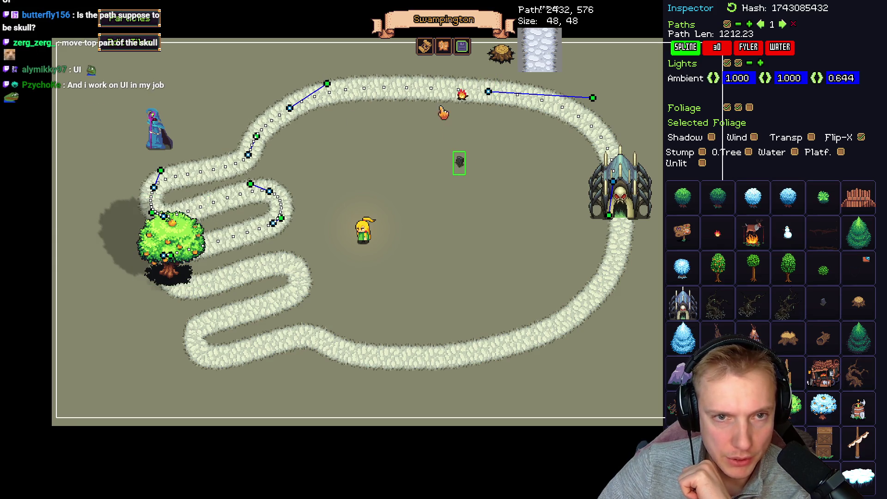
{"action": "left_click_drag", "start_coordinate": [462, 95], "coordinate": [426, 150]}
{"action": "mouse_move", "coordinate": [501, 54]}
{"action": "left_mouse_down"}
{"action": "mouse_move", "coordinate": [492, 113]}
{"action": "mouse_move", "coordinate": [501, 195]}
{"action": "left_mouse_up"}
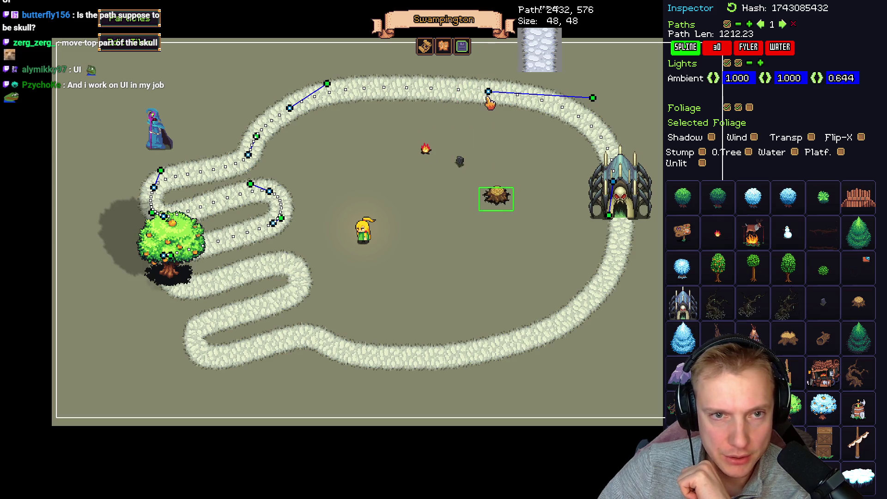
{"action": "mouse_move", "coordinate": [594, 99]}
{"action": "left_mouse_down"}
{"action": "mouse_move", "coordinate": [585, 109]}
{"action": "mouse_move", "coordinate": [588, 91]}
{"action": "mouse_move", "coordinate": [588, 113]}
{"action": "mouse_move", "coordinate": [554, 109]}
{"action": "left_mouse_up"}
{"action": "key", "text": "ctrl+z"}
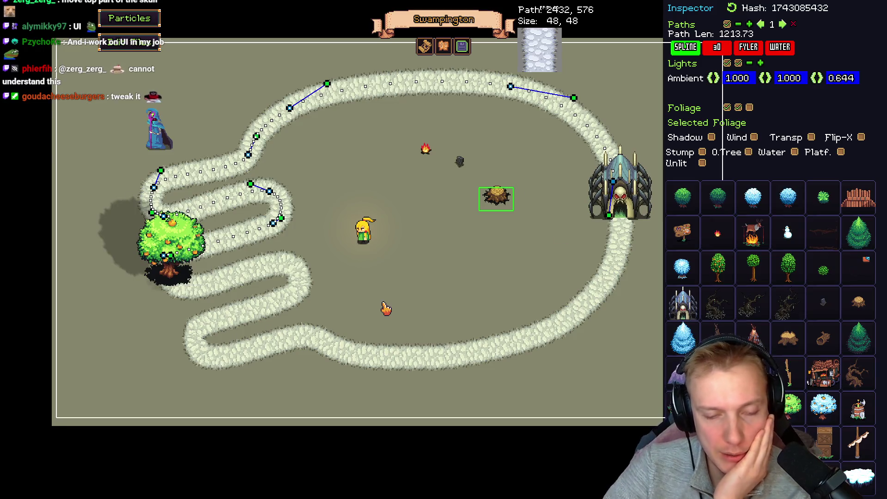
Playtest the reshaped route, picking up a 100-cost tower and then cancelling its placement
{"action": "key", "text": "Tab"}
{"action": "left_click", "coordinate": [856, 74]}
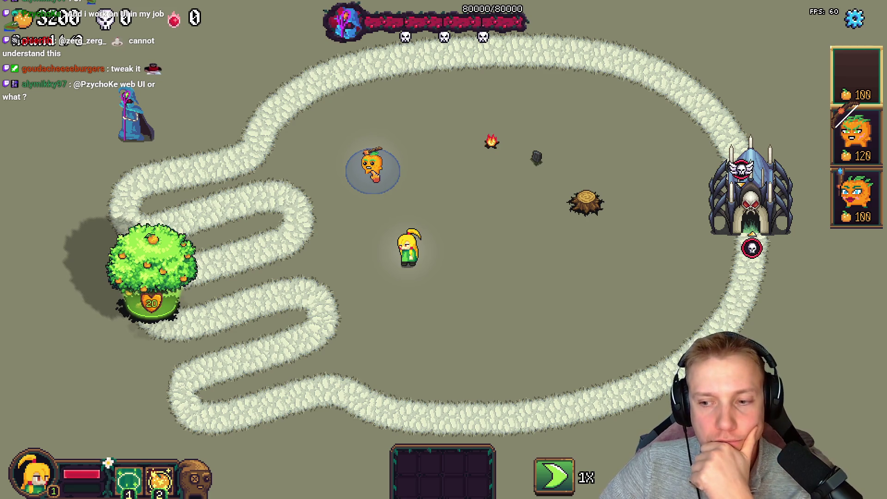
{"action": "right_click", "coordinate": [365, 176]}
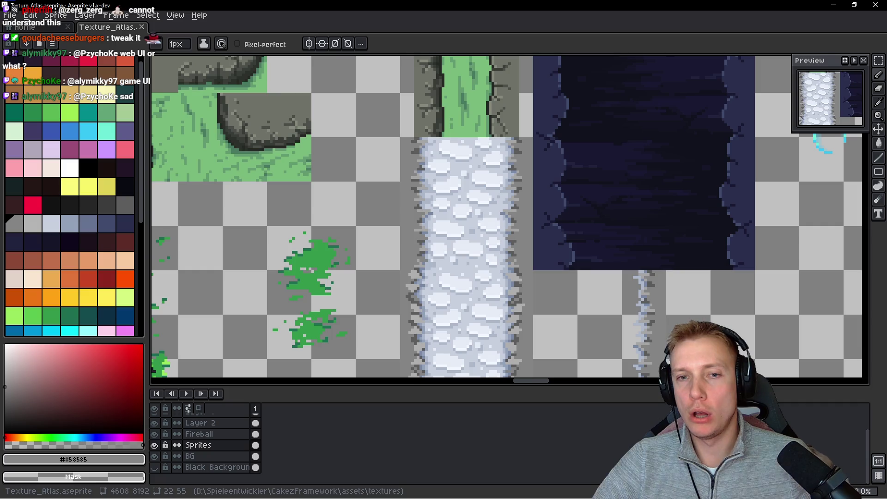
Switch to Aseprite and pan and zoom around the Texture_Atlas
{"action": "key", "text": "alt+Tab"}
{"action": "scroll", "coordinate": [381, 146], "scroll_direction": "down", "scroll_amount": 3}
{"action": "left_click_drag", "start_coordinate": [617, 229], "coordinate": [381, 146]}
{"action": "scroll", "coordinate": [381, 145], "scroll_direction": "down", "scroll_amount": 10}
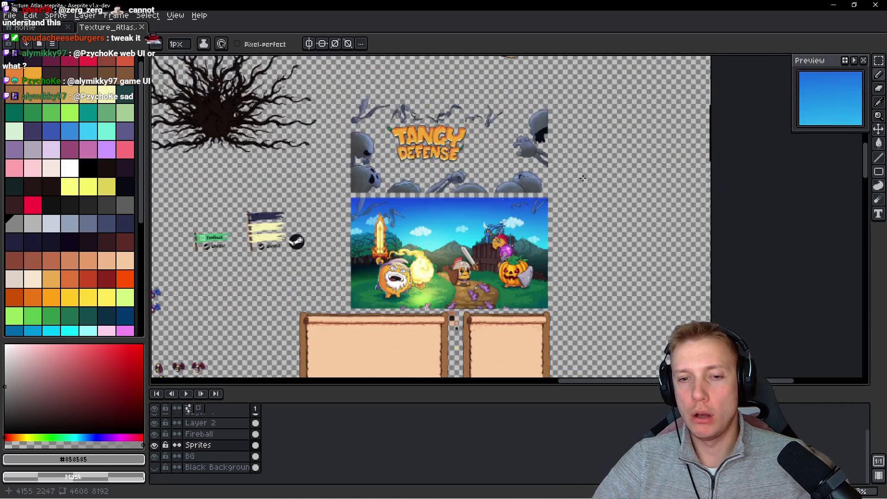
{"action": "scroll", "coordinate": [542, 277], "scroll_direction": "down", "scroll_amount": 5}
{"action": "scroll", "coordinate": [382, 203], "scroll_direction": "up", "scroll_amount": 4}
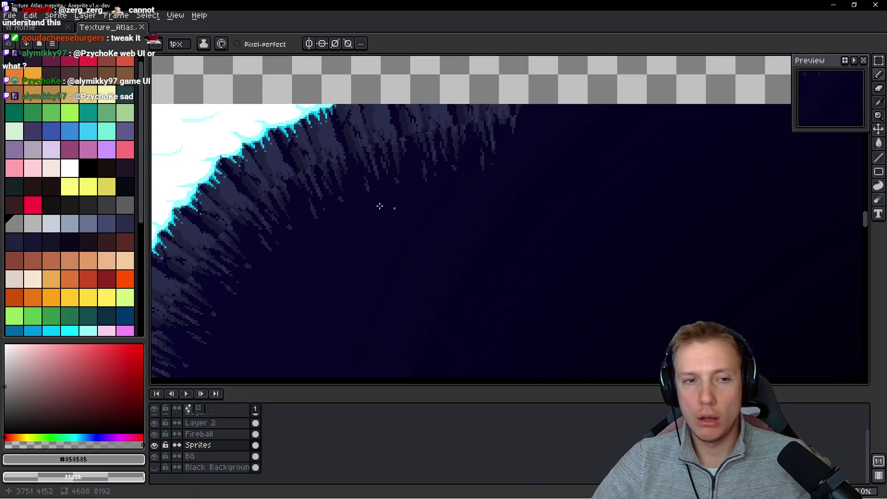
{"action": "scroll", "coordinate": [427, 193], "scroll_direction": "left", "scroll_amount": 2}
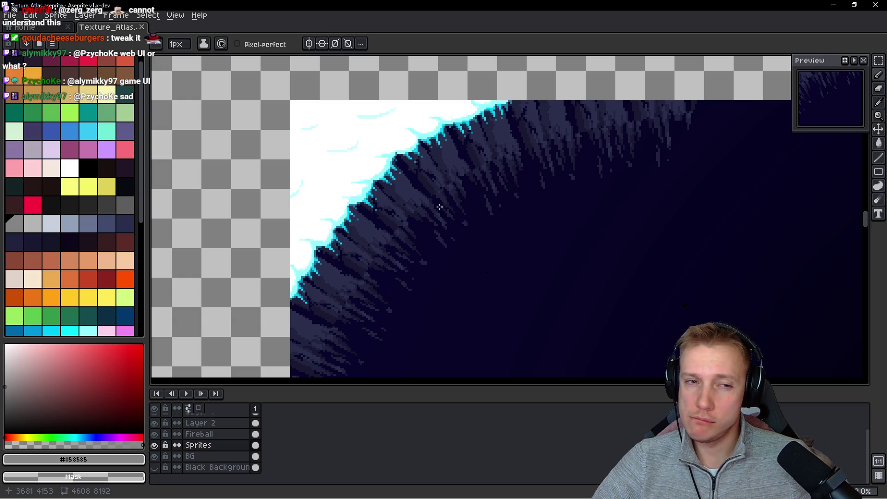
Toggle layer visibility to check each layer's content, leaving Layer 1 hidden
{"action": "left_click", "coordinate": [199, 434]}
{"action": "key", "text": "Up"}
{"action": "left_click", "coordinate": [154, 423]}
{"action": "left_click", "coordinate": [154, 423]}
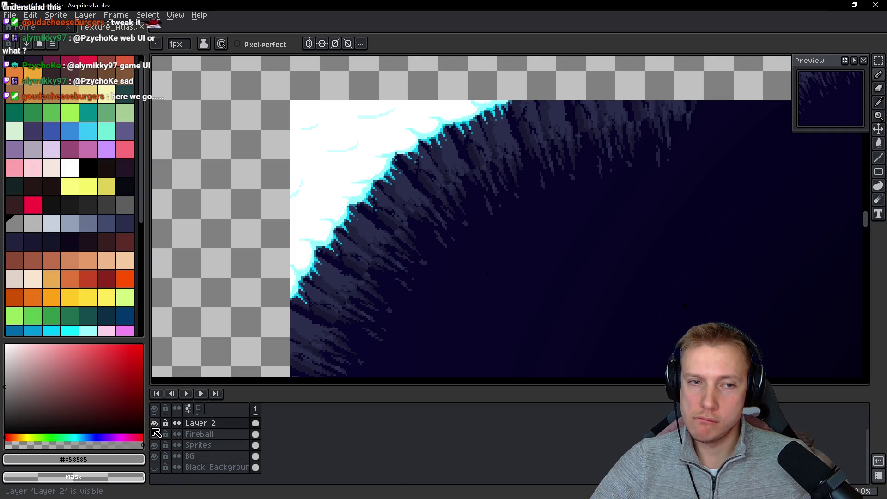
{"action": "scroll", "coordinate": [166, 444], "scroll_direction": "up", "scroll_amount": 2}
{"action": "left_click", "coordinate": [155, 420]}
{"action": "left_click", "coordinate": [154, 420]}
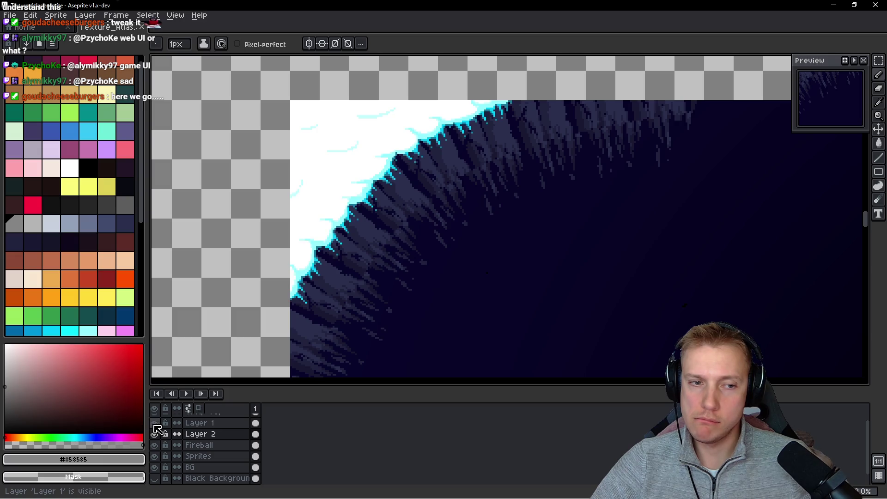
{"action": "left_click", "coordinate": [204, 430]}
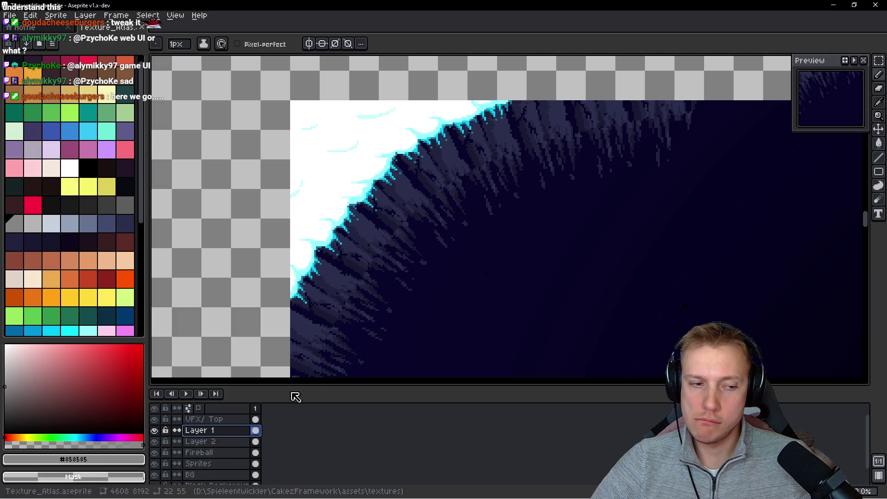
{"action": "left_click", "coordinate": [154, 430]}
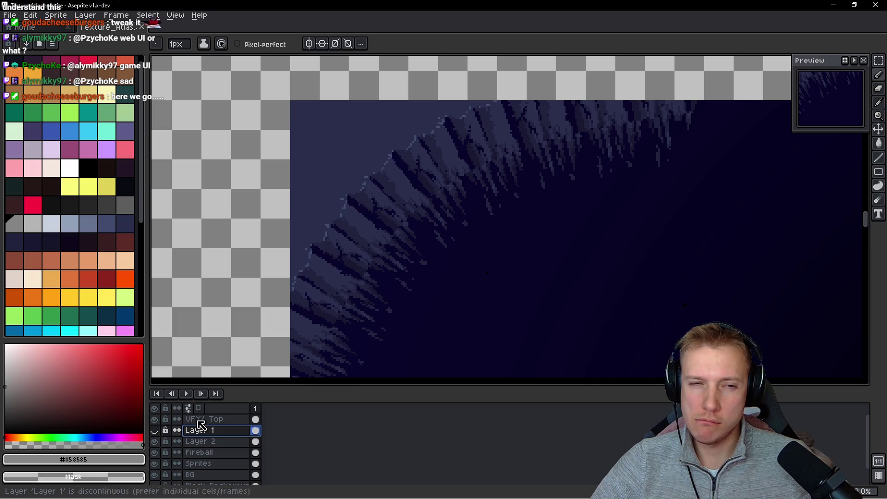
Centre the dark stump blob in the atlas view
{"action": "left_click_drag", "start_coordinate": [472, 260], "coordinate": [481, 265]}
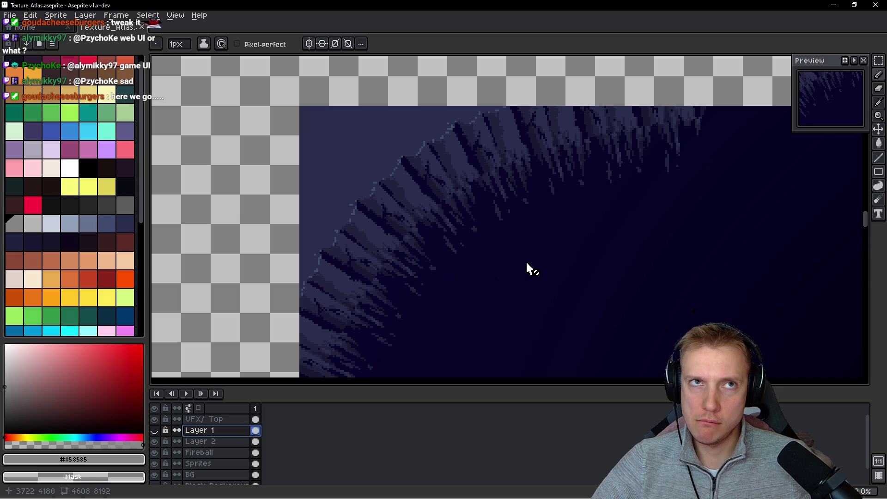
{"action": "scroll", "coordinate": [529, 268], "scroll_direction": "down", "scroll_amount": 5}
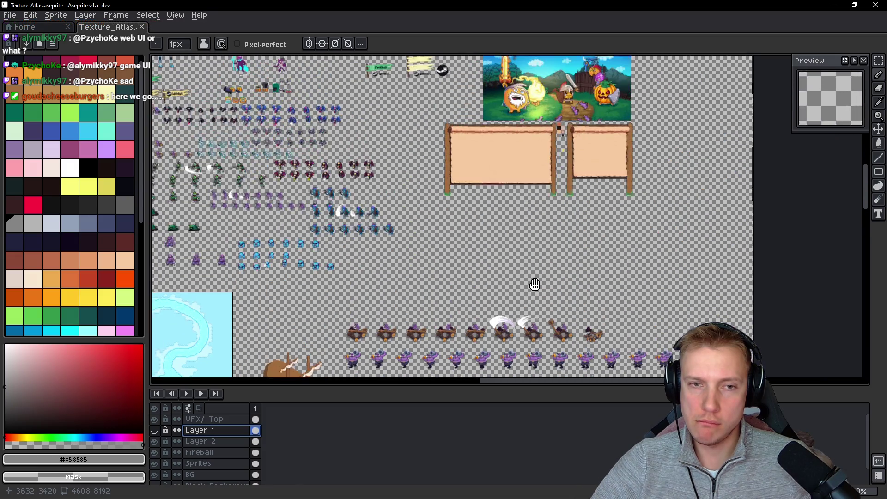
{"action": "scroll", "coordinate": [535, 284], "scroll_direction": "down", "scroll_amount": 3}
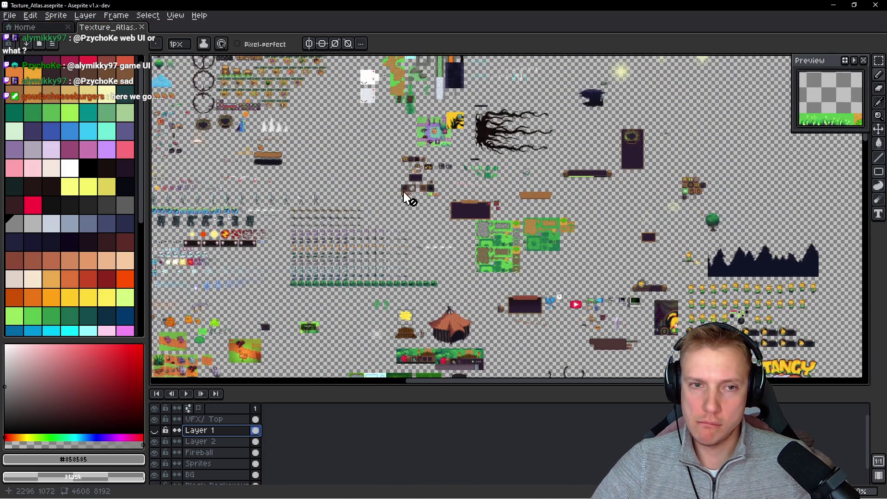
{"action": "left_click_drag", "start_coordinate": [410, 194], "coordinate": [446, 271]}
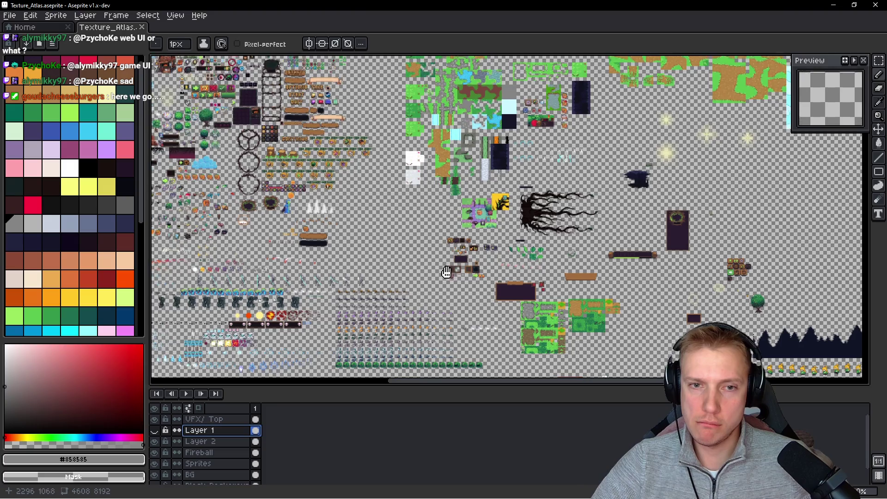
{"action": "scroll", "coordinate": [628, 192], "scroll_direction": "up", "scroll_amount": 5}
{"action": "left_click_drag", "start_coordinate": [666, 143], "coordinate": [581, 178]}
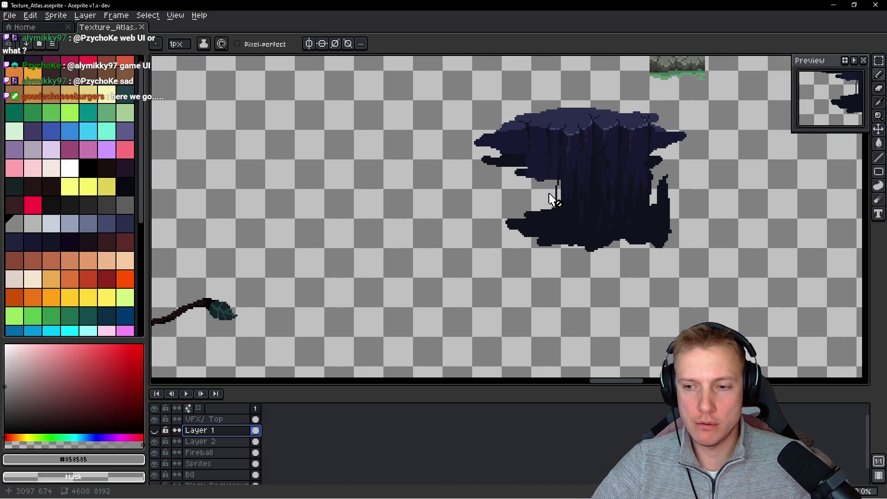
{"action": "mouse_move", "coordinate": [571, 200]}
{"action": "left_mouse_down"}
{"action": "mouse_move", "coordinate": [528, 213]}
{"action": "mouse_move", "coordinate": [442, 210]}
{"action": "left_mouse_up"}
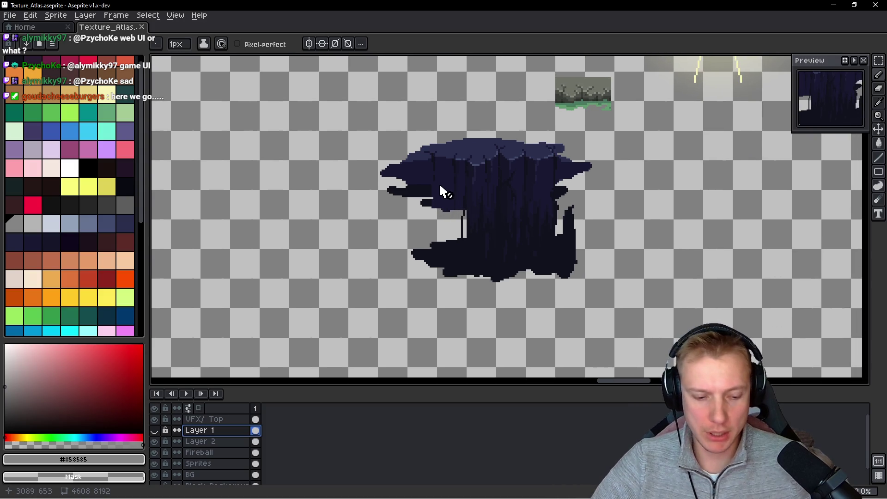
{"action": "left_click_drag", "start_coordinate": [397, 121], "coordinate": [412, 150]}
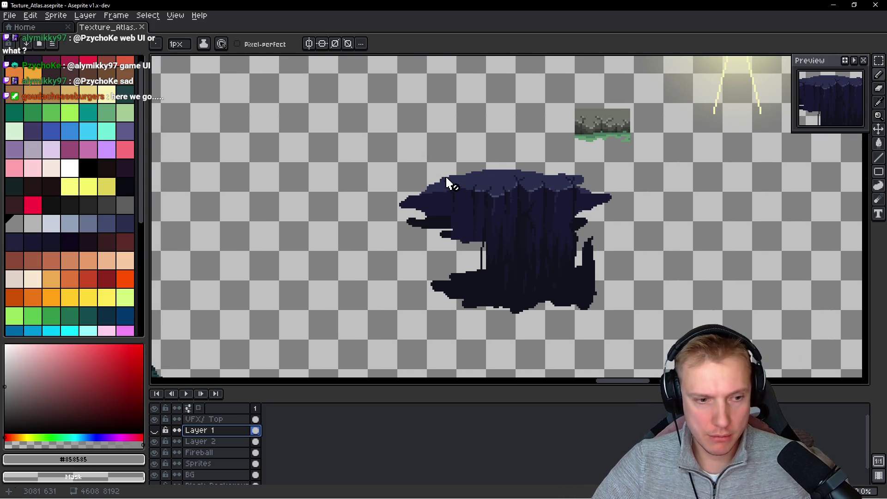
Show Layer 1 again, select the Sprites layer, and sample the stump's #10121c colour
{"action": "left_click", "coordinate": [438, 228], "text": "ctrl"}
{"action": "left_click", "coordinate": [154, 430]}
{"action": "scroll", "coordinate": [222, 444], "scroll_direction": "down", "scroll_amount": 1}
{"action": "left_click", "coordinate": [231, 444]}
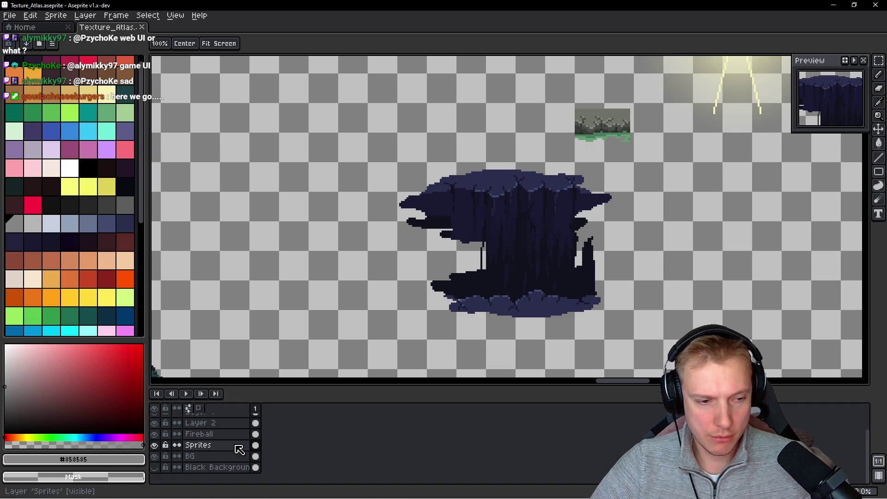
{"action": "scroll", "coordinate": [370, 334], "scroll_direction": "right", "scroll_amount": 2}
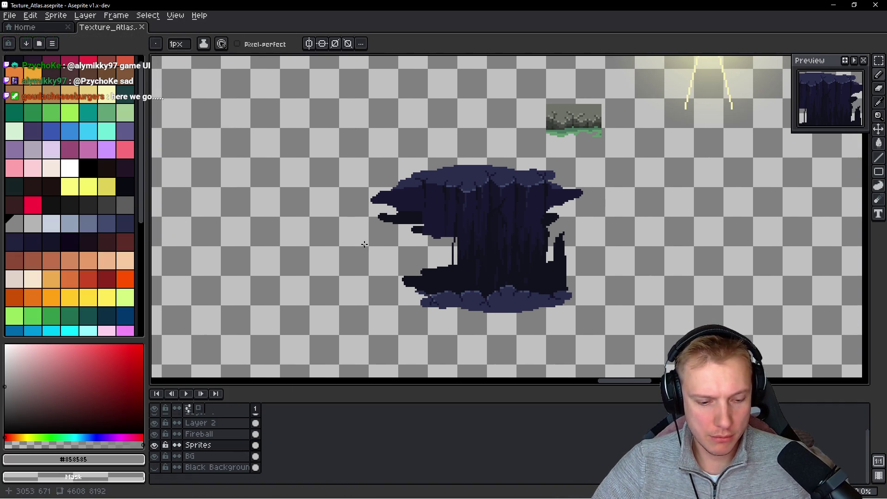
{"action": "left_click", "coordinate": [440, 244], "text": "alt"}
{"action": "scroll", "coordinate": [366, 206], "scroll_direction": "left", "scroll_amount": 2}
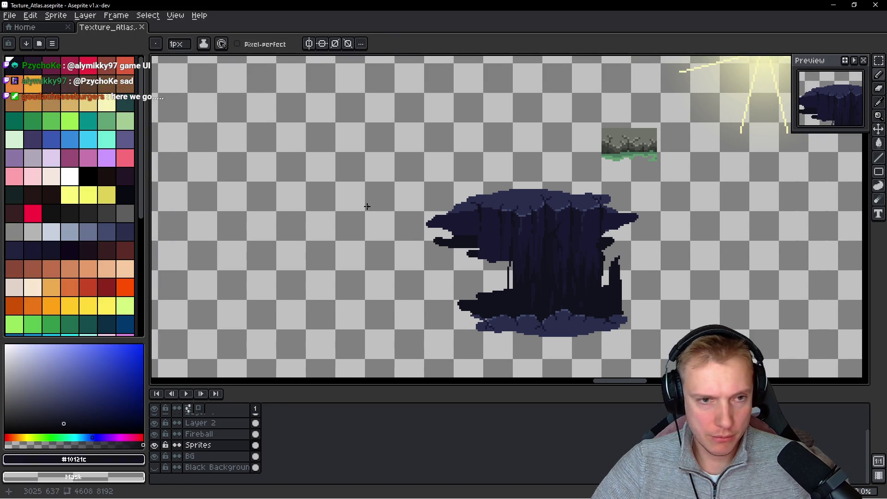
{"action": "scroll", "coordinate": [326, 198], "scroll_direction": "down", "scroll_amount": 3}
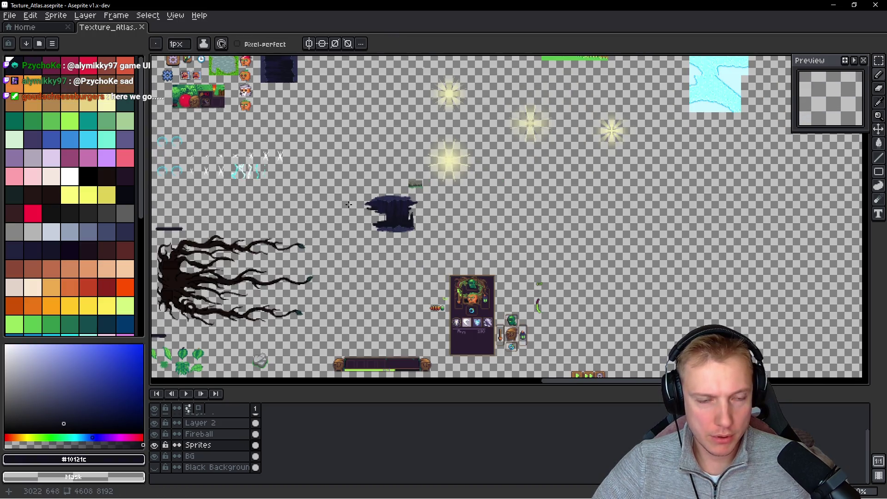
{"action": "scroll", "coordinate": [349, 204], "scroll_direction": "down", "scroll_amount": 2}
{"action": "scroll", "coordinate": [341, 183], "scroll_direction": "down", "scroll_amount": 1}
{"action": "key", "text": "alt+Tab"}
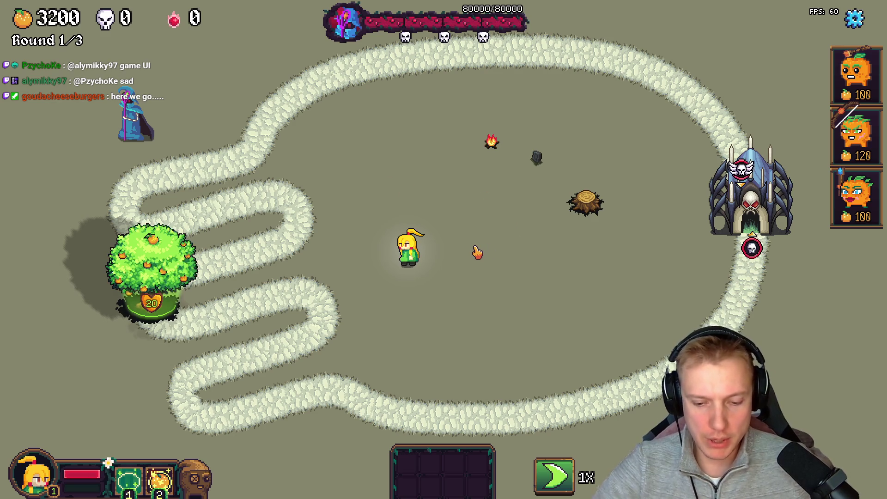
Back in the editor, shift the top path points along the upper curve
{"action": "key", "text": "F1"}
{"action": "left_click_drag", "start_coordinate": [510, 87], "coordinate": [504, 85]}
{"action": "left_click_drag", "start_coordinate": [292, 111], "coordinate": [318, 111]}
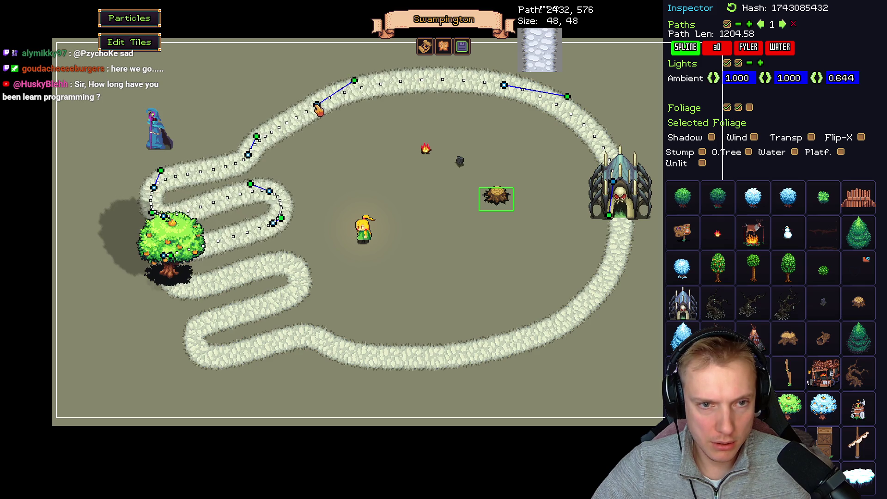
{"action": "mouse_move", "coordinate": [358, 80]}
{"action": "left_mouse_down"}
{"action": "mouse_move", "coordinate": [366, 88]}
{"action": "mouse_move", "coordinate": [349, 90]}
{"action": "left_mouse_up"}
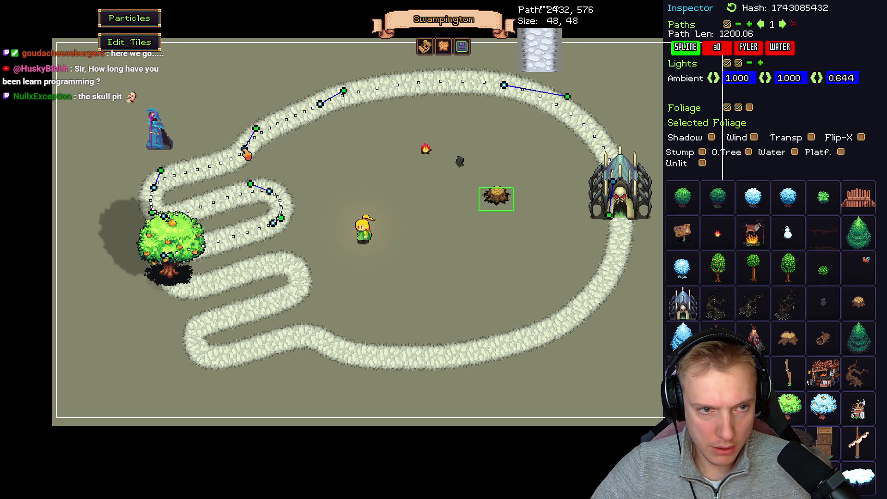
{"action": "left_click_drag", "start_coordinate": [318, 107], "coordinate": [354, 91]}
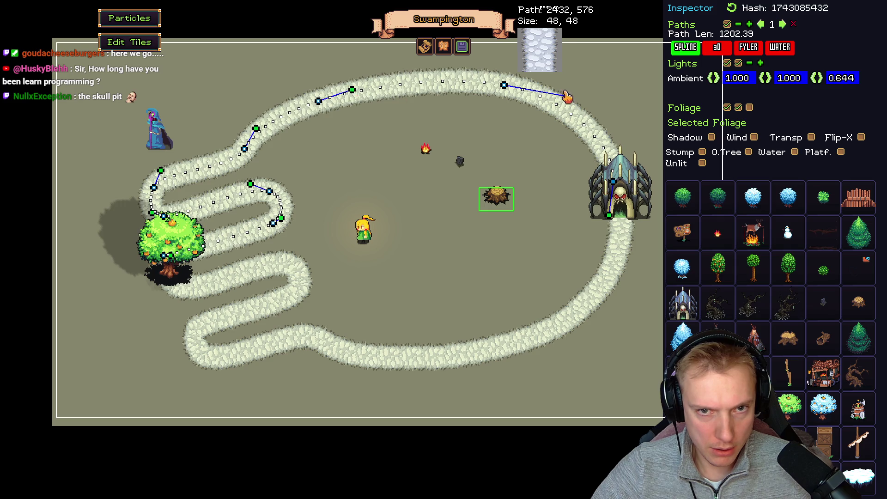
{"action": "left_click_drag", "start_coordinate": [504, 86], "coordinate": [497, 85]}
Pull the path end at the gate rightward and widen the top-right bend, then playtest
{"action": "mouse_move", "coordinate": [612, 221]}
{"action": "left_mouse_down"}
{"action": "mouse_move", "coordinate": [622, 218]}
{"action": "mouse_move", "coordinate": [612, 217]}
{"action": "mouse_move", "coordinate": [616, 227]}
{"action": "left_mouse_up"}
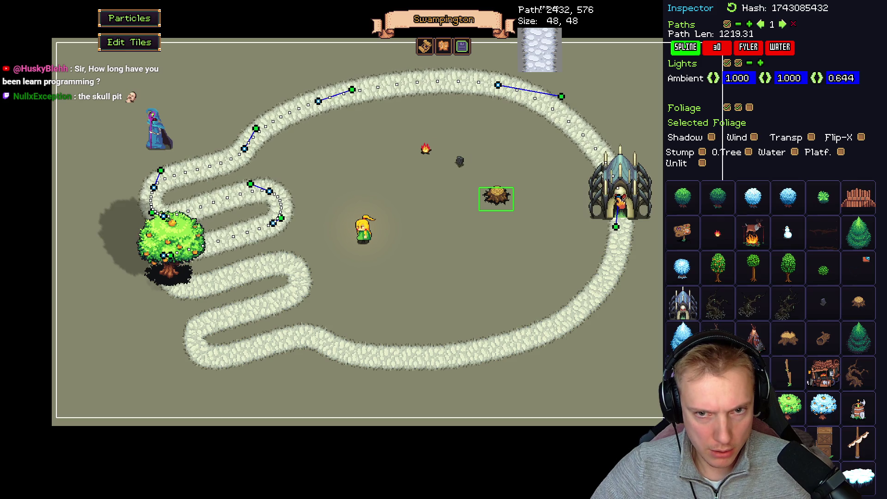
{"action": "left_click_drag", "start_coordinate": [500, 86], "coordinate": [520, 90]}
{"action": "left_click_drag", "start_coordinate": [585, 105], "coordinate": [607, 111]}
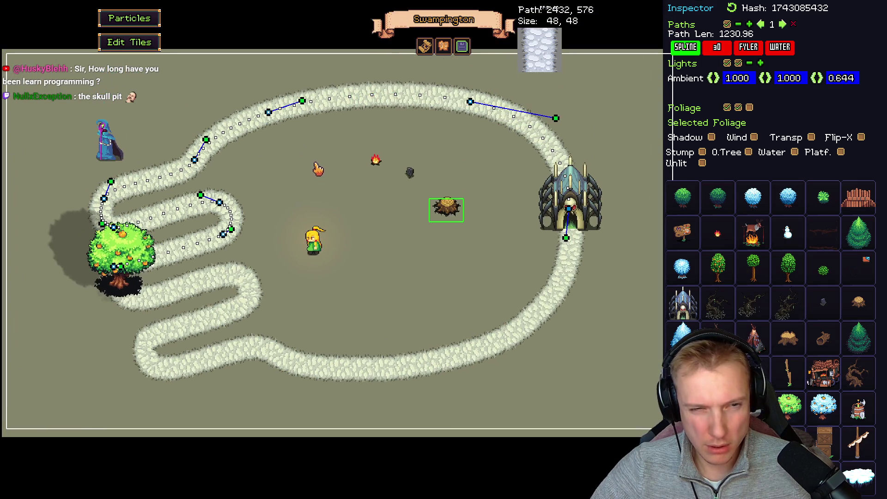
{"action": "left_click_drag", "start_coordinate": [268, 120], "coordinate": [266, 111]}
{"action": "left_click_drag", "start_coordinate": [470, 109], "coordinate": [451, 94]}
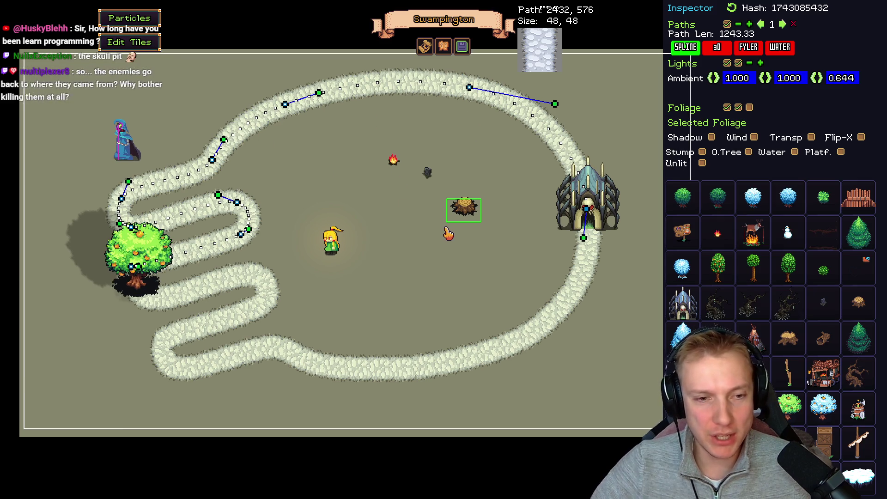
{"action": "key", "text": "Tab"}
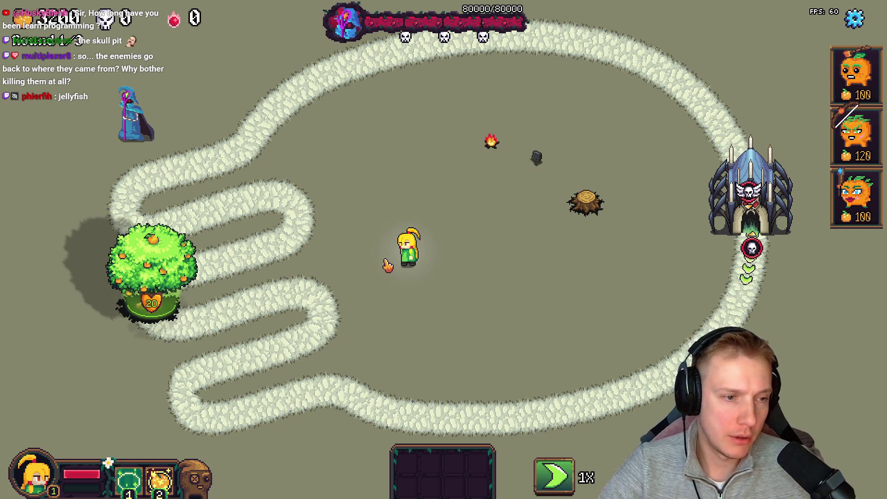
{"action": "key", "text": "F1"}
{"action": "left_click", "coordinate": [148, 262]}
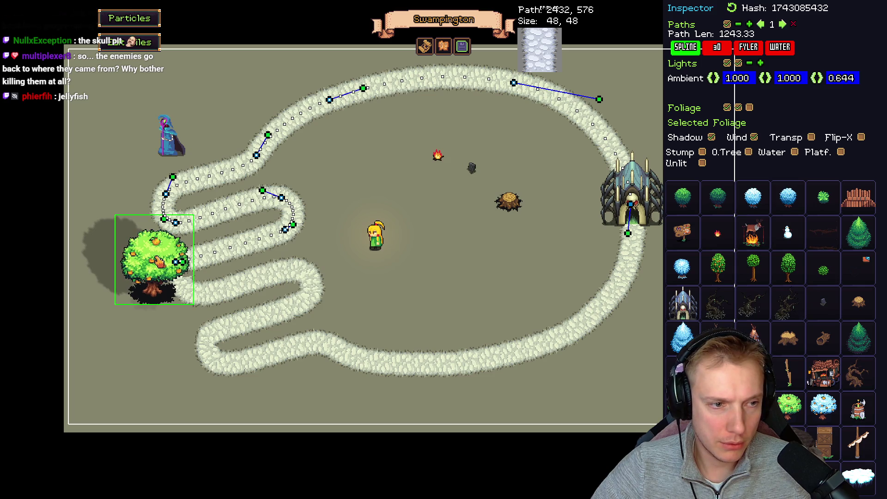
{"action": "key", "text": "F1"}
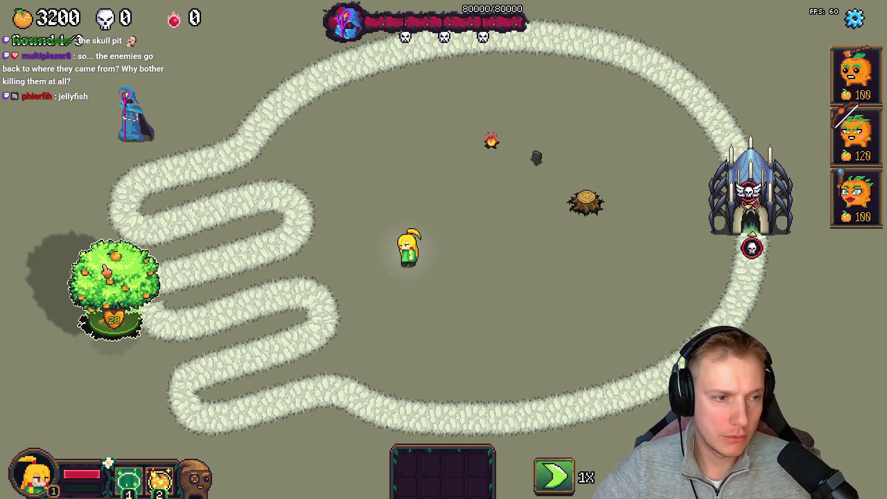
{"action": "left_click", "coordinate": [112, 282]}
{"action": "left_click", "coordinate": [137, 285]}
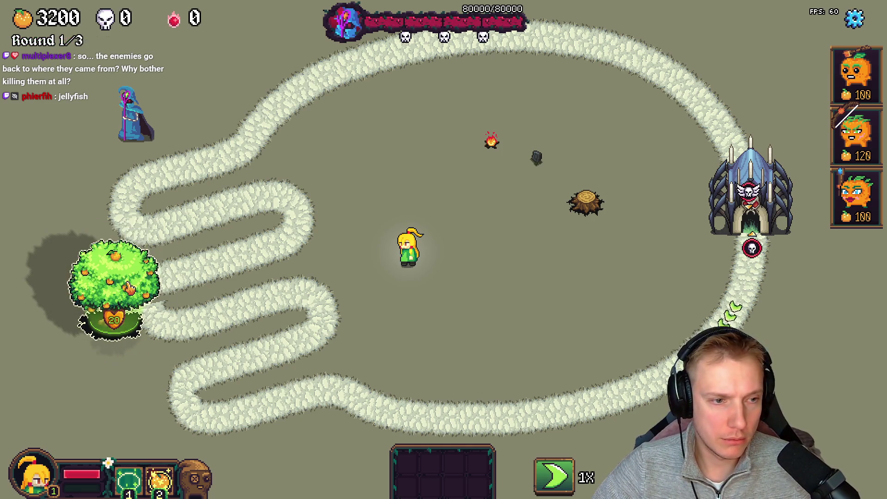
{"action": "key", "text": "F1"}
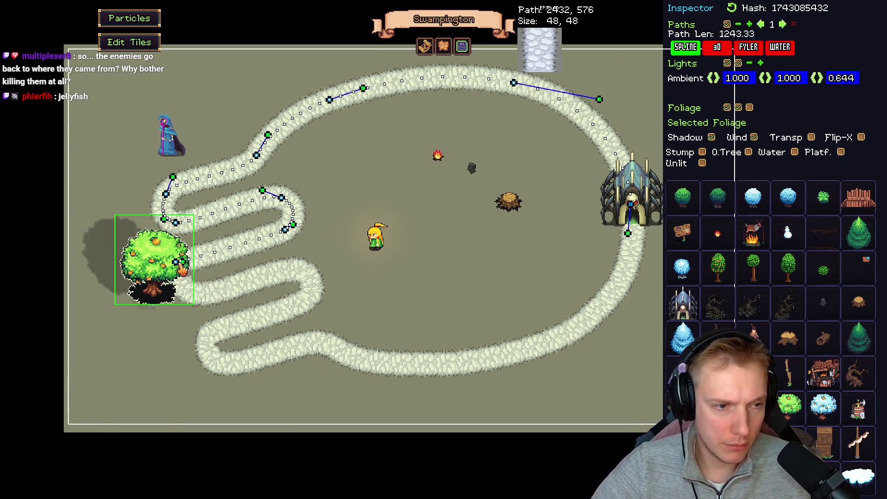
Run both path ends into the orange tree's base and tick Transp for the tree
{"action": "mouse_move", "coordinate": [175, 261]}
{"action": "left_mouse_down"}
{"action": "mouse_move", "coordinate": [170, 277]}
{"action": "mouse_move", "coordinate": [163, 259]}
{"action": "left_mouse_up"}
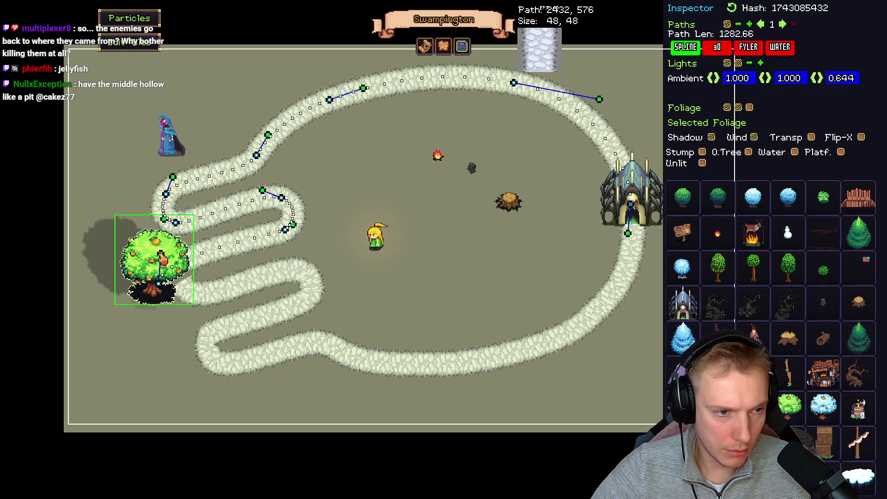
{"action": "left_click", "coordinate": [270, 289]}
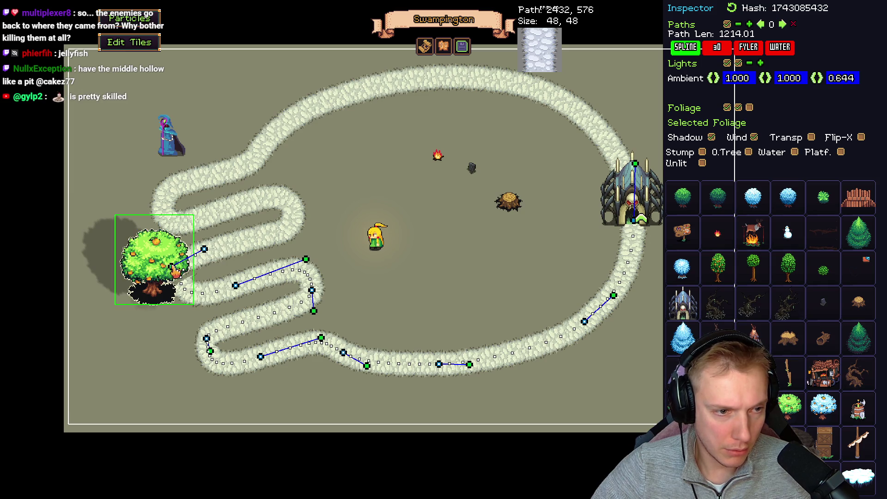
{"action": "mouse_move", "coordinate": [177, 285]}
{"action": "left_mouse_down"}
{"action": "mouse_move", "coordinate": [158, 294]}
{"action": "mouse_move", "coordinate": [162, 324]}
{"action": "mouse_move", "coordinate": [177, 309]}
{"action": "mouse_move", "coordinate": [156, 296]}
{"action": "left_mouse_up"}
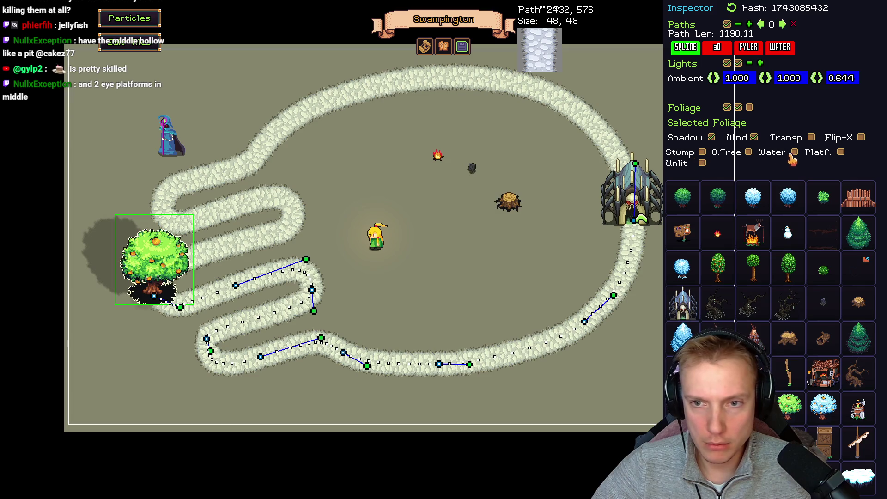
{"action": "left_click", "coordinate": [812, 138]}
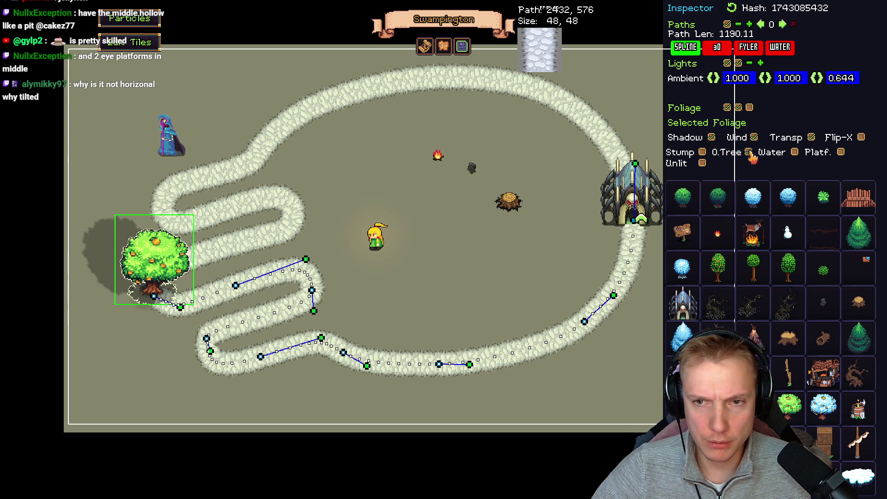
{"action": "left_click", "coordinate": [461, 46]}
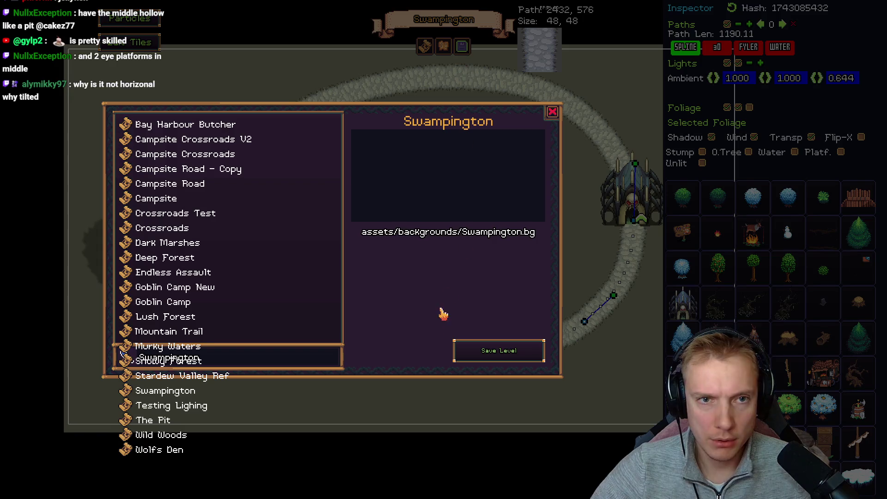
Save the level as Swampington, confirming with Yes
{"action": "left_click", "coordinate": [484, 351]}
{"action": "left_click", "coordinate": [492, 279]}
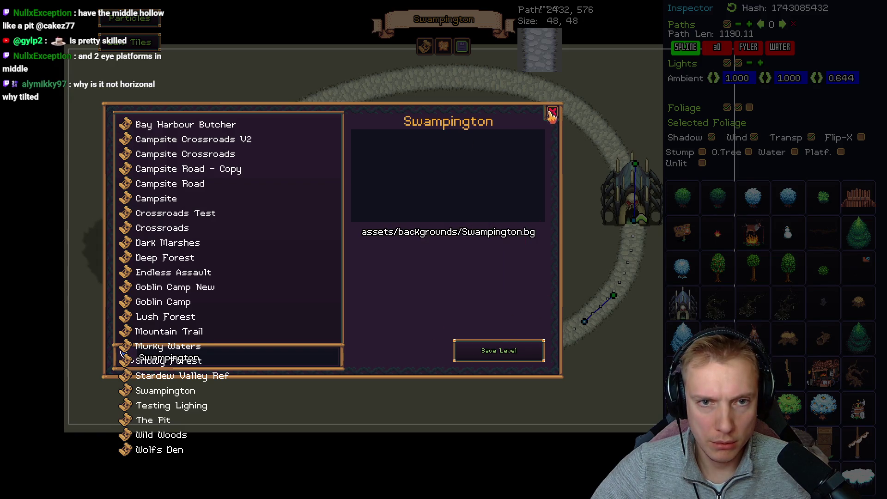
{"action": "key", "text": "Escape"}
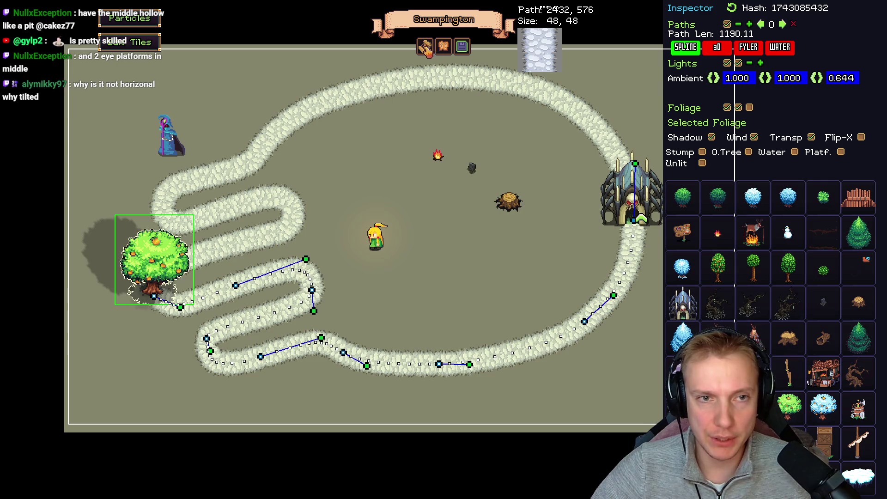
Save the Swampington background image, close the dialog, and return to play mode
{"action": "left_click", "coordinate": [425, 47]}
{"action": "left_click", "coordinate": [510, 352]}
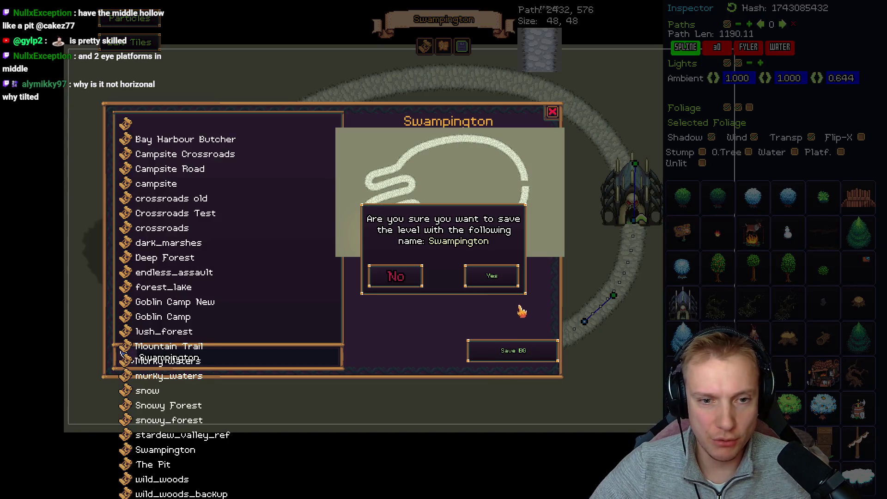
{"action": "left_click", "coordinate": [494, 279]}
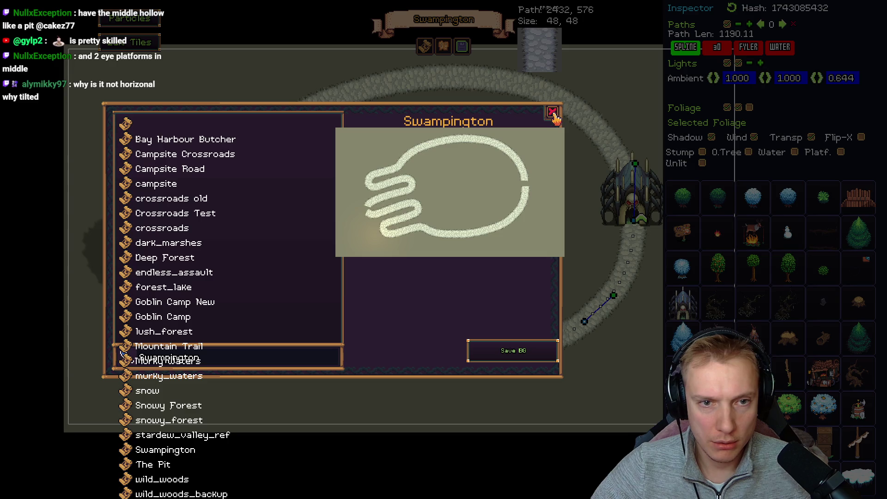
{"action": "left_click", "coordinate": [522, 352]}
{"action": "left_click", "coordinate": [494, 280]}
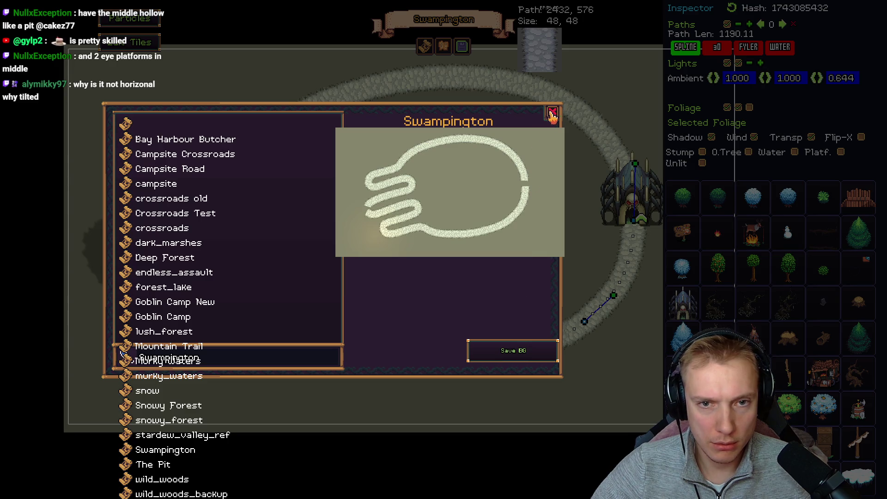
{"action": "left_click", "coordinate": [552, 112]}
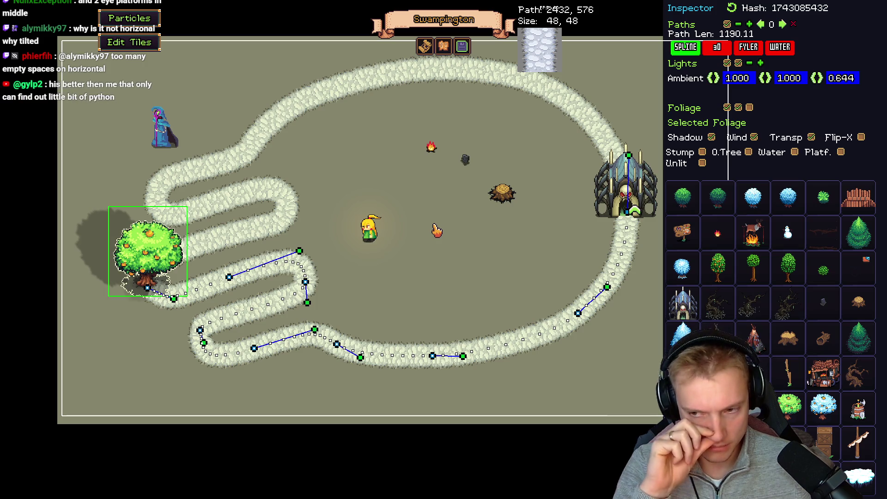
{"action": "key", "text": "Tab"}
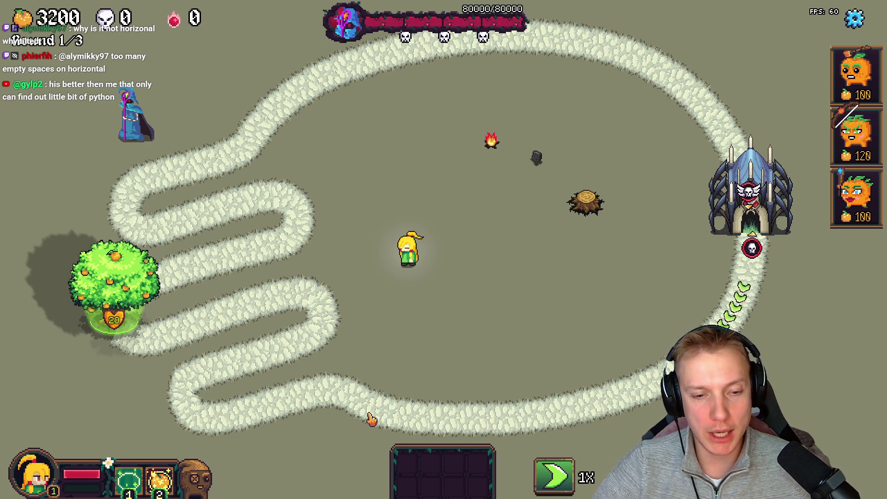
Playtest by placing the 120-cost tower below the path's bottom, then restart the game
{"action": "left_click", "coordinate": [849, 134]}
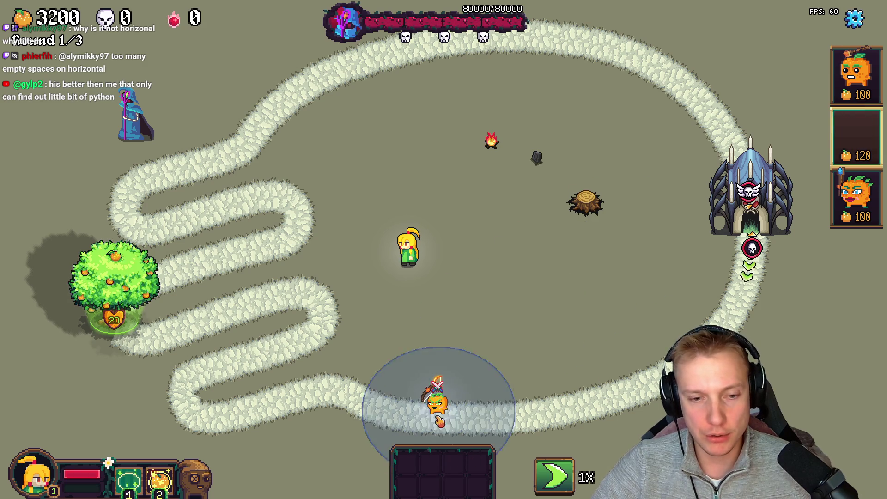
{"action": "left_click", "coordinate": [450, 434]}
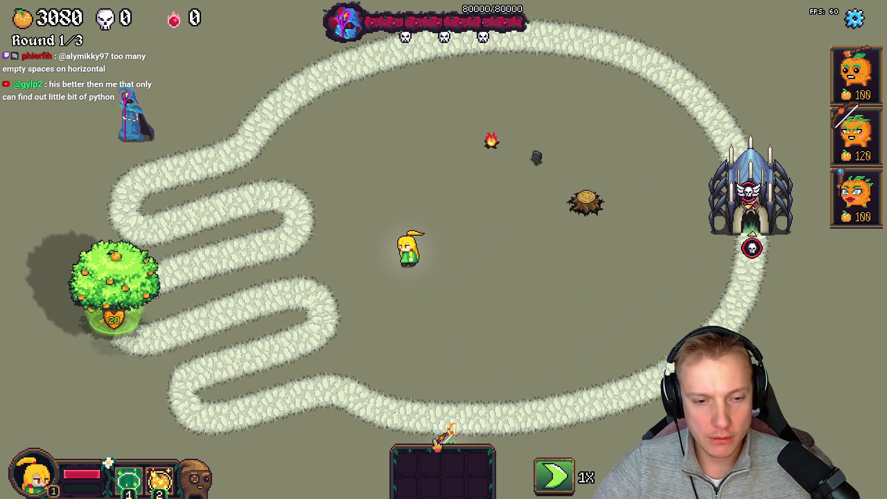
{"action": "key", "text": "Escape"}
{"action": "left_click", "coordinate": [504, 392]}
{"action": "left_click", "coordinate": [500, 318]}
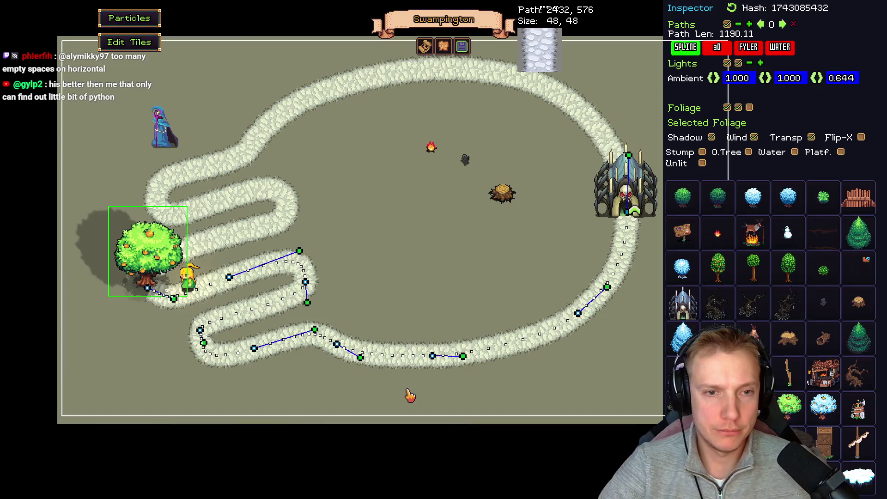
Drop a dead tree in the central clearing, Wind off and Shadow on, nudged up-left
{"action": "key", "text": "F1"}
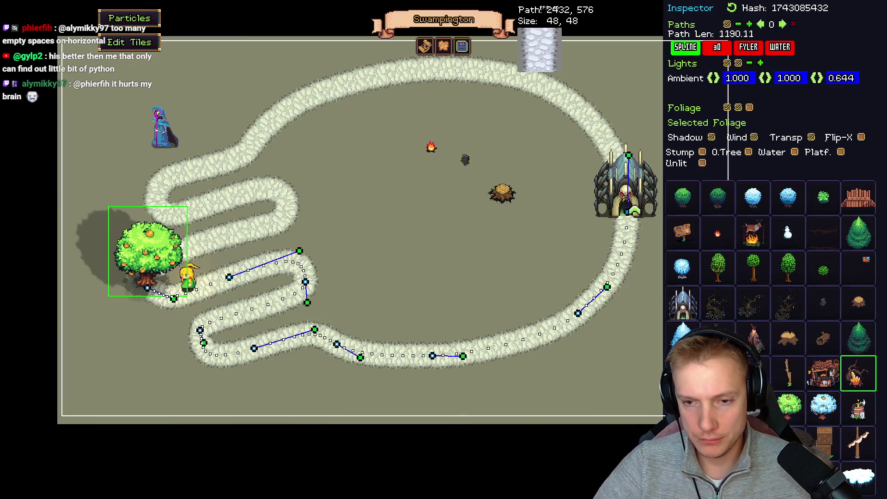
{"action": "mouse_move", "coordinate": [858, 373]}
{"action": "left_mouse_down"}
{"action": "mouse_move", "coordinate": [440, 277]}
{"action": "mouse_move", "coordinate": [426, 293]}
{"action": "left_mouse_up"}
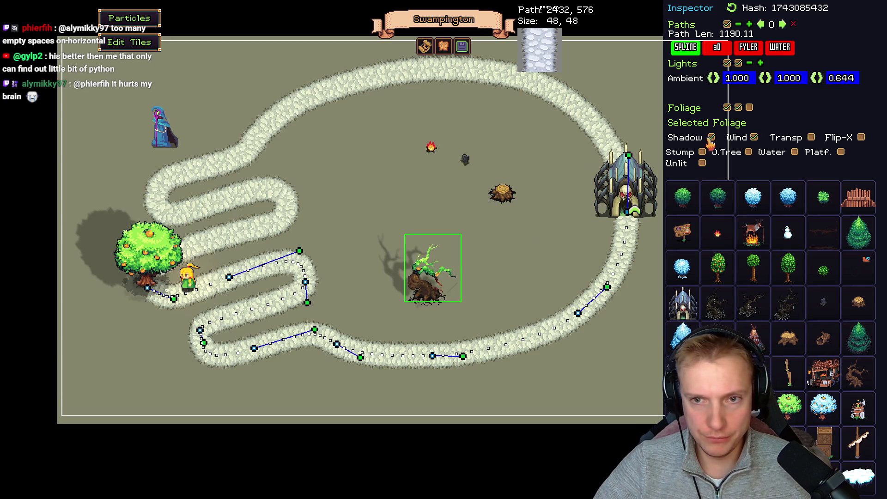
{"action": "left_click", "coordinate": [711, 138]}
{"action": "left_click", "coordinate": [712, 138]}
{"action": "left_click", "coordinate": [754, 137]}
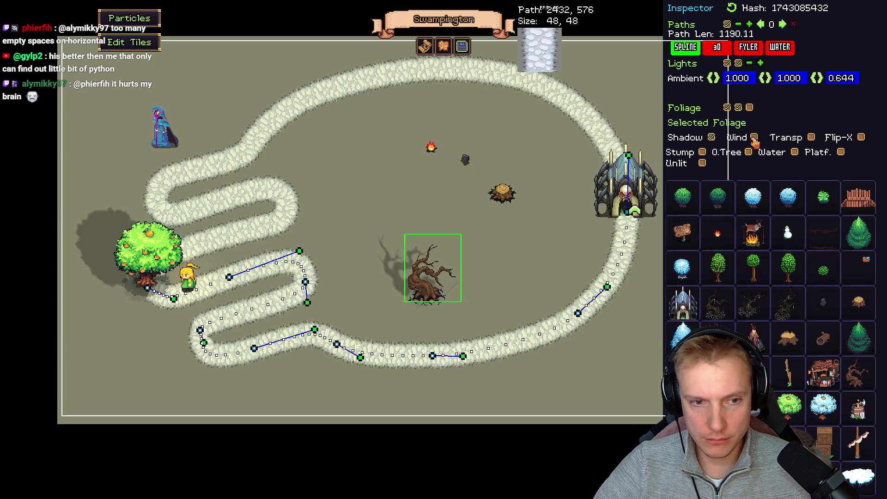
{"action": "left_click_drag", "start_coordinate": [426, 293], "coordinate": [418, 263]}
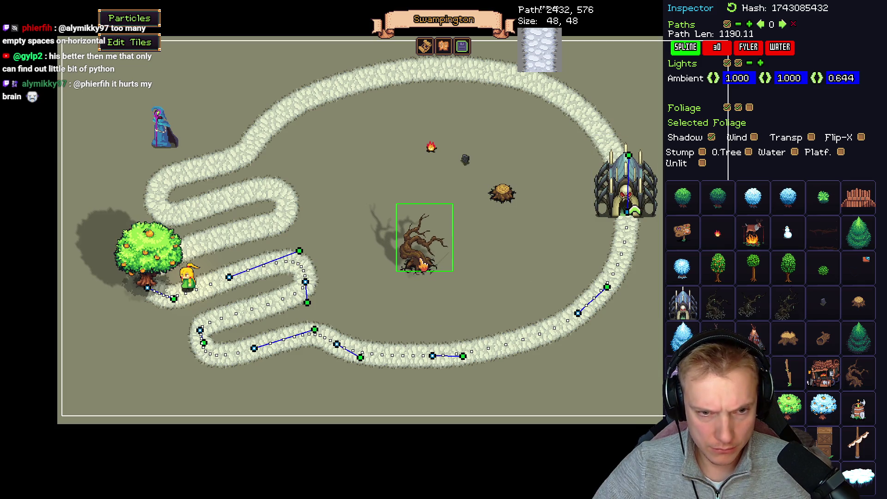
{"action": "left_click", "coordinate": [712, 138]}
{"action": "left_click", "coordinate": [711, 138]}
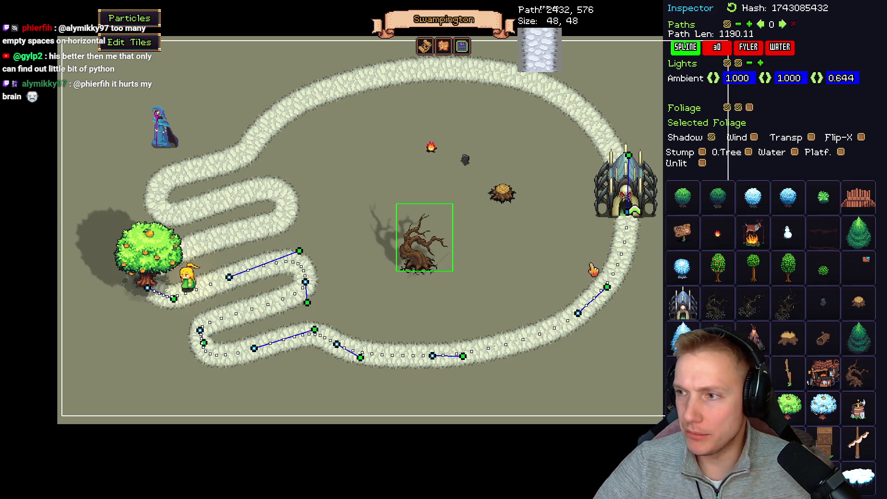
{"action": "key", "text": "alt+Tab"}
Find the barrel and crate in the atlas and select both with the Rectangular Marquee
{"action": "scroll", "coordinate": [391, 240], "scroll_direction": "down", "scroll_amount": 2}
{"action": "scroll", "coordinate": [392, 240], "scroll_direction": "up", "scroll_amount": 3}
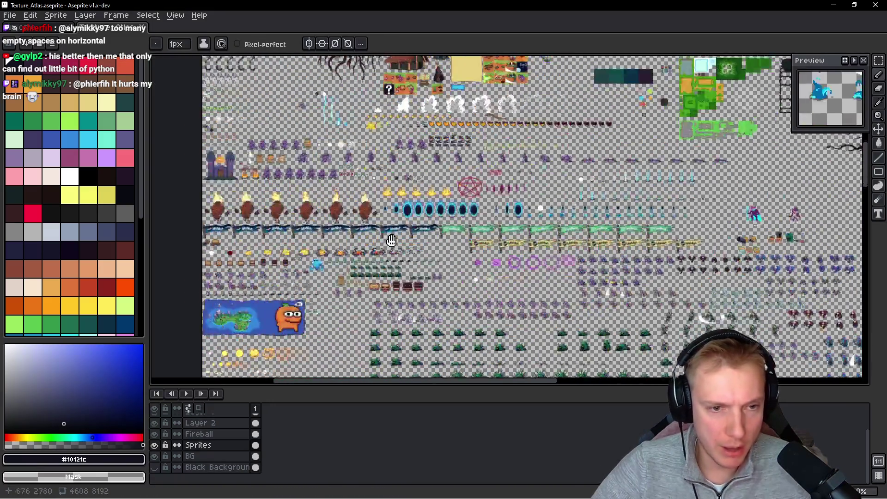
{"action": "scroll", "coordinate": [391, 240], "scroll_direction": "up", "scroll_amount": 3}
{"action": "scroll", "coordinate": [439, 150], "scroll_direction": "up", "scroll_amount": 4}
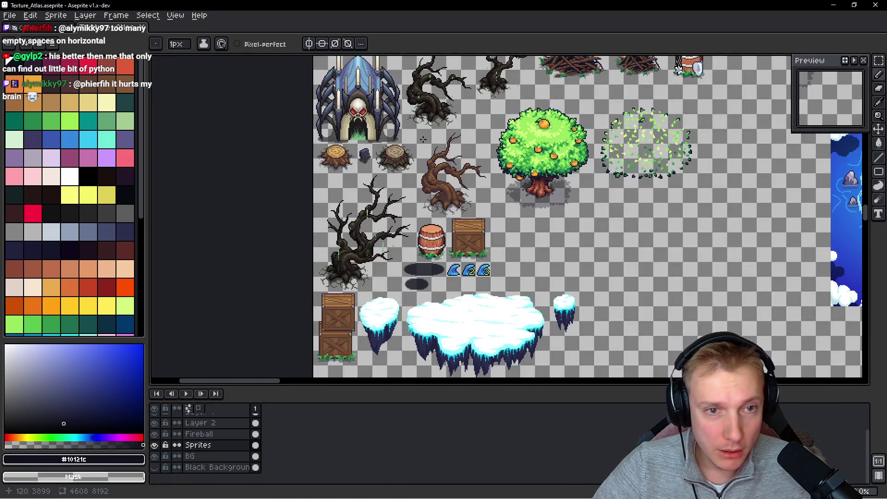
{"action": "scroll", "coordinate": [372, 274], "scroll_direction": "up", "scroll_amount": 3}
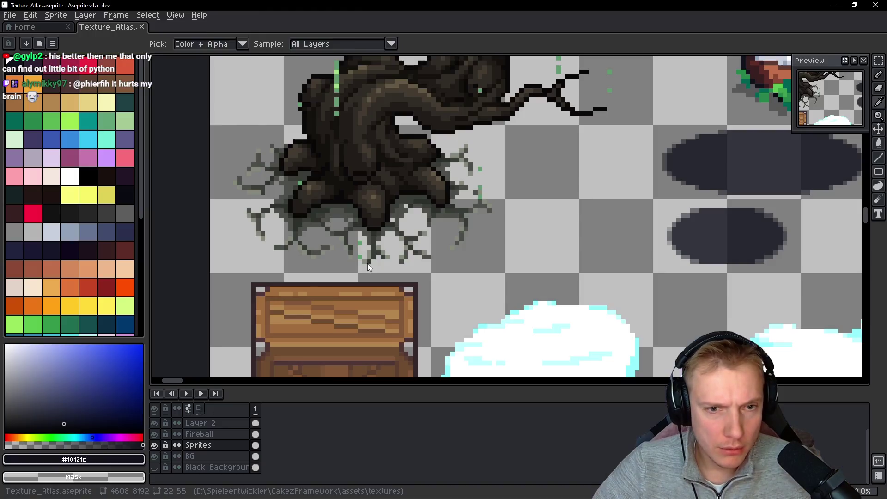
{"action": "scroll", "coordinate": [431, 258], "scroll_direction": "down", "scroll_amount": 1}
{"action": "left_click_drag", "start_coordinate": [518, 214], "coordinate": [342, 323]}
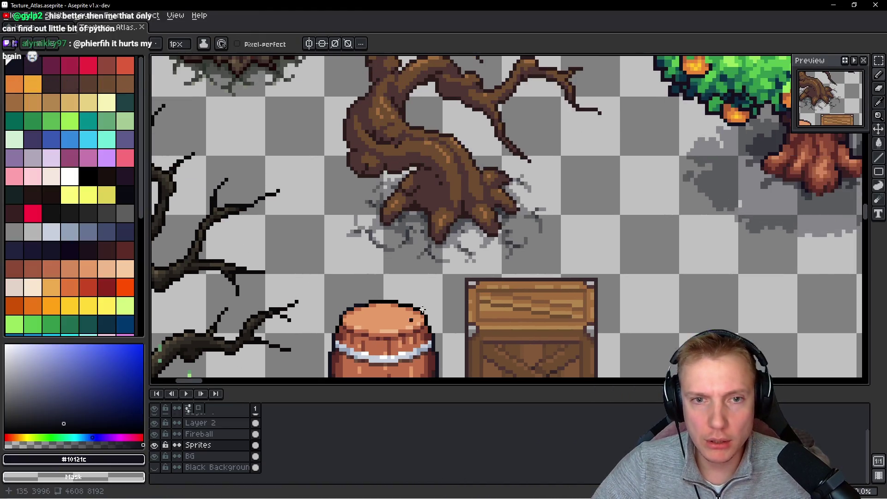
{"action": "scroll", "coordinate": [417, 279], "scroll_direction": "up", "scroll_amount": 2}
{"action": "scroll", "coordinate": [402, 277], "scroll_direction": "up", "scroll_amount": 1}
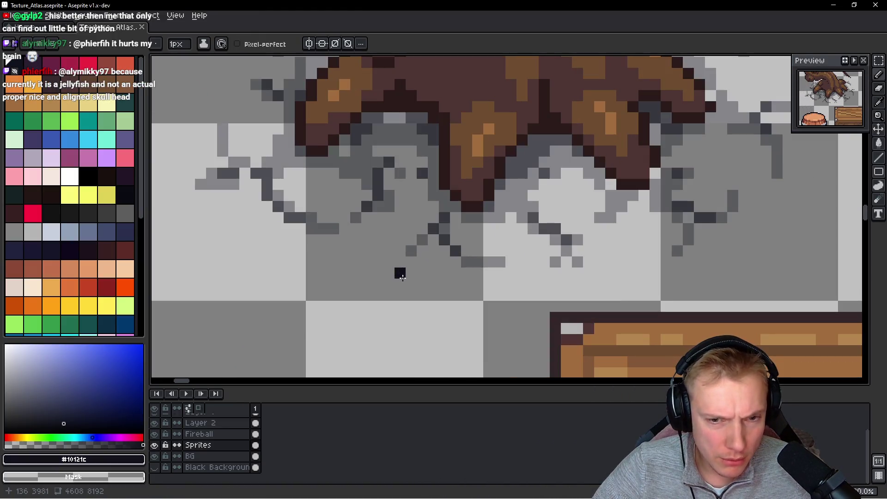
{"action": "scroll", "coordinate": [476, 283], "scroll_direction": "down", "scroll_amount": 5}
{"action": "scroll", "coordinate": [428, 295], "scroll_direction": "up", "scroll_amount": 2}
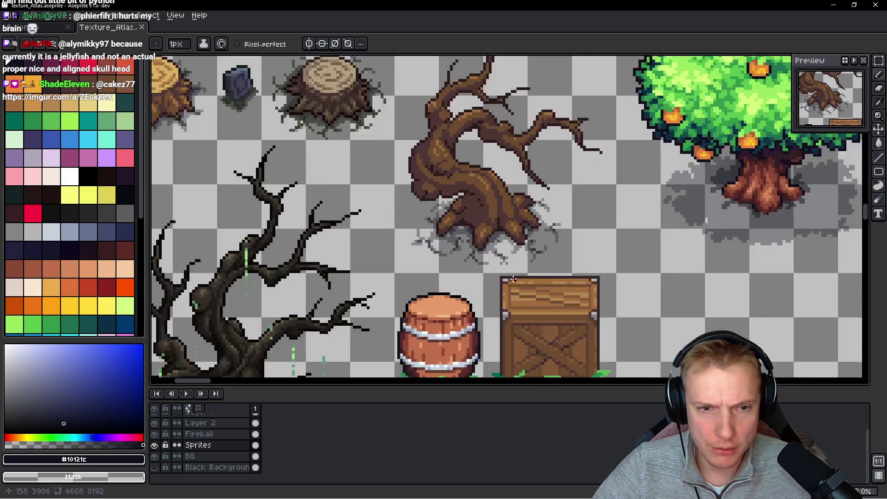
{"action": "mouse_move", "coordinate": [428, 294]}
{"action": "left_mouse_down"}
{"action": "mouse_move", "coordinate": [408, 303]}
{"action": "mouse_move", "coordinate": [382, 362]}
{"action": "mouse_move", "coordinate": [417, 272]}
{"action": "mouse_move", "coordinate": [402, 243]}
{"action": "left_mouse_up"}
{"action": "scroll", "coordinate": [410, 206], "scroll_direction": "up", "scroll_amount": 3}
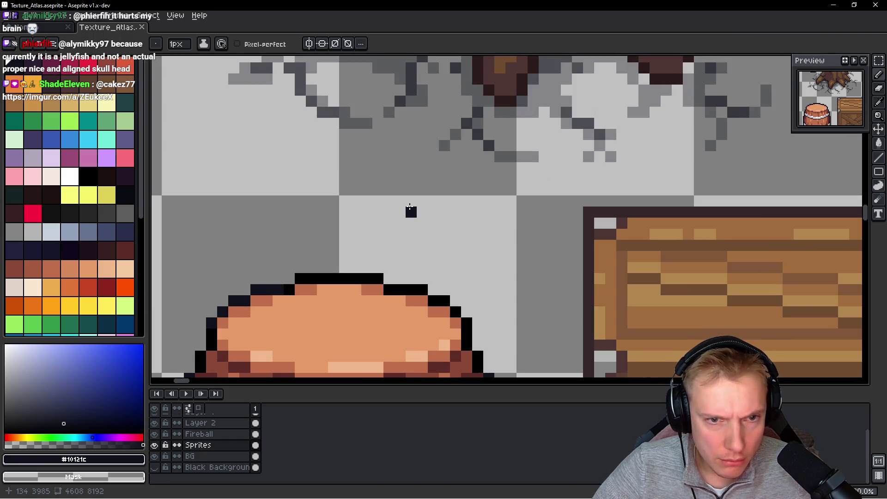
{"action": "scroll", "coordinate": [411, 210], "scroll_direction": "down", "scroll_amount": 3}
{"action": "key", "text": "m"}
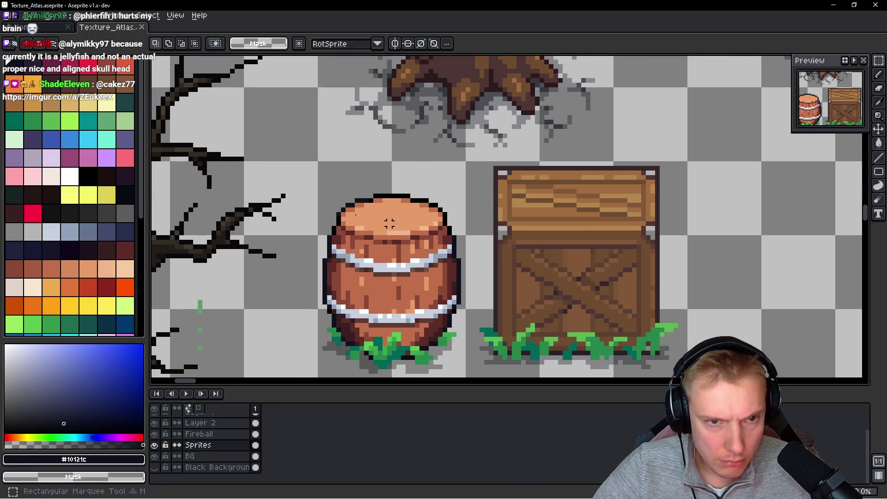
{"action": "mouse_move", "coordinate": [629, 316]}
{"action": "left_mouse_down"}
{"action": "mouse_move", "coordinate": [665, 256]}
{"action": "mouse_move", "coordinate": [683, 256]}
{"action": "left_mouse_up"}
Move the selected barrel and crate to the right, commit, and save the atlas
{"action": "scroll", "coordinate": [656, 240], "scroll_direction": "down", "scroll_amount": 2}
{"action": "mouse_move", "coordinate": [565, 215]}
{"action": "left_mouse_down"}
{"action": "mouse_move", "coordinate": [550, 251]}
{"action": "mouse_move", "coordinate": [772, 268]}
{"action": "mouse_move", "coordinate": [790, 261]}
{"action": "left_mouse_up"}
{"action": "key", "text": "Return"}
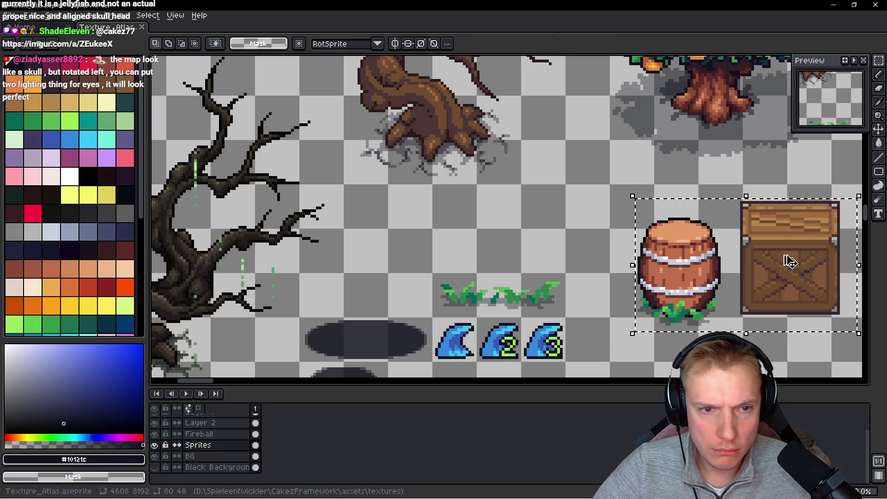
{"action": "key", "text": "ctrl+s"}
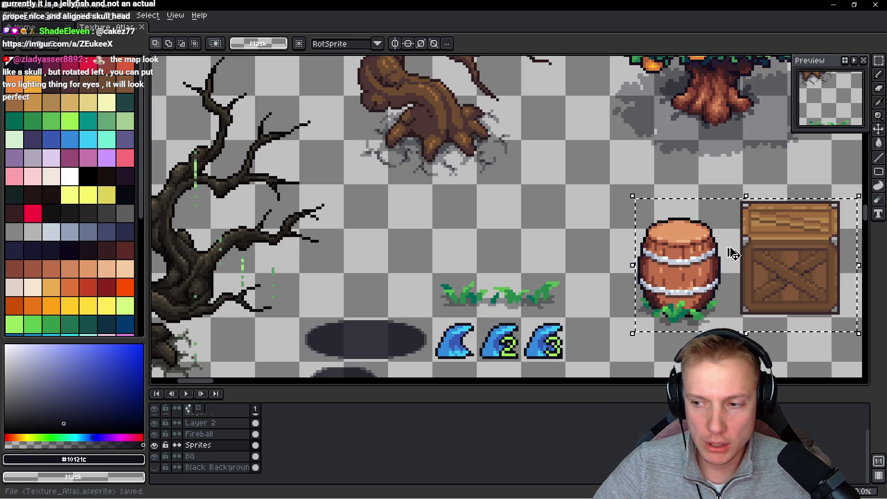
Export the atlas sprite sheet and check it in the level editor
{"action": "key", "text": "ctrl+e"}
{"action": "left_click", "coordinate": [702, 210]}
{"action": "key", "text": "alt+Tab"}
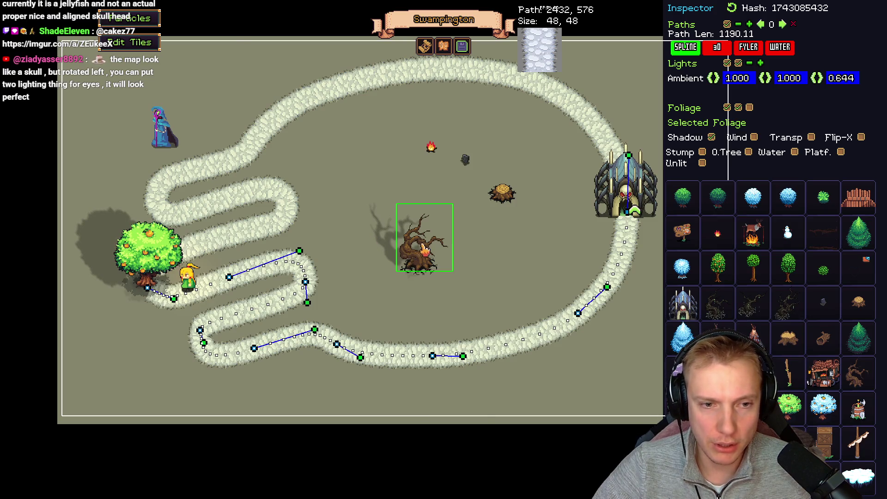
{"action": "key", "text": "alt+Tab"}
Draw a single pixel beside the barrel with the pencil
{"action": "scroll", "coordinate": [767, 238], "scroll_direction": "up", "scroll_amount": 3}
{"action": "scroll", "coordinate": [749, 168], "scroll_direction": "up", "scroll_amount": 2}
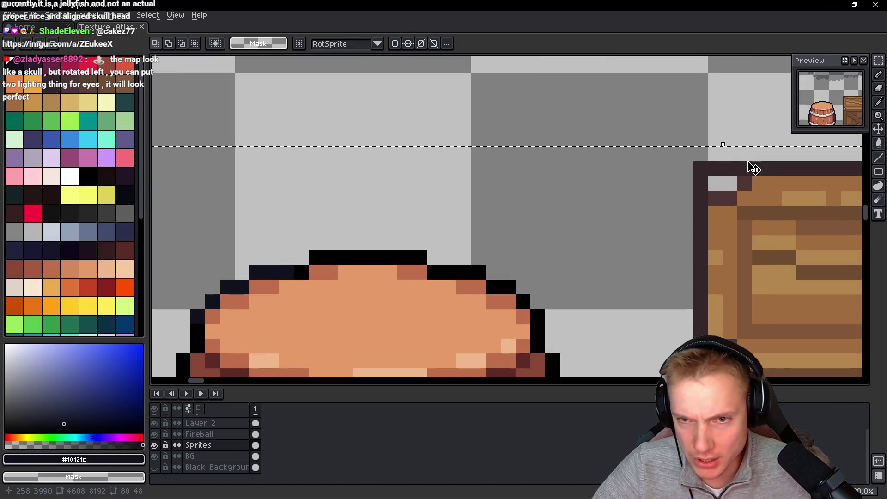
{"action": "scroll", "coordinate": [458, 162], "scroll_direction": "up", "scroll_amount": 2}
{"action": "scroll", "coordinate": [462, 194], "scroll_direction": "up", "scroll_amount": 1}
{"action": "key", "text": "b"}
{"action": "scroll", "coordinate": [376, 173], "scroll_direction": "down", "scroll_amount": 4}
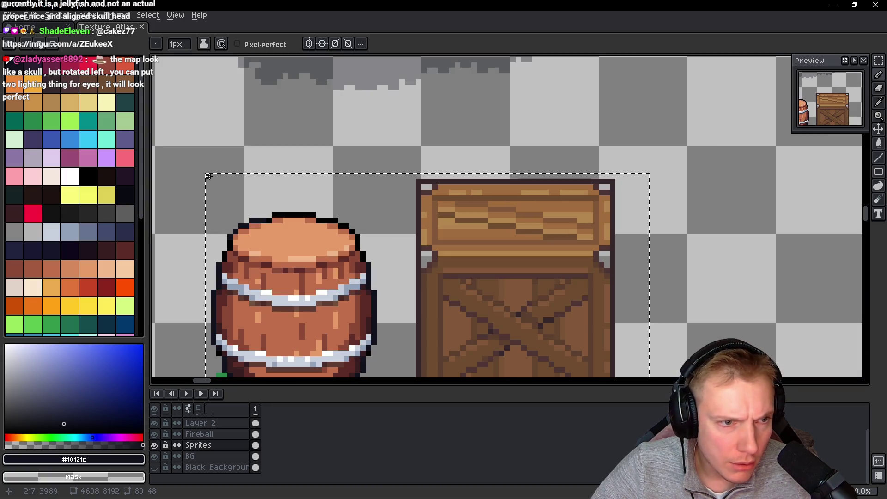
{"action": "left_click", "coordinate": [208, 176]}
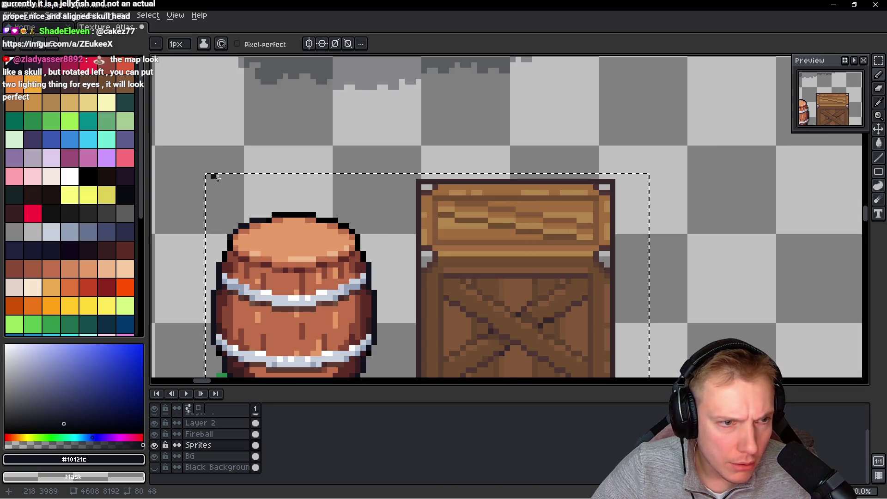
Move the barrel and crate left onto the grass strip and save the atlas
{"action": "scroll", "coordinate": [406, 194], "scroll_direction": "up", "scroll_amount": 3}
{"action": "scroll", "coordinate": [638, 201], "scroll_direction": "right", "scroll_amount": 3}
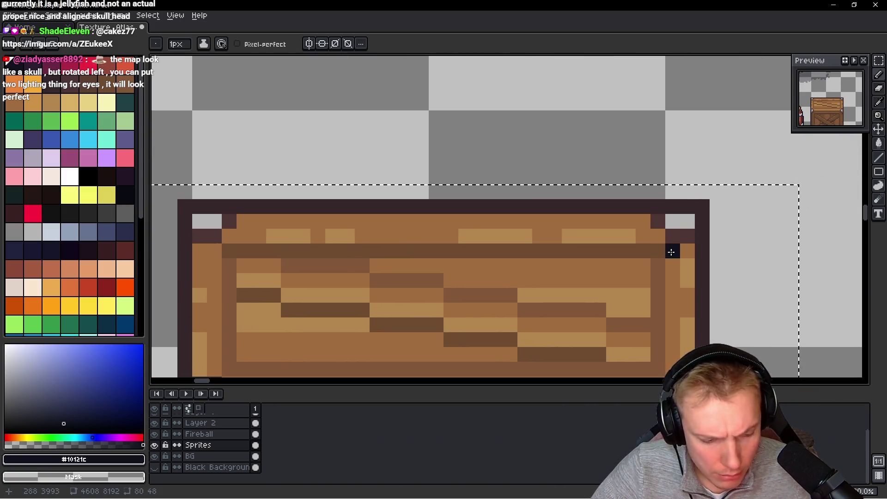
{"action": "scroll", "coordinate": [619, 194], "scroll_direction": "down", "scroll_amount": 3}
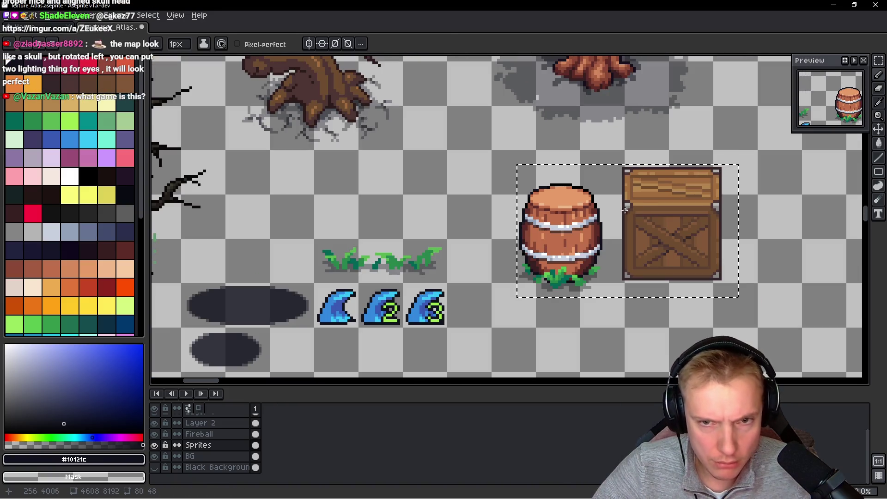
{"action": "mouse_move", "coordinate": [638, 205]}
{"action": "left_mouse_down"}
{"action": "mouse_move", "coordinate": [386, 180]}
{"action": "mouse_move", "coordinate": [347, 190]}
{"action": "left_mouse_up"}
{"action": "key", "text": "ctrl+s"}
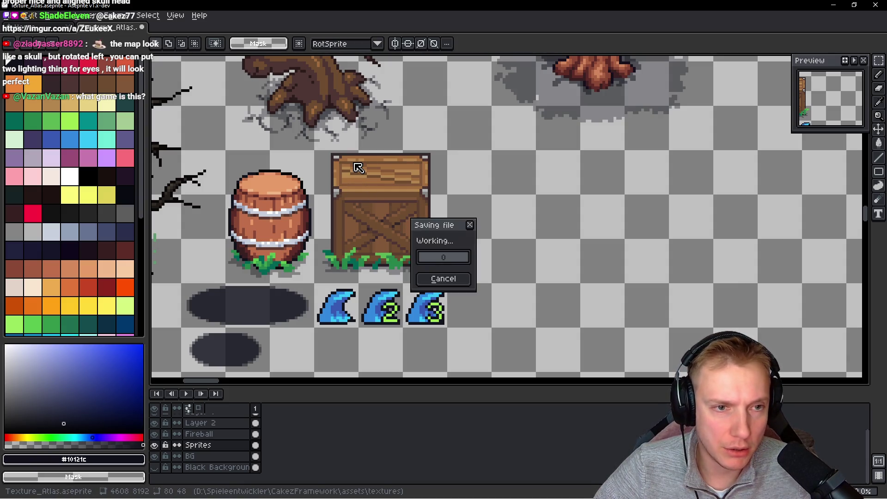
Export the sprite sheet to Texture_Atlas.png and check it in the level editor
{"action": "key", "text": "ctrl+e"}
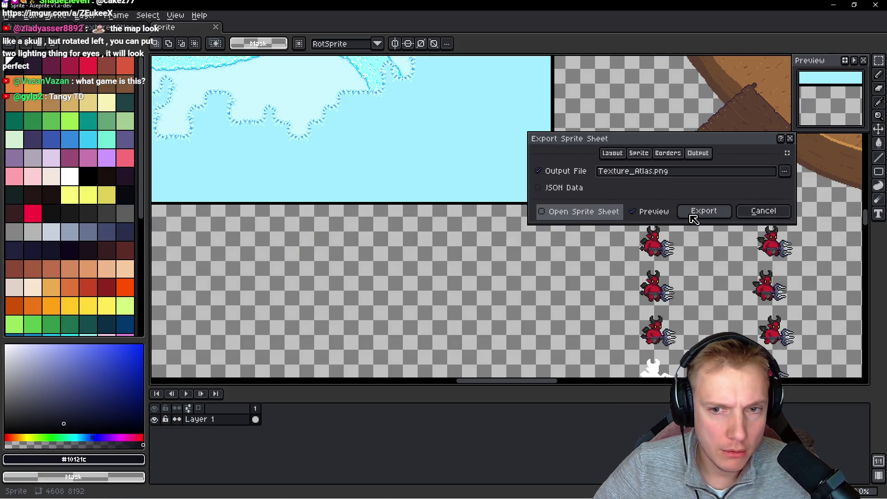
{"action": "left_click", "coordinate": [693, 211]}
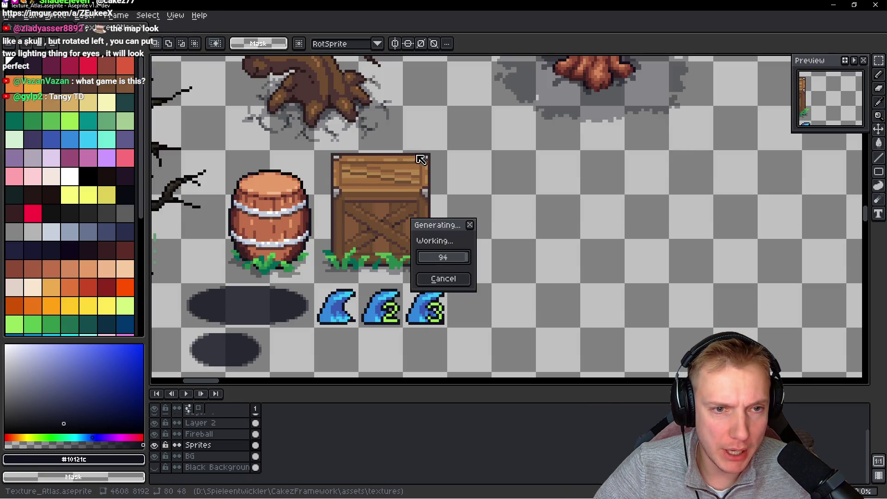
{"action": "key", "text": "i"}
{"action": "key", "text": "alt+Tab"}
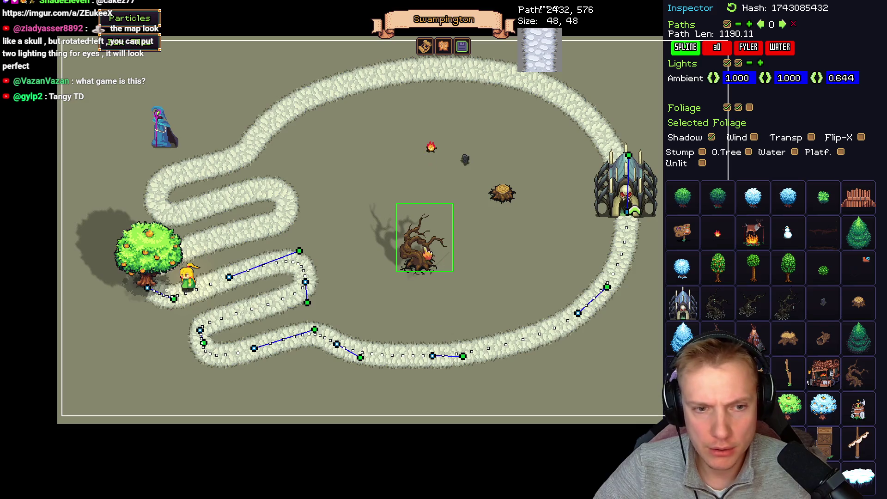
{"action": "key", "text": "alt+Tab"}
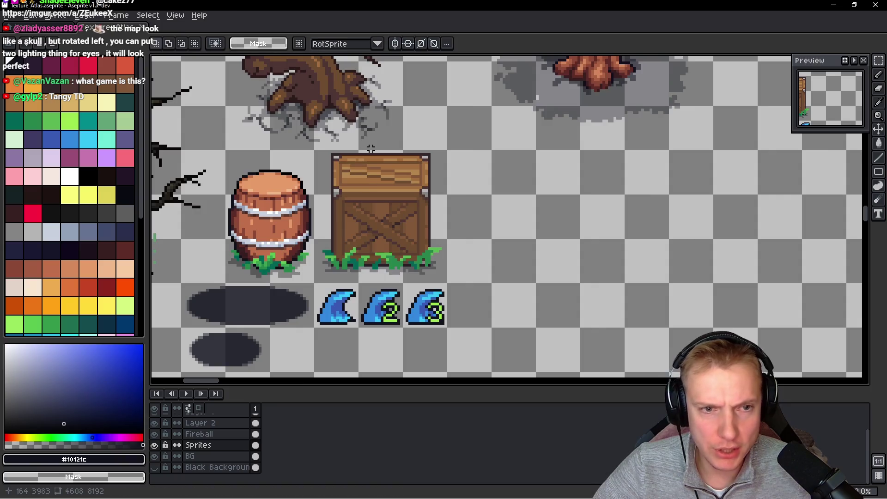
Nudge the dark outline strip down a pixel onto the crate's lid, save, and recheck
{"action": "scroll", "coordinate": [267, 162], "scroll_direction": "up", "scroll_amount": 4}
{"action": "mouse_move", "coordinate": [283, 134]}
{"action": "left_mouse_down"}
{"action": "mouse_move", "coordinate": [811, 154]}
{"action": "mouse_move", "coordinate": [804, 150]}
{"action": "left_mouse_up"}
{"action": "key", "text": "Down"}
{"action": "key", "text": "ctrl+s"}
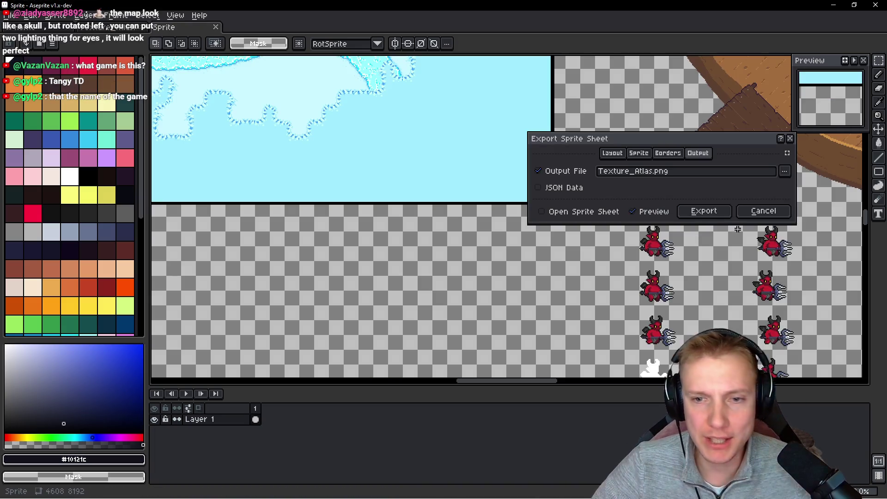
{"action": "key", "text": "alt+Tab"}
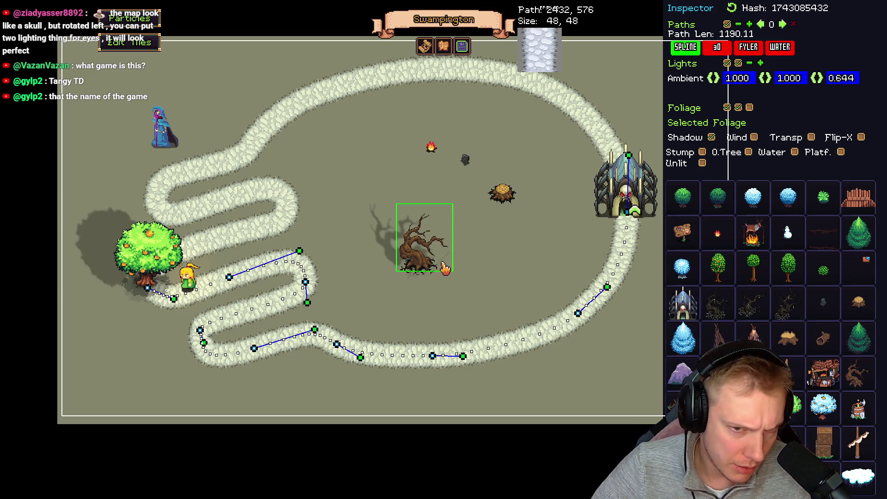
{"action": "key", "text": "alt+Tab"}
{"action": "scroll", "coordinate": [462, 274], "scroll_direction": "down", "scroll_amount": 3}
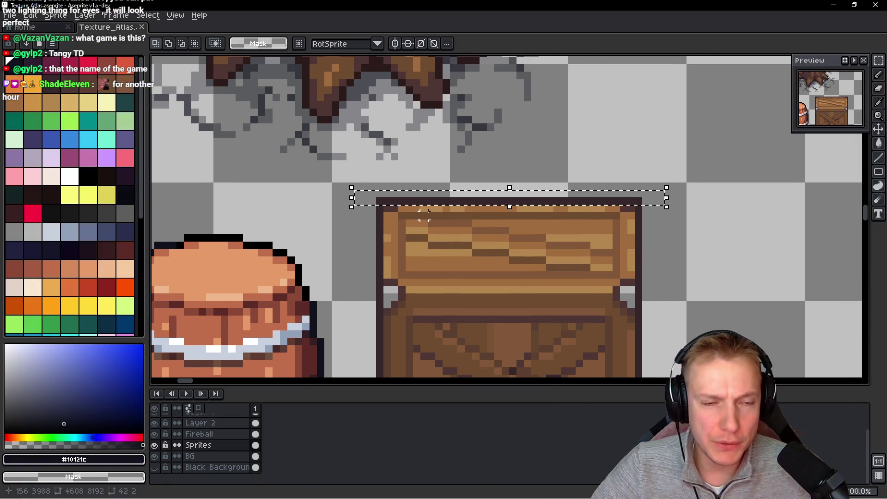
Switch to Visual Studio Code and open assets.h with Ctrl+P quick open
{"action": "key", "text": "alt"}
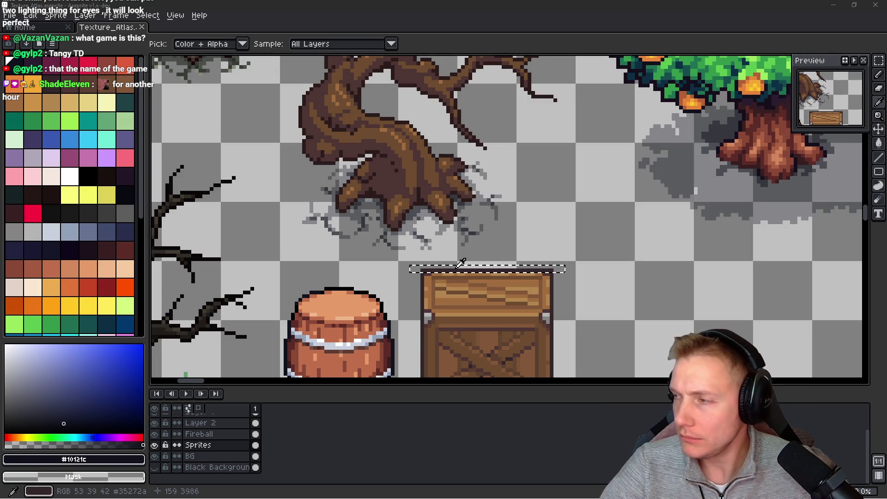
{"action": "key", "text": "alt+Tab"}
{"action": "key", "text": "ctrl+p"}
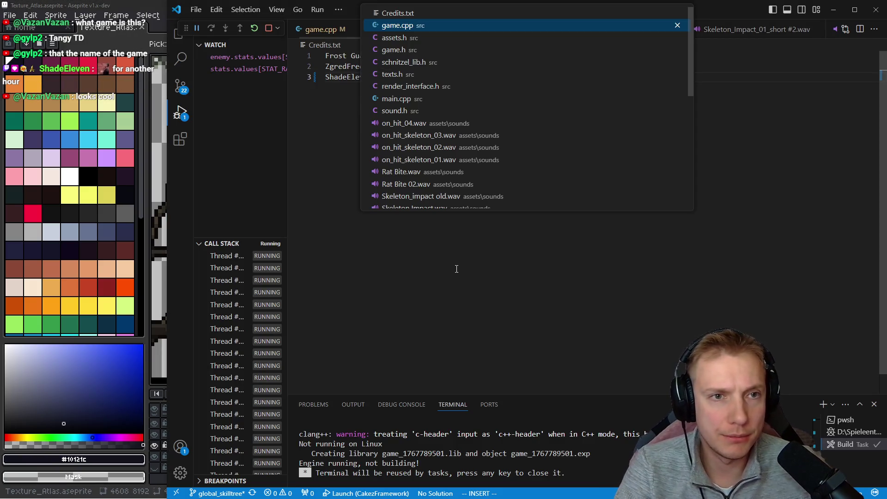
{"action": "key", "text": "Down"}
{"action": "key", "text": "Return"}
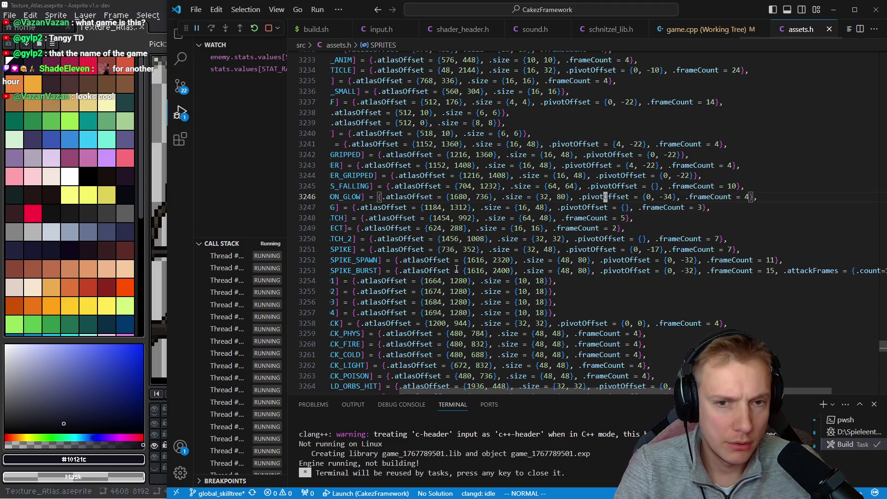
Go to the top of assets.h, glance at the Imgur post, then inspect SPRITE_FOLIAGE_UNDEAD_GRAVE_01 (23)
{"action": "key", "text": "g"}
{"action": "key", "text": "g"}
{"action": "key", "text": "j"}
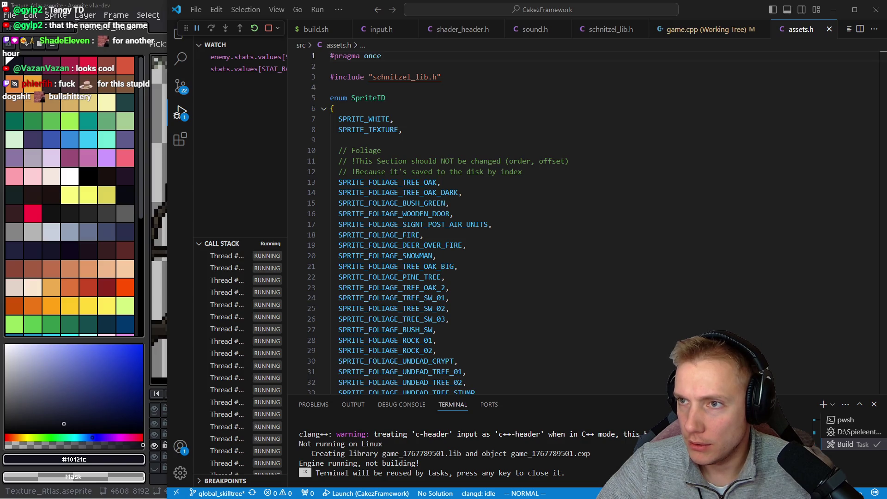
{"action": "key", "text": "alt+Tab"}
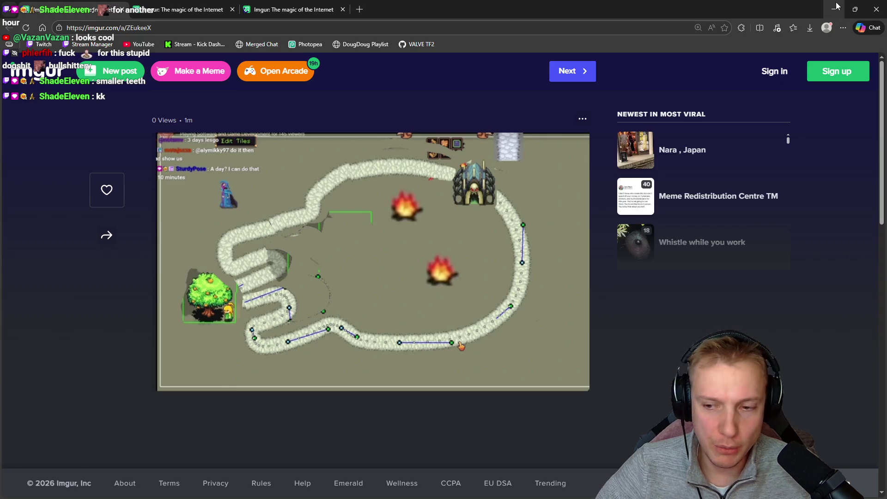
{"action": "left_click", "coordinate": [835, 9]}
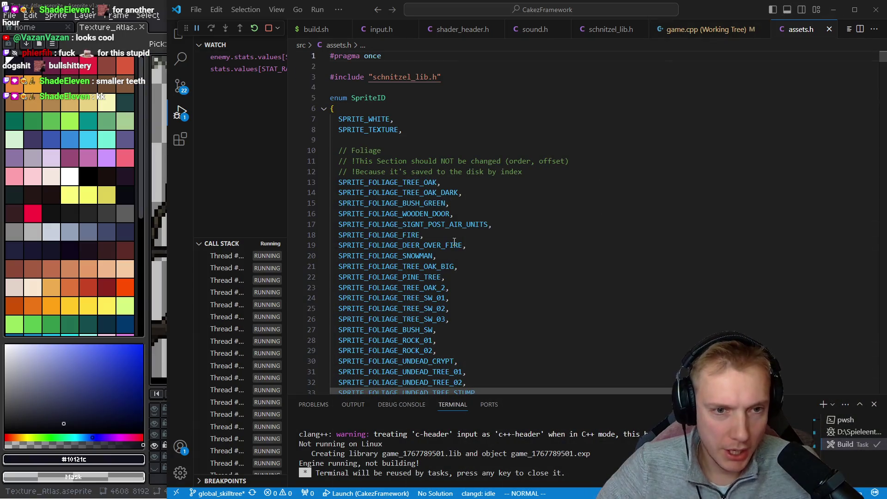
{"action": "scroll", "coordinate": [454, 242], "scroll_direction": "down", "scroll_amount": 5}
{"action": "left_click", "coordinate": [446, 242]}
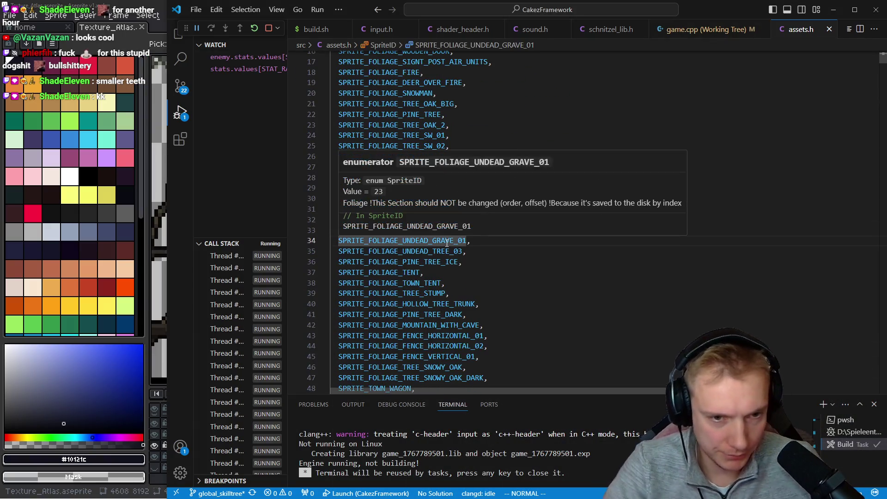
Open game.cpp at the SPRITE_FOLIAGE_UNDEAD_TREE_03 foliage entry
{"action": "key", "text": "j"}
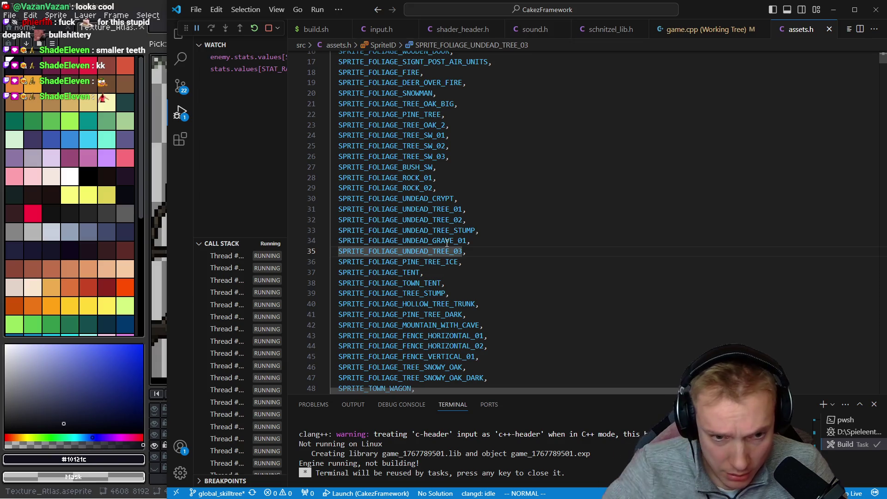
{"action": "key", "text": "j"}
{"action": "key", "text": "k"}
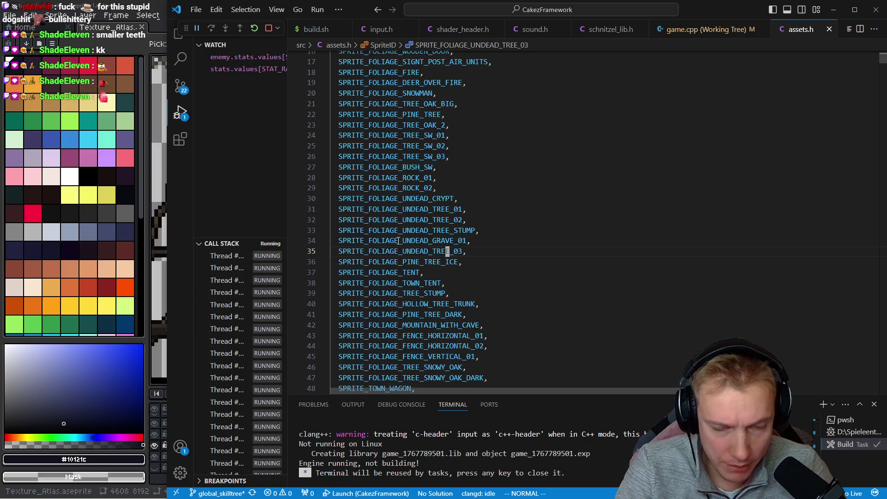
{"action": "key", "text": "ctrl+p"}
{"action": "key", "text": "Return"}
{"action": "key", "text": "ctrl+p"}
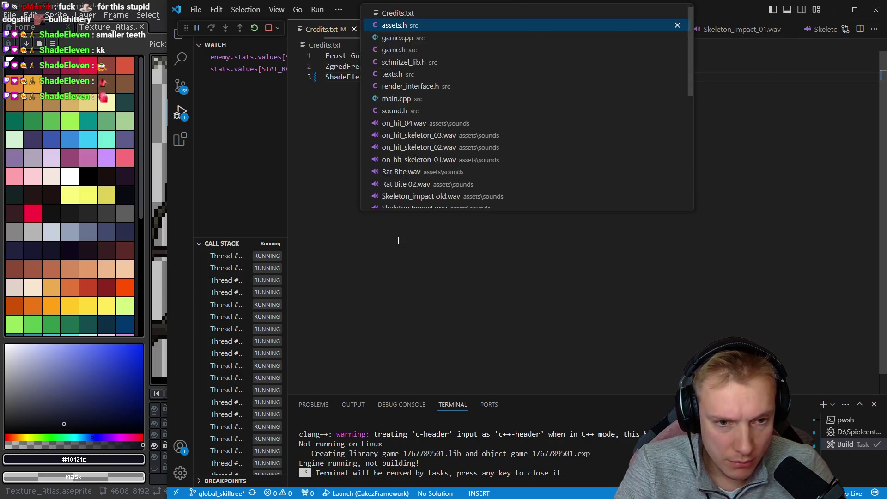
{"action": "key", "text": "Down"}
{"action": "key", "text": "Return"}
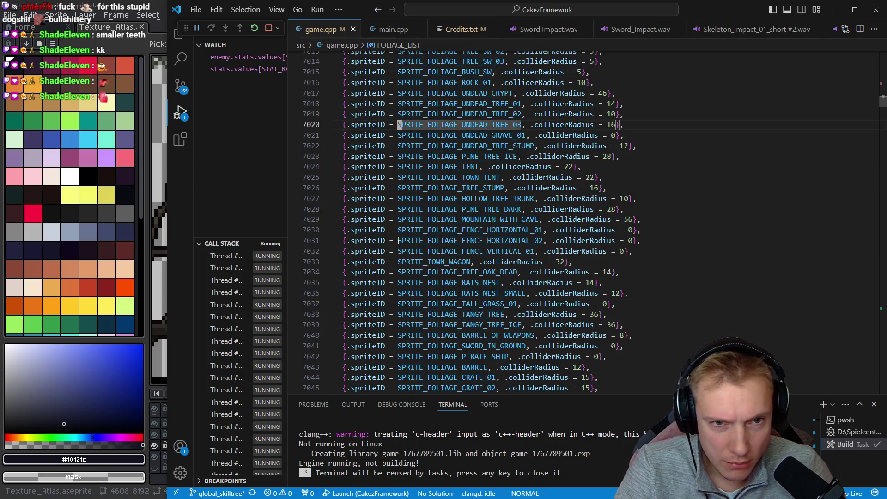
{"action": "key", "text": "asciicircum"}
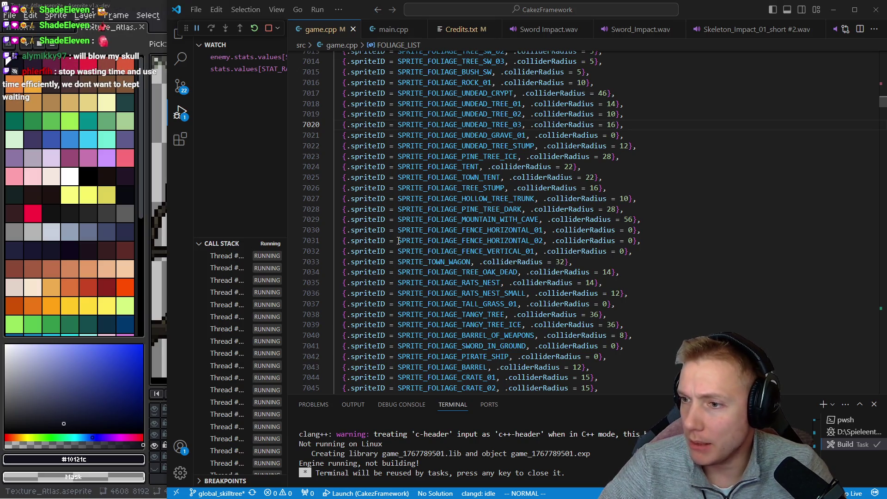
Go down the foliage list to SPRITE_FOLIAGE_TREE_OAK_DEAD and jump to its definition
{"action": "key", "text": "alt+Tab"}
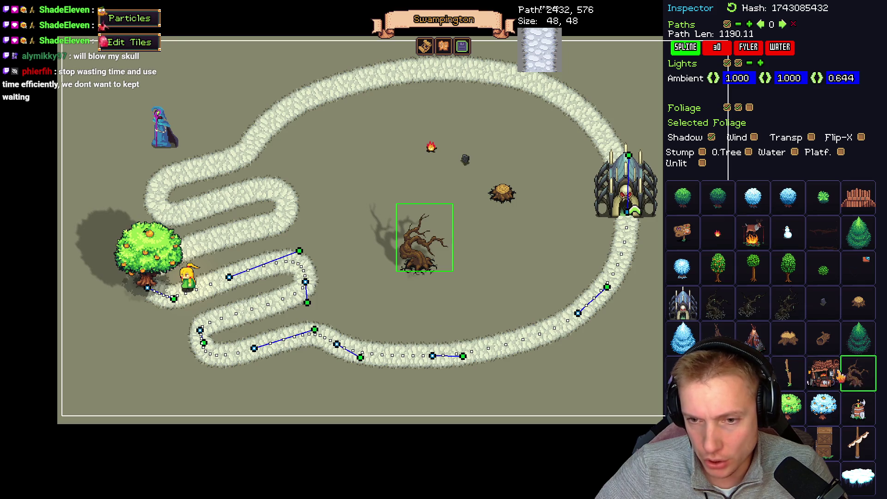
{"action": "key", "text": "alt+Tab"}
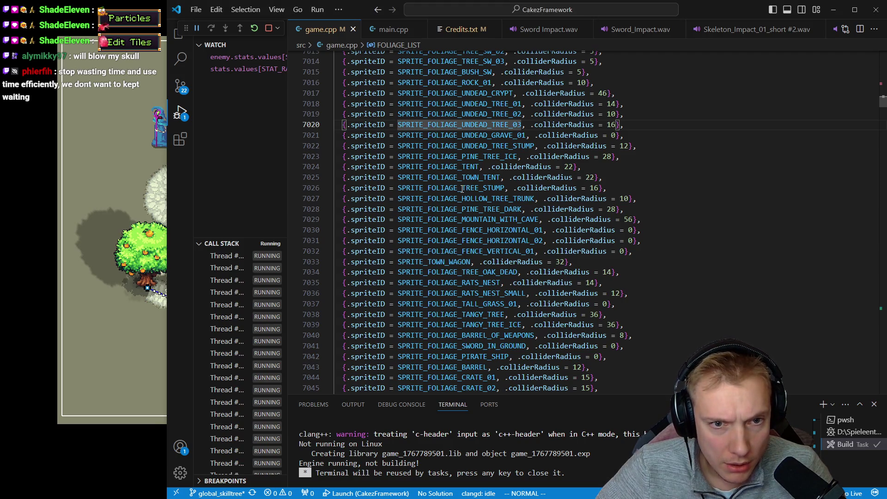
{"action": "left_click", "coordinate": [441, 158]}
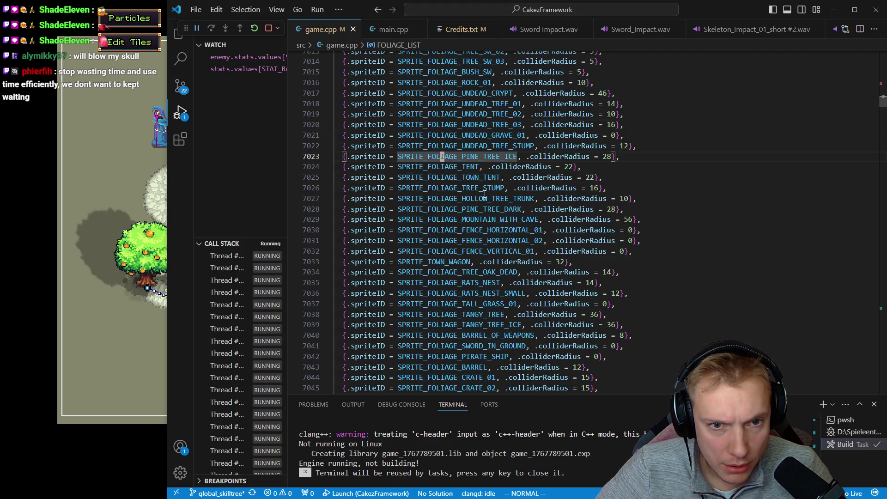
{"action": "left_click", "coordinate": [459, 209]}
{"action": "left_click", "coordinate": [450, 262]}
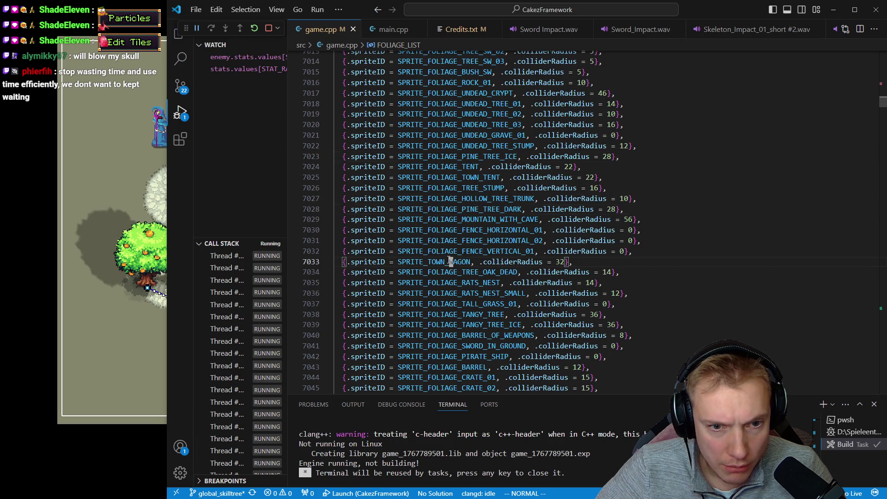
{"action": "left_click", "coordinate": [451, 272]}
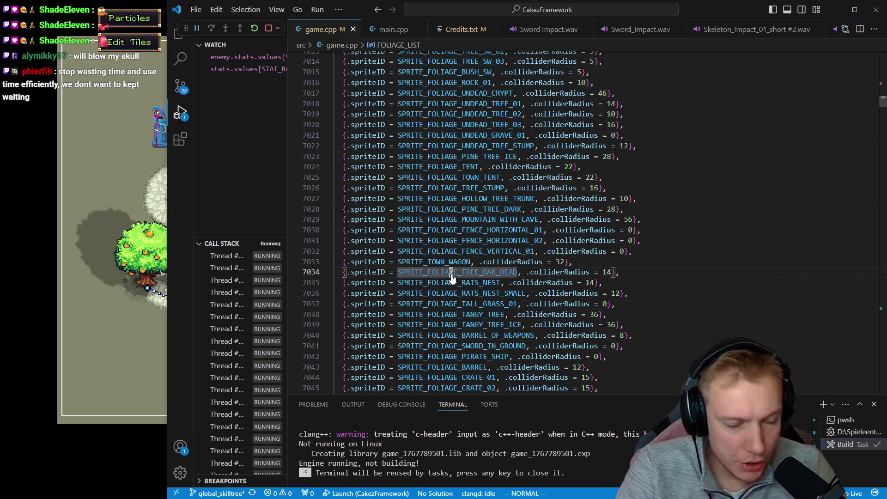
{"action": "left_click", "coordinate": [452, 275], "text": "ctrl"}
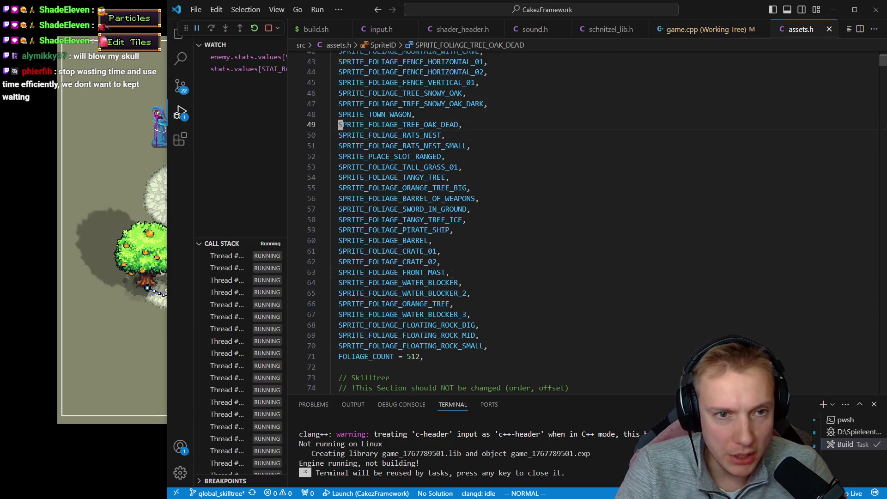
{"action": "type", "text": "/"}
Search /oak_dea to reach the dead oak's sprite entry, atlasOffset {112, 3889}
{"action": "scroll", "coordinate": [452, 275], "scroll_direction": "down", "scroll_amount": 10}
{"action": "scroll", "coordinate": [452, 274], "scroll_direction": "up", "scroll_amount": 10}
{"action": "type", "text": "/oak_dea"}
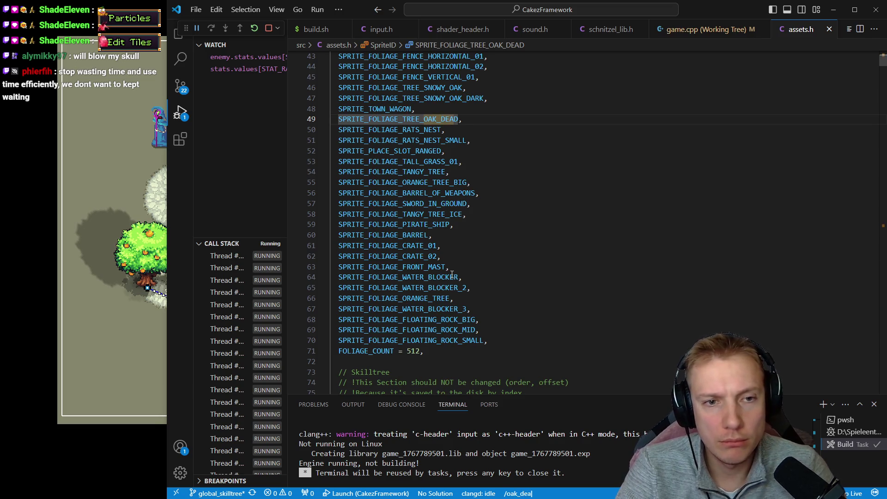
{"action": "key", "text": "Return"}
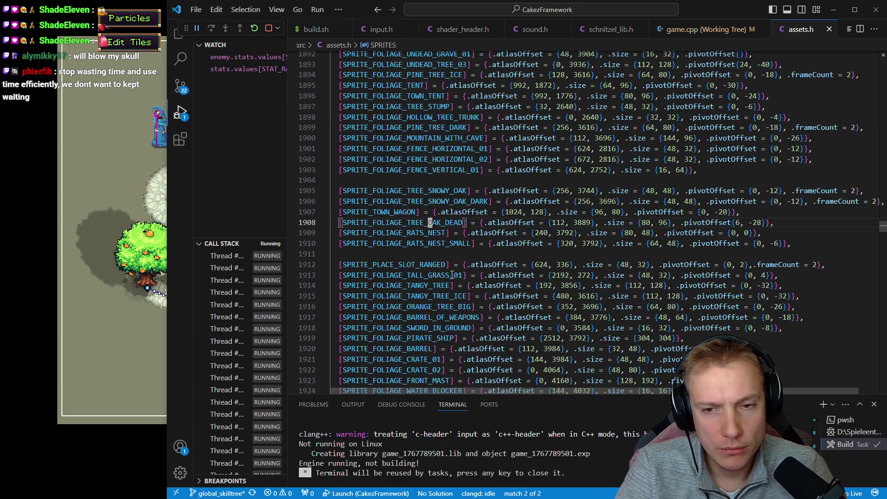
Check the dead tree in the level editor and its sprite in the Aseprite sheet
{"action": "key", "text": "b"}
{"action": "key", "text": "g"}
{"action": "key", "text": "e"}
{"action": "key", "text": "g"}
{"action": "key", "text": "e"}
{"action": "key", "text": "alt+Tab"}
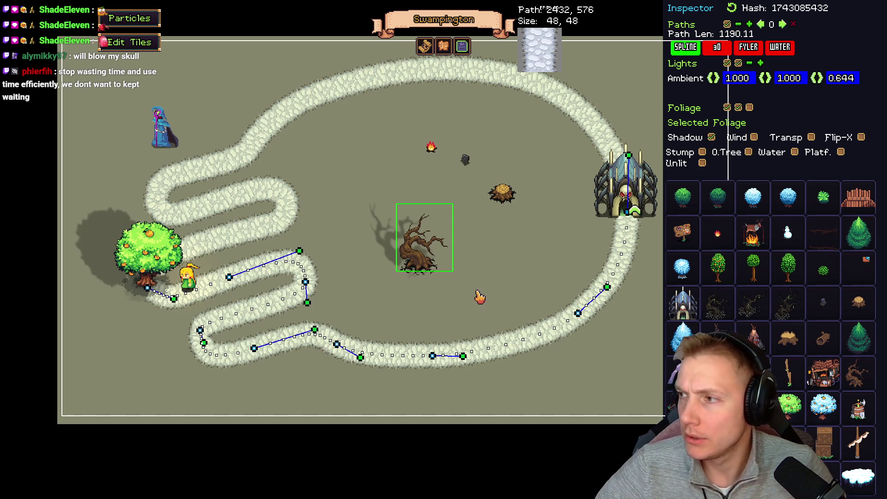
{"action": "key", "text": "alt+Tab"}
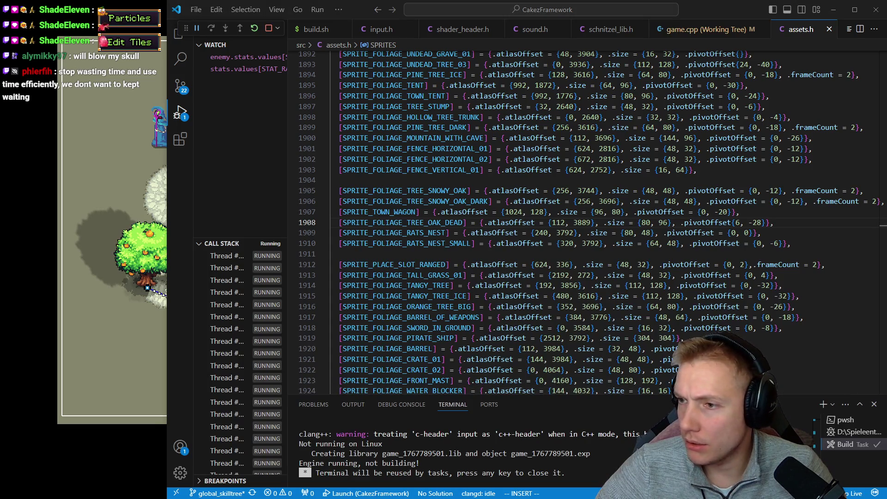
{"action": "key", "text": "alt+Tab"}
{"action": "scroll", "coordinate": [379, 149], "scroll_direction": "down", "scroll_amount": 2}
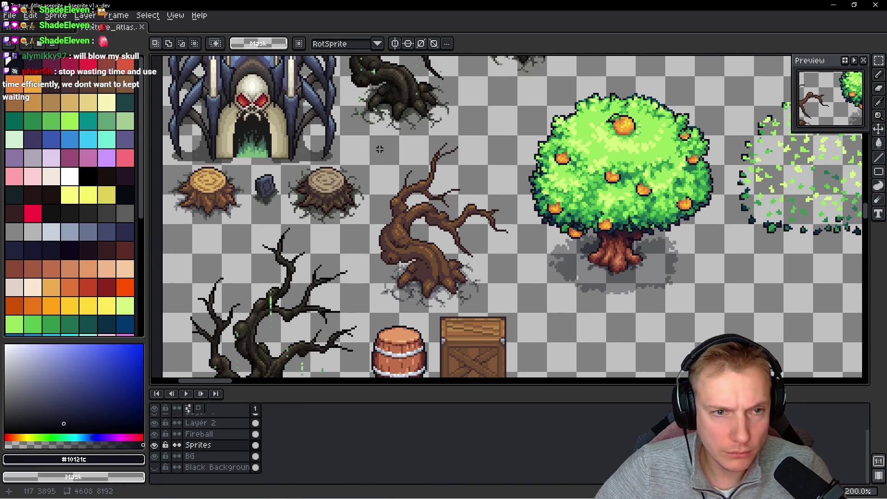
{"action": "scroll", "coordinate": [379, 148], "scroll_direction": "up", "scroll_amount": 1}
{"action": "mouse_move", "coordinate": [345, 113]}
{"action": "left_mouse_down"}
{"action": "mouse_move", "coordinate": [402, 212]}
{"action": "mouse_move", "coordinate": [551, 283]}
{"action": "mouse_move", "coordinate": [567, 300]}
{"action": "left_mouse_up"}
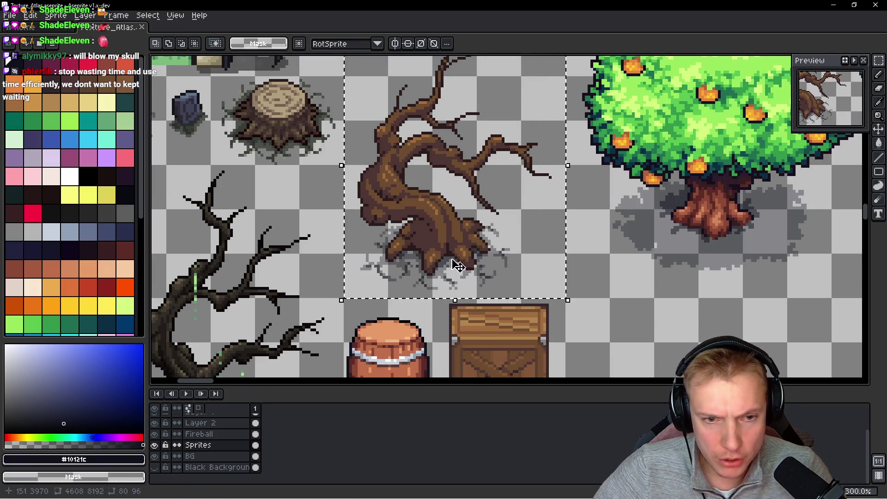
{"action": "key", "text": "alt+Tab"}
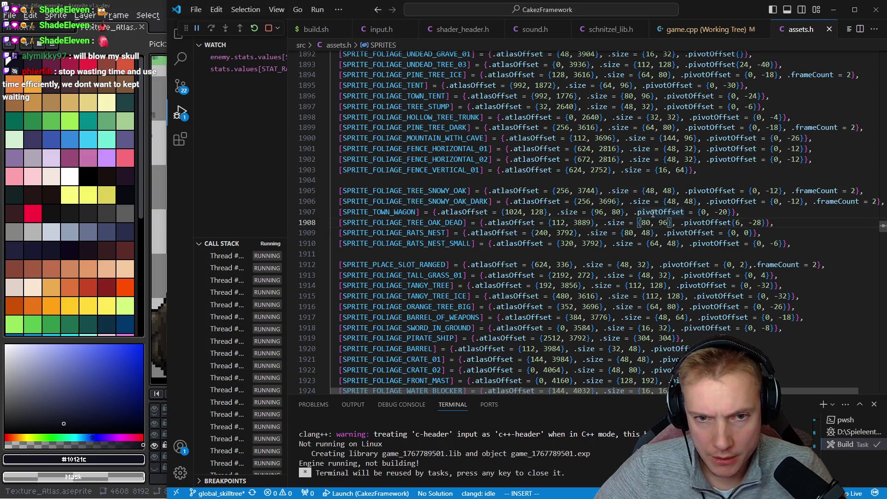
Go to the dead oak's atlasOffset values and verify its pixel coordinates in Aseprite
{"action": "left_click", "coordinate": [593, 223]}
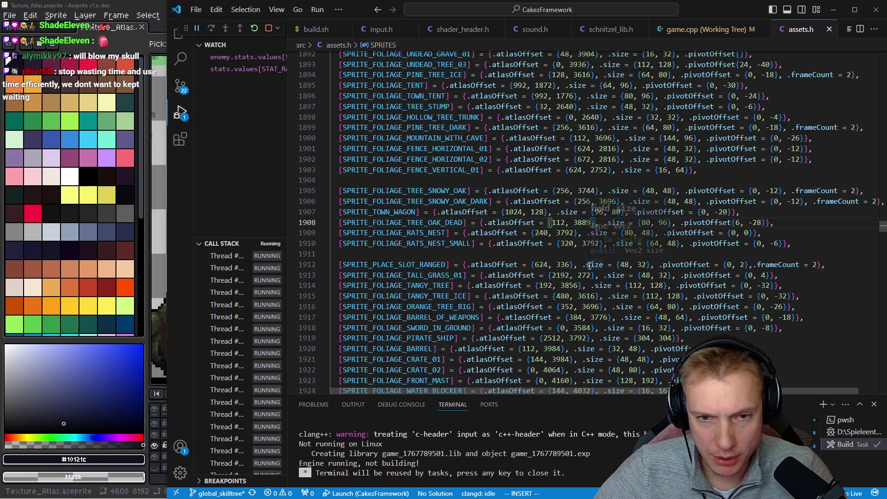
{"action": "key", "text": "alt+Tab"}
{"action": "scroll", "coordinate": [356, 202], "scroll_direction": "up", "scroll_amount": 5}
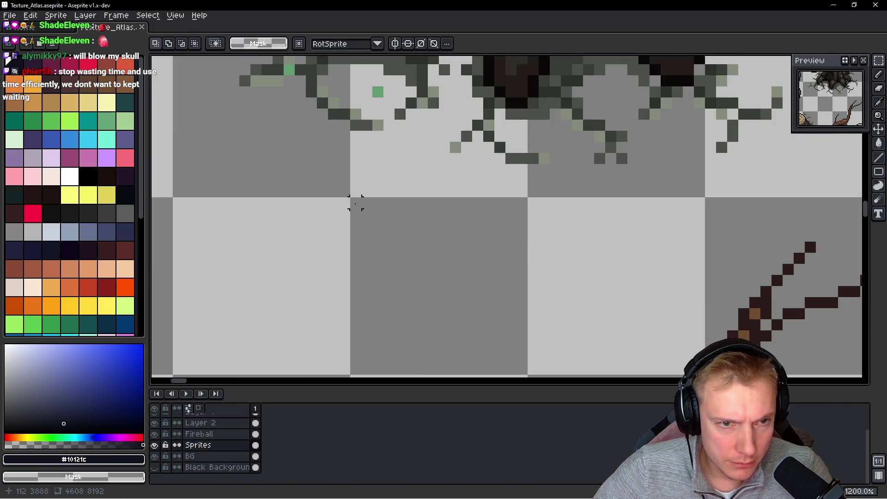
{"action": "key", "text": "alt+Tab"}
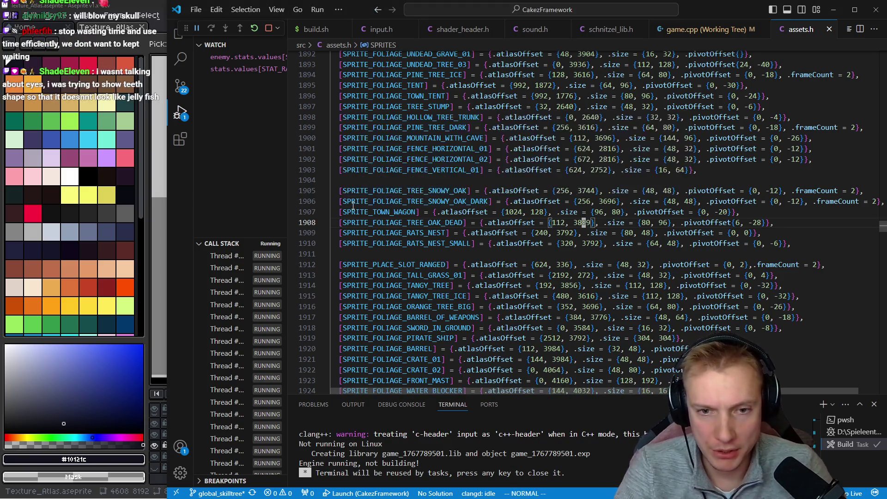
Change the dead oak's atlasOffset y from 3889 to 3888 and rebuild the game
{"action": "key", "text": "BackSpace"}
{"action": "type", "text": "8"}
{"action": "key", "text": "Escape"}
{"action": "key", "text": "ctrl+shift+b"}
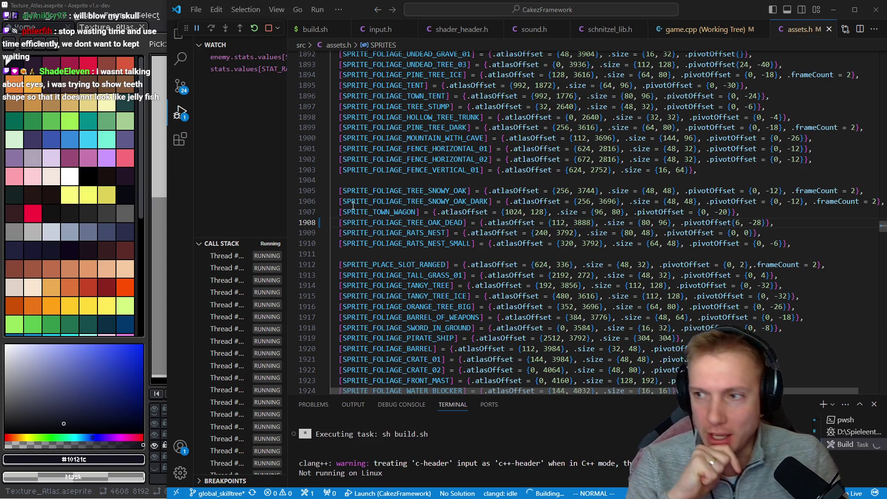
{"action": "key", "text": "alt+Tab"}
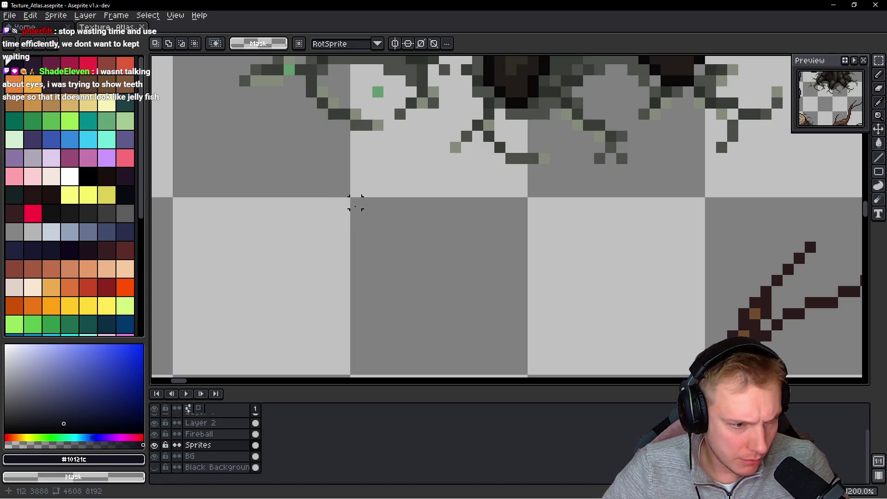
{"action": "key", "text": "i"}
{"action": "key", "text": "alt+Tab"}
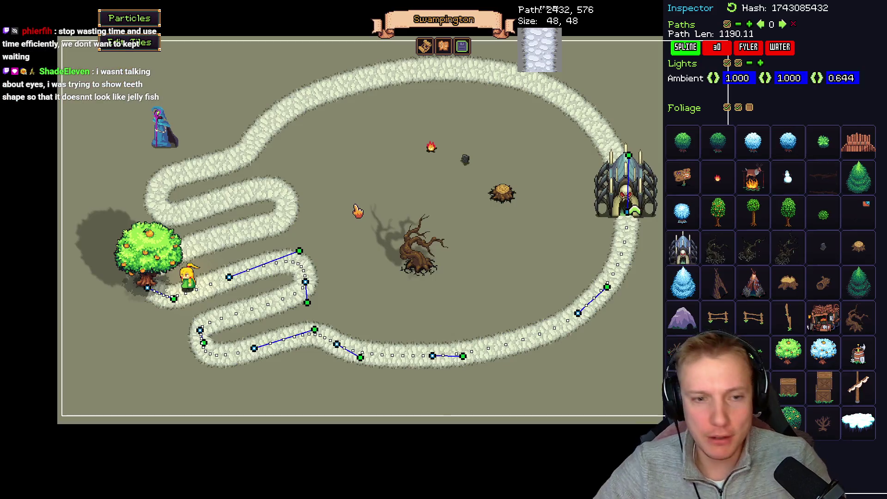
Reposition the selected dead tree down onto the lower path, toggling its shadow along the way
{"action": "left_click", "coordinate": [428, 245]}
{"action": "left_click_drag", "start_coordinate": [434, 267], "coordinate": [410, 244]}
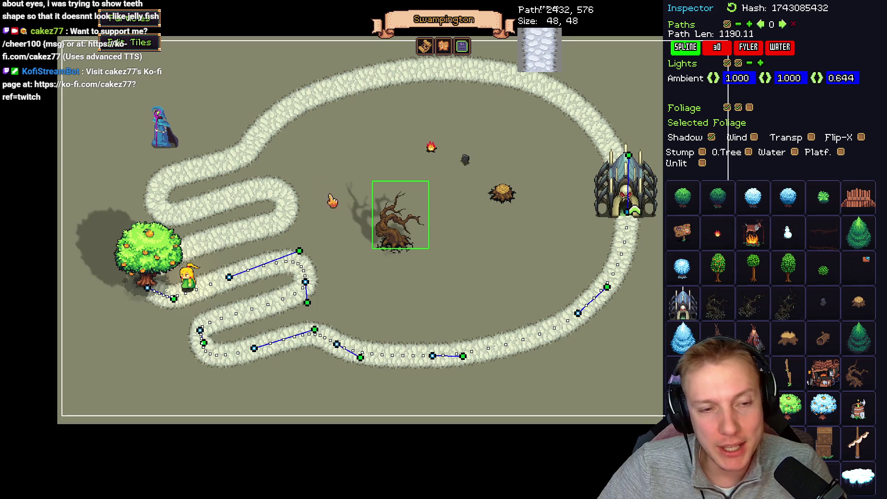
{"action": "left_click", "coordinate": [711, 138]}
{"action": "left_click", "coordinate": [712, 138]}
{"action": "left_click", "coordinate": [712, 138]}
{"action": "left_click", "coordinate": [712, 137]}
{"action": "mouse_move", "coordinate": [406, 231]}
{"action": "left_mouse_down"}
{"action": "mouse_move", "coordinate": [455, 159]}
{"action": "mouse_move", "coordinate": [363, 257]}
{"action": "mouse_move", "coordinate": [398, 398]}
{"action": "mouse_move", "coordinate": [349, 395]}
{"action": "mouse_move", "coordinate": [362, 383]}
{"action": "left_mouse_up"}
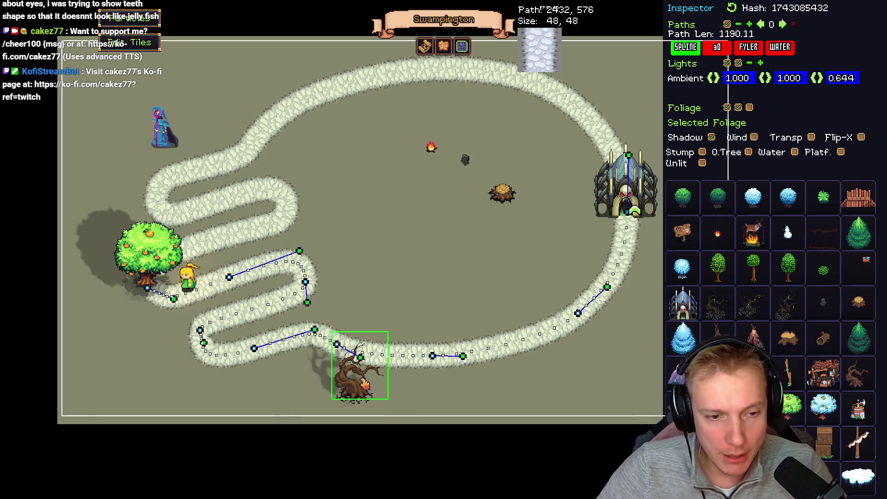
Place dead trees along the lower path, the right curve and the right side
{"action": "left_click", "coordinate": [401, 390]}
{"action": "left_click", "coordinate": [429, 398]}
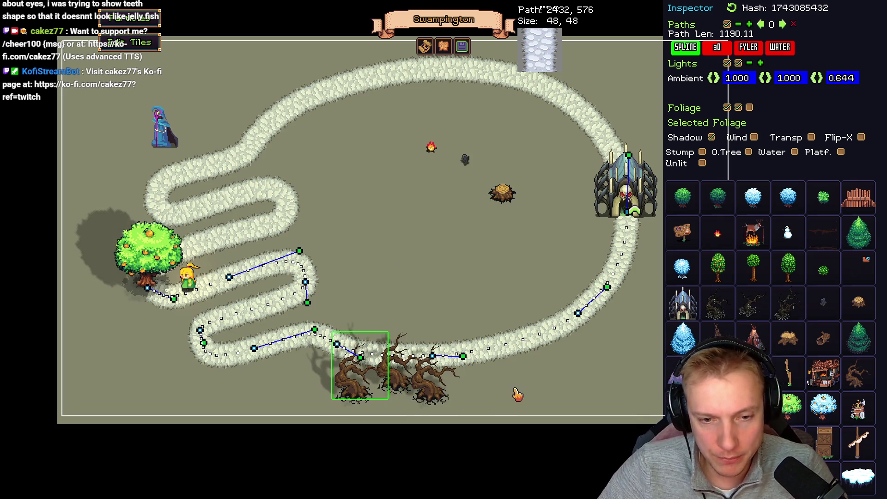
{"action": "left_click", "coordinate": [560, 376]}
{"action": "left_click", "coordinate": [556, 349]}
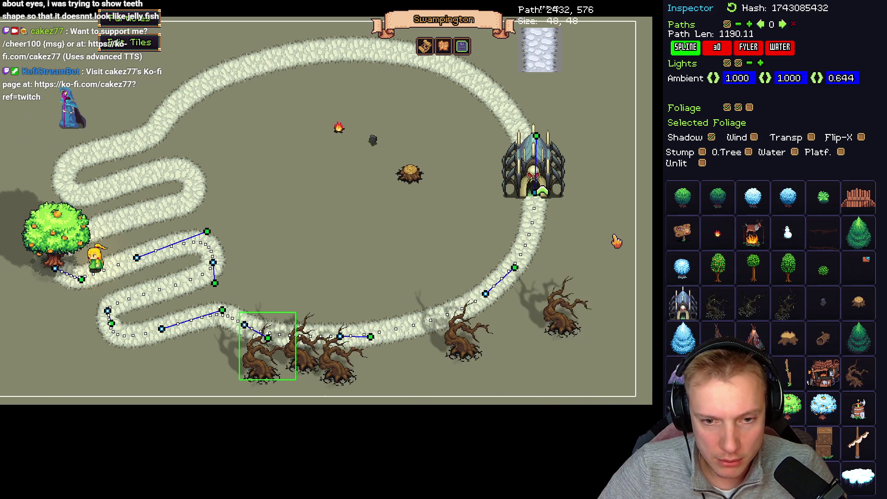
{"action": "left_click", "coordinate": [613, 217]}
{"action": "left_click", "coordinate": [617, 252]}
{"action": "left_click", "coordinate": [610, 259]}
{"action": "left_click", "coordinate": [624, 316]}
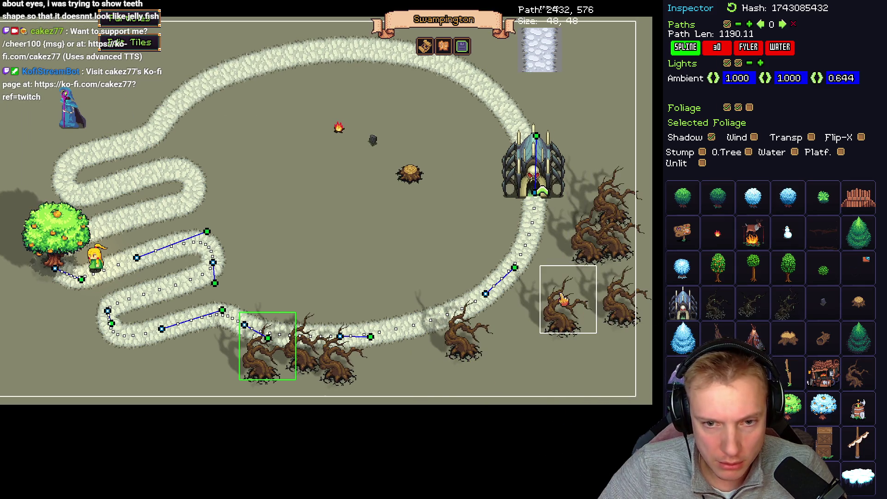
{"action": "left_click", "coordinate": [577, 287]}
{"action": "left_click", "coordinate": [595, 261]}
{"action": "left_click", "coordinate": [584, 291]}
{"action": "left_click_drag", "start_coordinate": [584, 291], "coordinate": [597, 296]}
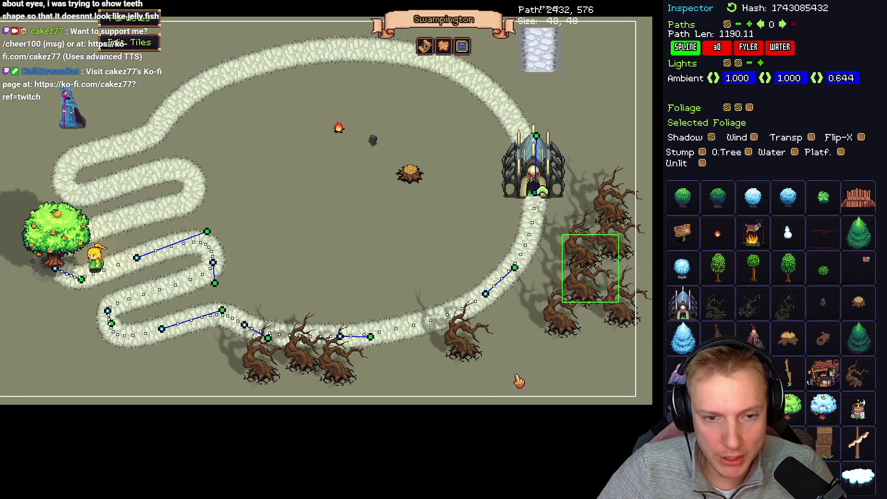
Fill the bottom-right area and the map's right edge with dead trees
{"action": "left_click", "coordinate": [520, 325]}
{"action": "left_click", "coordinate": [433, 377]}
{"action": "left_click", "coordinate": [483, 396]}
{"action": "left_click", "coordinate": [526, 364]}
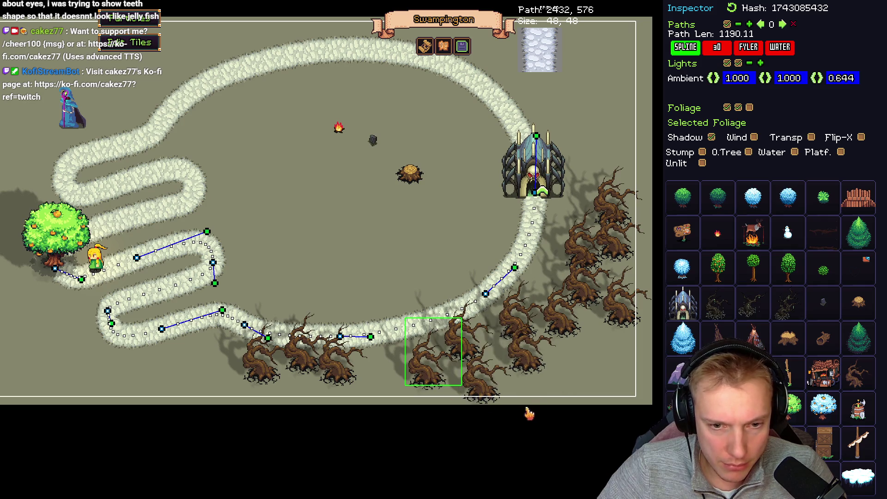
{"action": "left_click", "coordinate": [531, 404]}
{"action": "left_click", "coordinate": [571, 374]}
{"action": "left_click", "coordinate": [577, 340]}
{"action": "left_click", "coordinate": [600, 341]}
{"action": "left_click", "coordinate": [626, 362]}
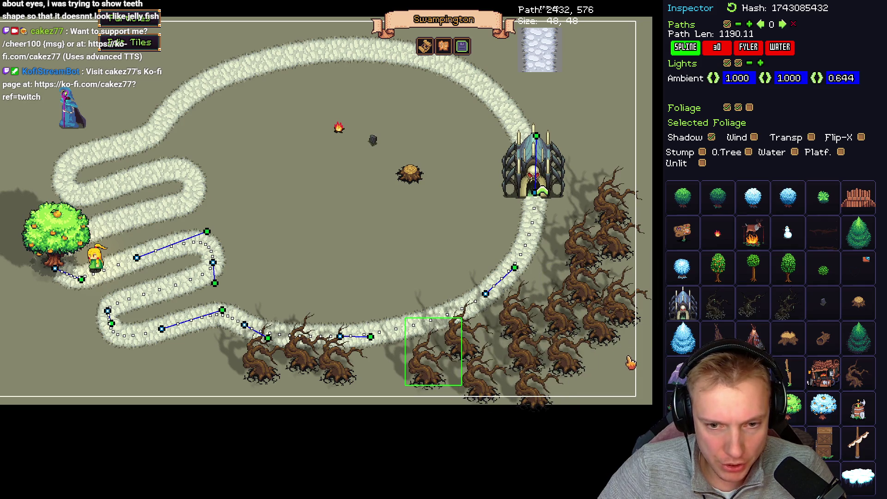
{"action": "left_click", "coordinate": [609, 393]}
Plant dead trees across the map's top-right corner
{"action": "key", "text": "w"}
{"action": "left_click", "coordinate": [601, 150]}
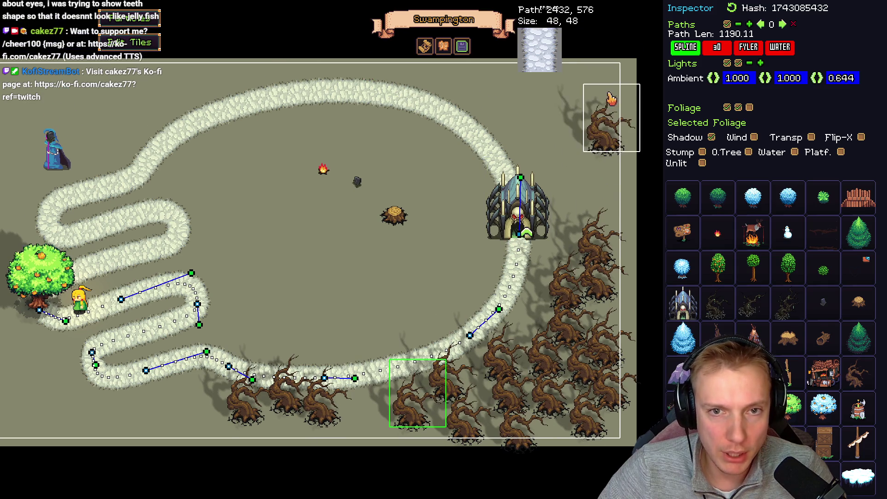
{"action": "left_click", "coordinate": [593, 85]}
{"action": "left_click", "coordinate": [538, 104]}
{"action": "left_click", "coordinate": [576, 124]}
{"action": "left_click", "coordinate": [485, 90]}
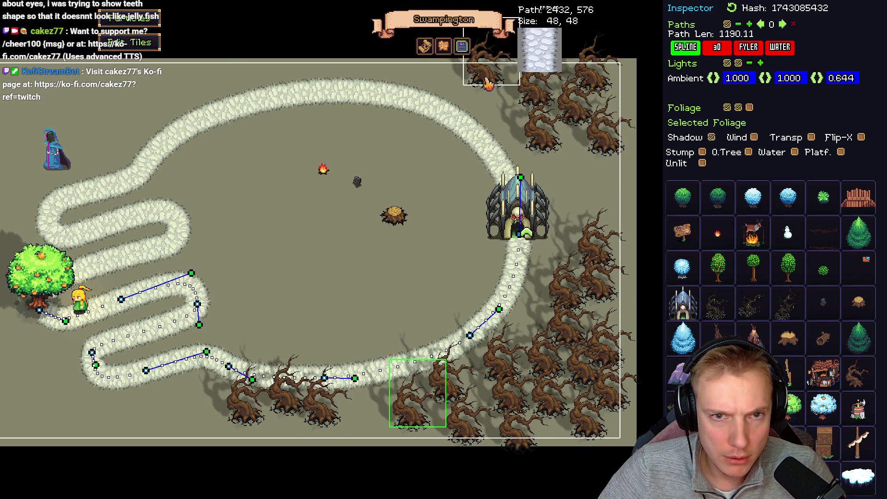
Plant dead trees in the top-left corner, along the left edge and the upper-left area
{"action": "key", "text": "a"}
{"action": "left_click", "coordinate": [249, 90]}
{"action": "left_click", "coordinate": [190, 90]}
{"action": "left_click", "coordinate": [152, 110]}
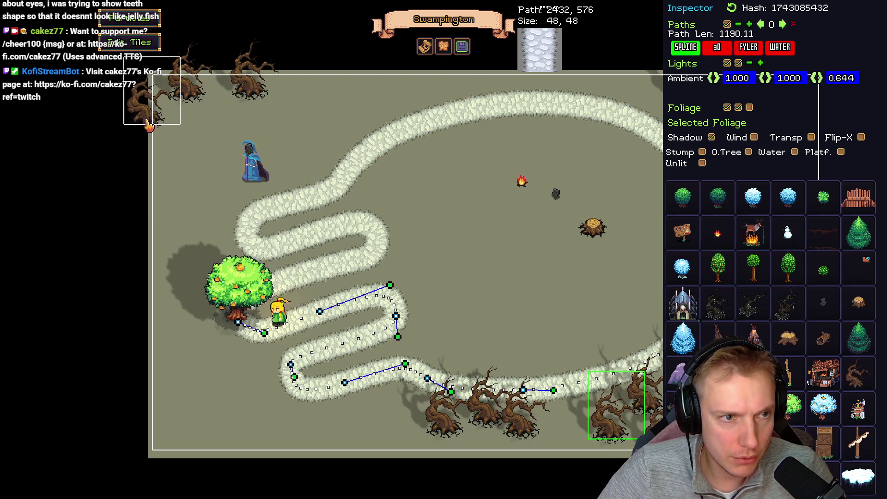
{"action": "left_click", "coordinate": [220, 103]}
{"action": "left_click", "coordinate": [185, 123]}
{"action": "left_click", "coordinate": [188, 175]}
{"action": "left_click", "coordinate": [240, 162]}
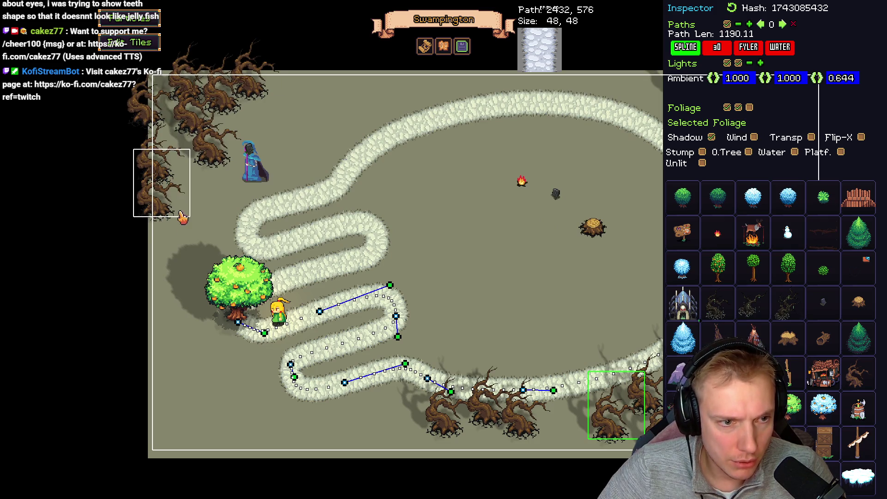
{"action": "left_click", "coordinate": [190, 219]}
{"action": "left_click", "coordinate": [221, 210]}
{"action": "left_click", "coordinate": [180, 245]}
{"action": "left_click", "coordinate": [264, 129]}
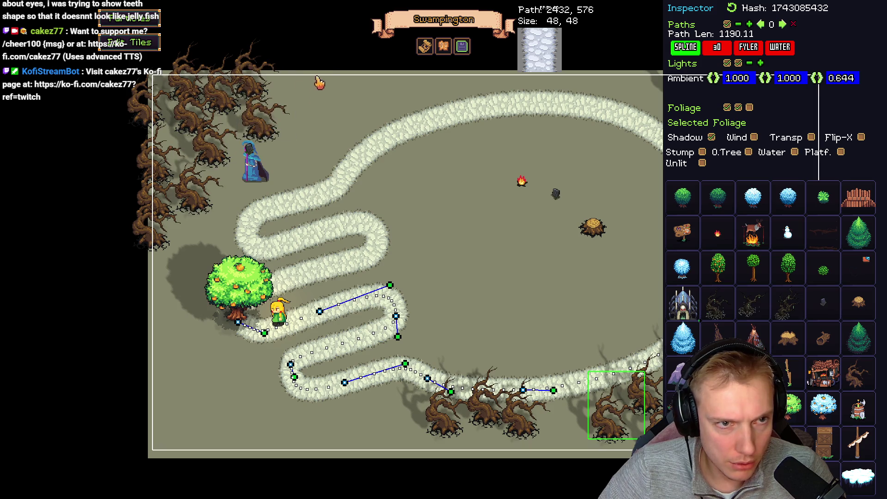
{"action": "left_click", "coordinate": [322, 84]}
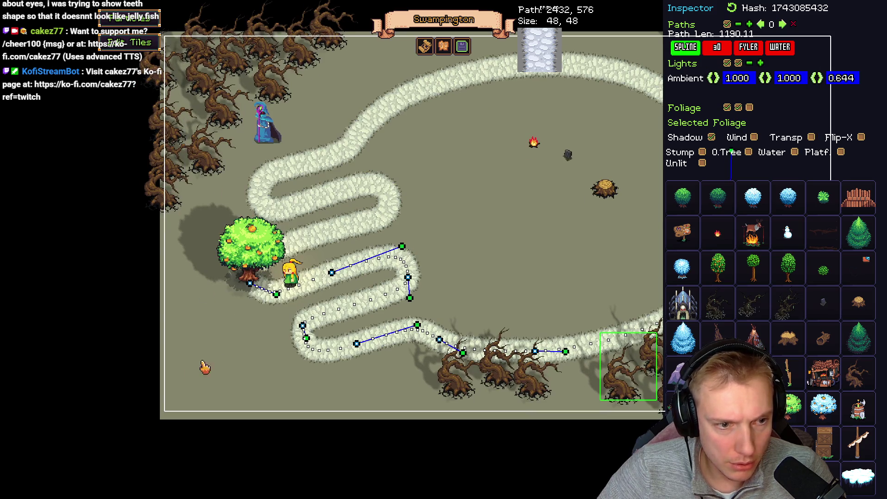
Line the lower-left corner and bottom edge with dead trees, then start a test play
{"action": "left_click", "coordinate": [185, 370]}
{"action": "left_click", "coordinate": [247, 353]}
{"action": "left_click", "coordinate": [191, 413]}
{"action": "left_click", "coordinate": [232, 406]}
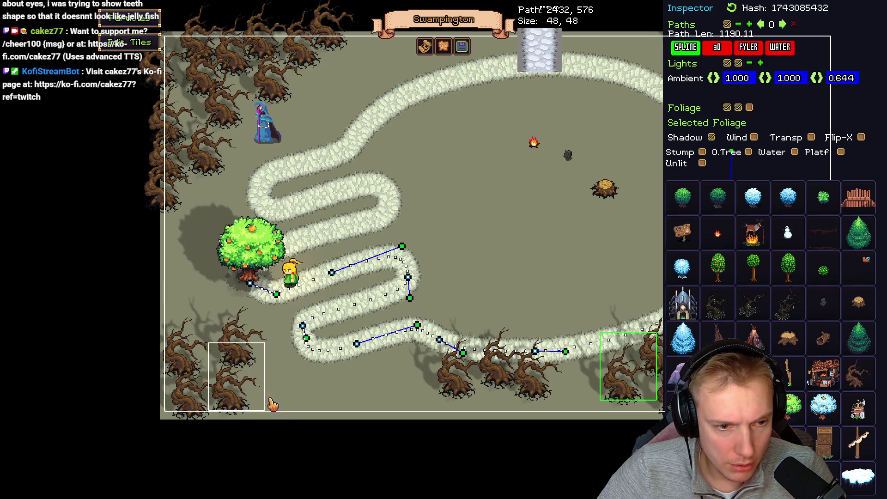
{"action": "left_click", "coordinate": [282, 409]}
{"action": "left_click", "coordinate": [345, 409]}
{"action": "left_click", "coordinate": [393, 377]}
{"action": "left_click", "coordinate": [405, 410]}
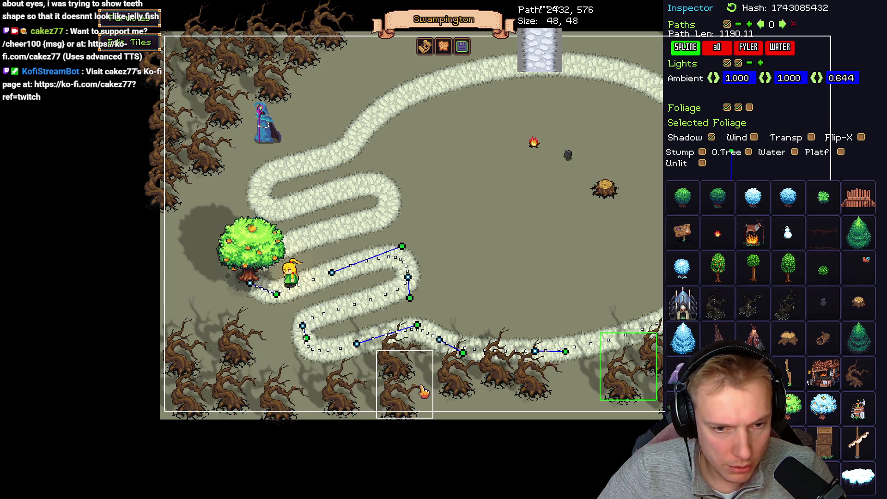
{"action": "left_click", "coordinate": [424, 391]}
{"action": "key", "text": "Escape"}
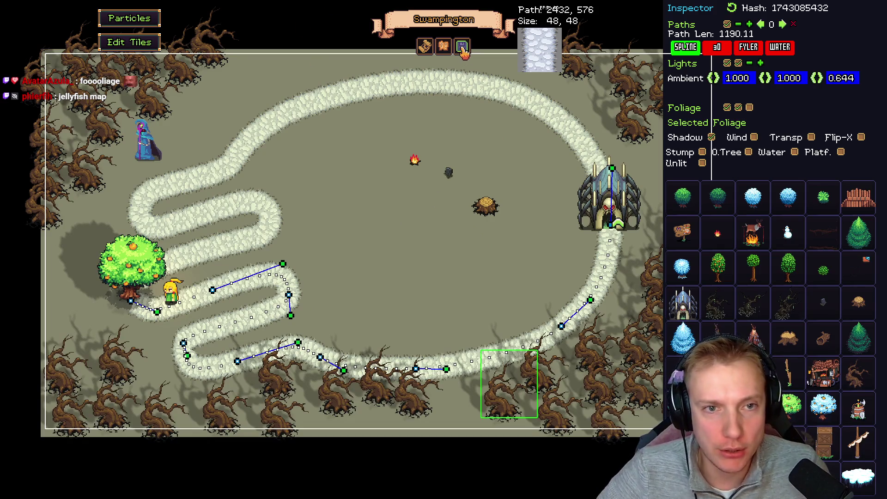
Save the level as Swampington, then switch to the maximized browser showing the map screenshot
{"action": "left_click", "coordinate": [462, 46]}
{"action": "left_click", "coordinate": [510, 354]}
{"action": "left_click", "coordinate": [489, 277]}
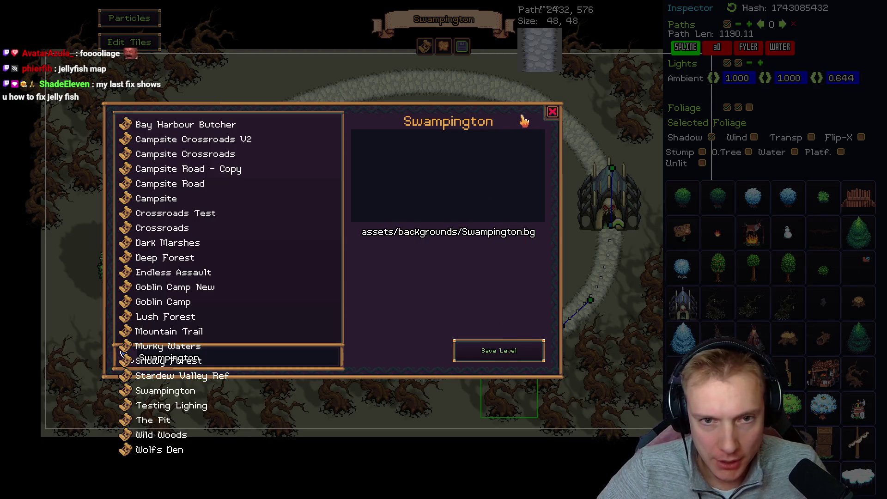
{"action": "left_click", "coordinate": [553, 112]}
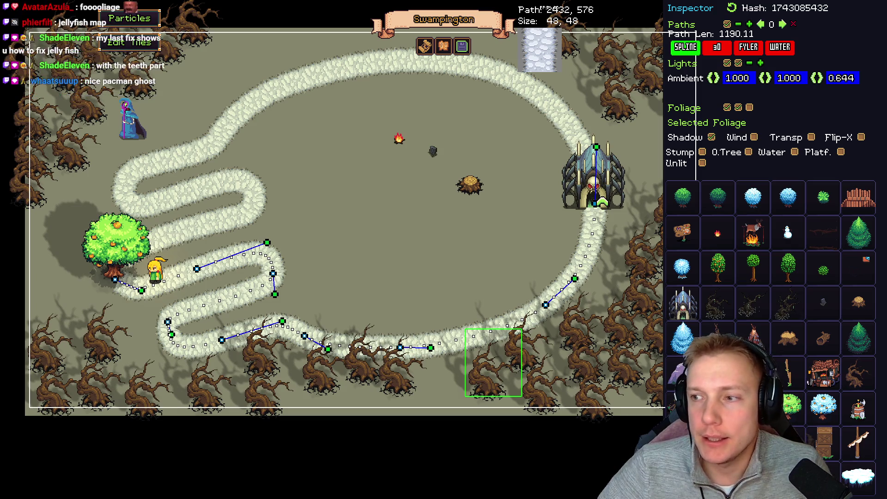
{"action": "key", "text": "alt+Tab"}
{"action": "left_click_drag", "start_coordinate": [60, 4], "coordinate": [60, 2]}
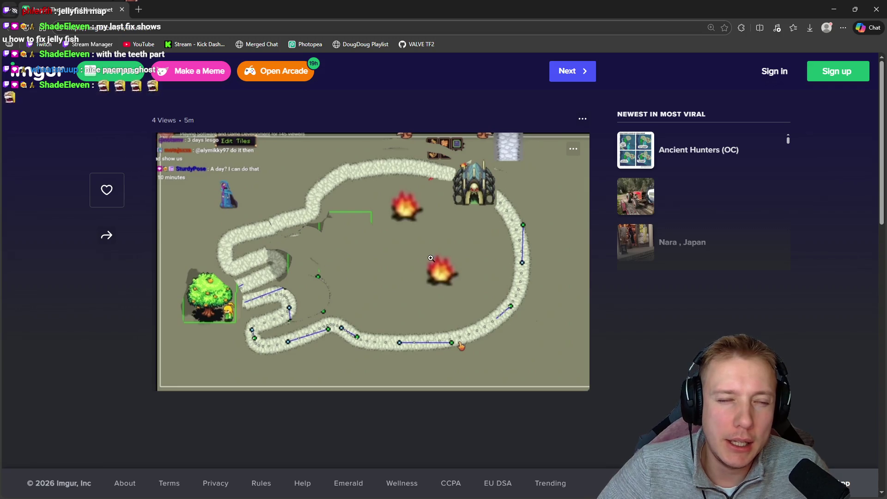
Back in the editor, pull a lower-road tooth node up-right, making the path about 1200.62 long
{"action": "key", "text": "alt+Tab"}
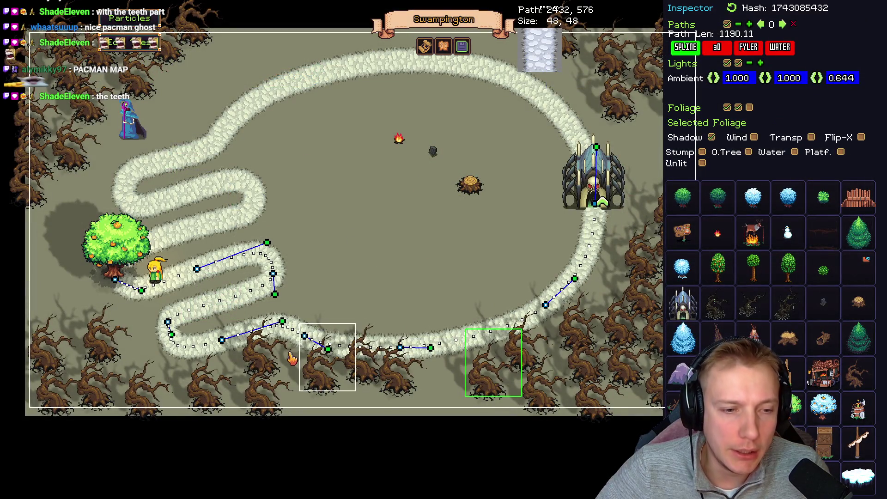
{"action": "mouse_move", "coordinate": [304, 336]}
{"action": "left_mouse_down"}
{"action": "mouse_move", "coordinate": [344, 317]}
{"action": "mouse_move", "coordinate": [334, 322]}
{"action": "left_mouse_up"}
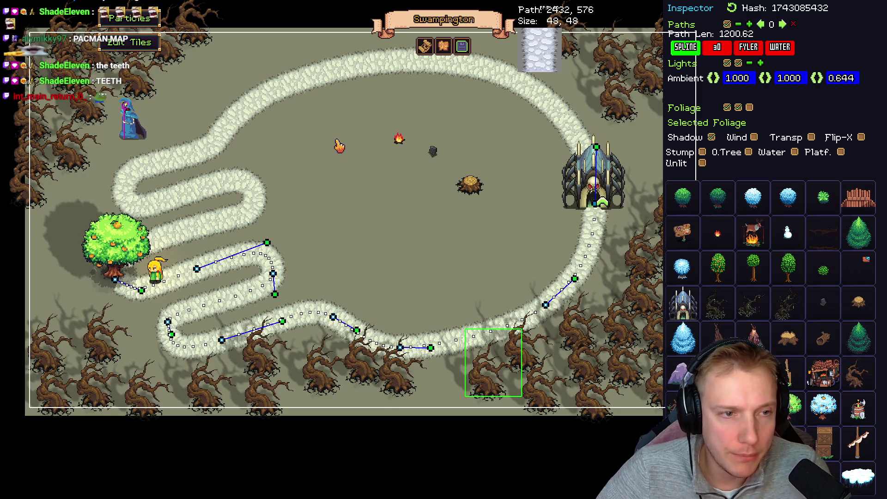
Reshape the teeth by moving two upper-road nodes and two lower-road nodes
{"action": "key", "text": "Tab"}
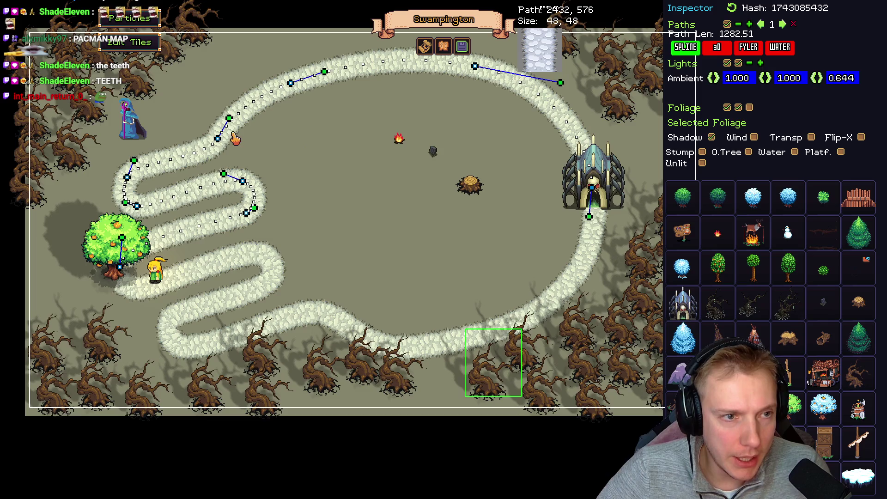
{"action": "mouse_move", "coordinate": [224, 143]}
{"action": "left_mouse_down"}
{"action": "mouse_move", "coordinate": [257, 126]}
{"action": "mouse_move", "coordinate": [254, 132]}
{"action": "left_mouse_up"}
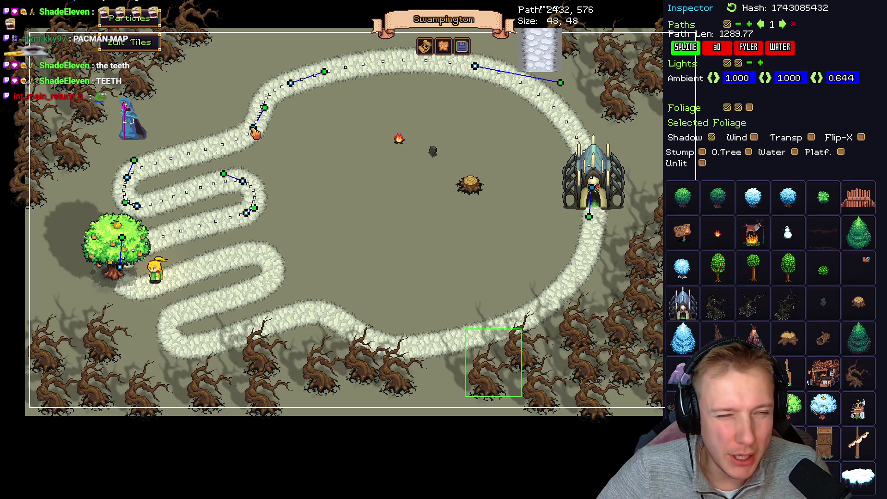
{"action": "left_click_drag", "start_coordinate": [293, 88], "coordinate": [312, 81]}
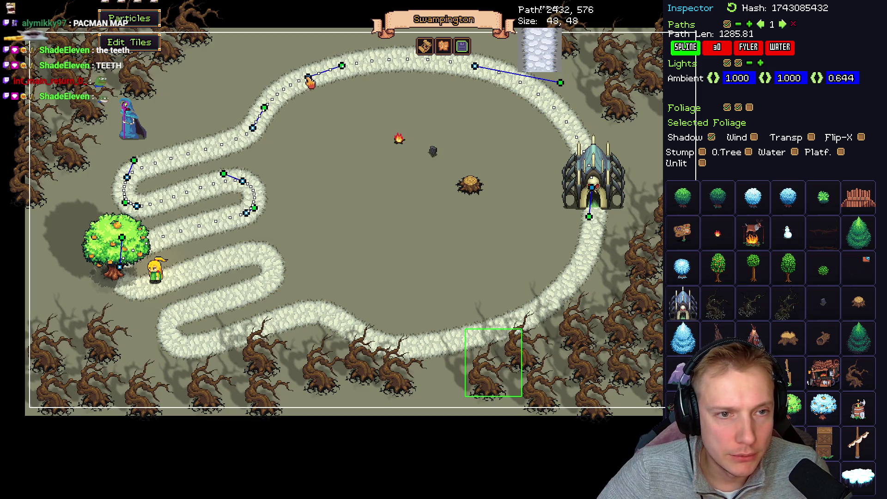
{"action": "left_click", "coordinate": [395, 348]}
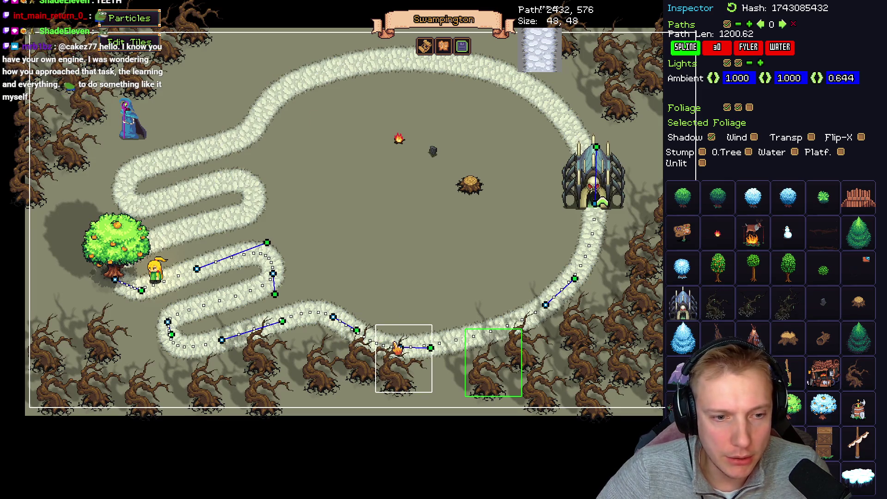
{"action": "left_click_drag", "start_coordinate": [405, 350], "coordinate": [423, 346]}
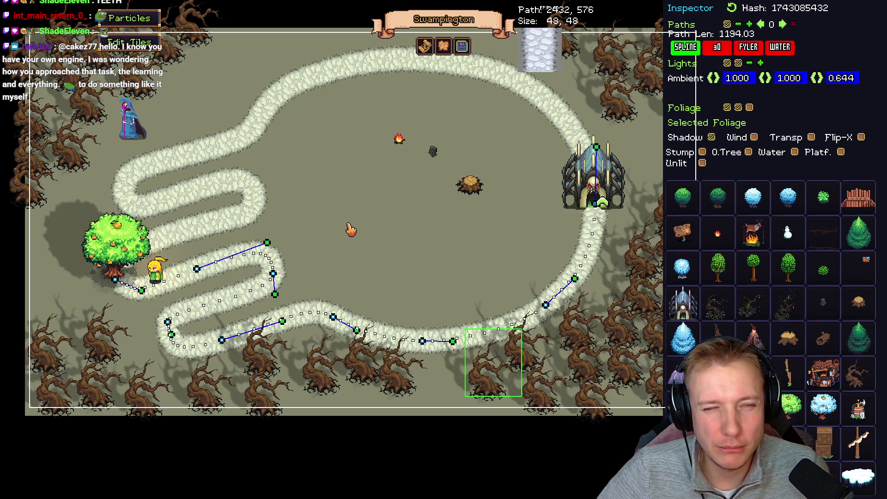
{"action": "left_click_drag", "start_coordinate": [359, 337], "coordinate": [342, 341]}
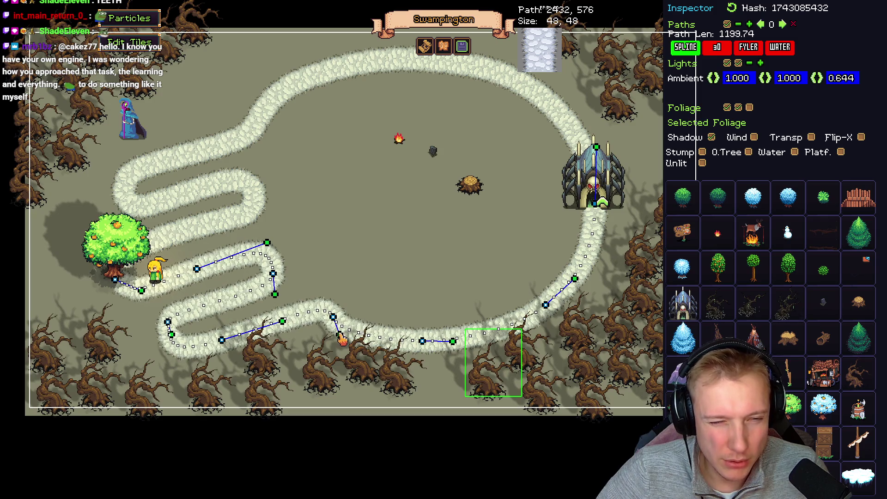
Even out more upper- and lower-road nodes, leaving the path about 1197.81 long
{"action": "left_click", "coordinate": [270, 113]}
{"action": "mouse_move", "coordinate": [265, 110]}
{"action": "left_mouse_down"}
{"action": "mouse_move", "coordinate": [250, 112]}
{"action": "mouse_move", "coordinate": [256, 135]}
{"action": "mouse_move", "coordinate": [249, 133]}
{"action": "left_mouse_up"}
{"action": "left_click_drag", "start_coordinate": [128, 186], "coordinate": [124, 173]}
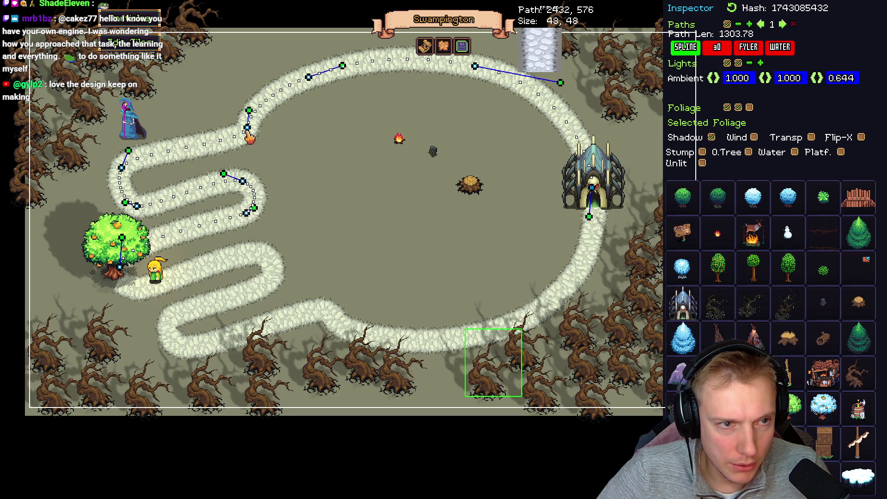
{"action": "left_click_drag", "start_coordinate": [249, 132], "coordinate": [241, 126]}
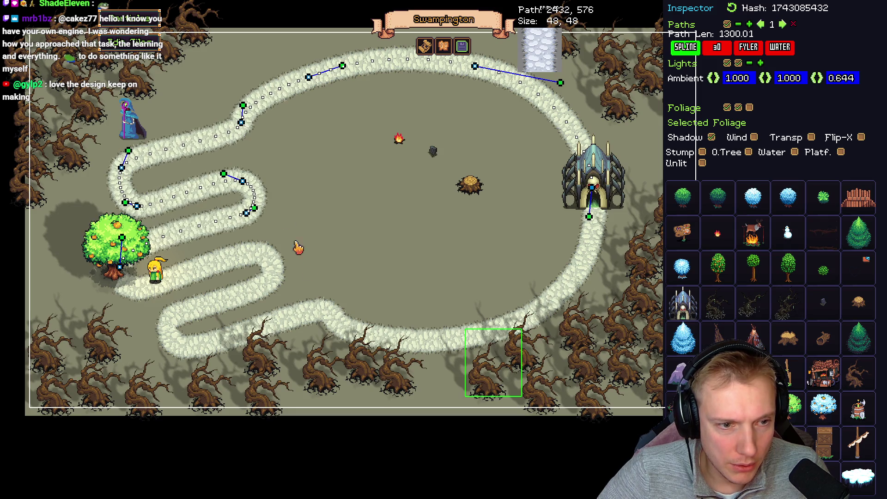
{"action": "left_click", "coordinate": [336, 319]}
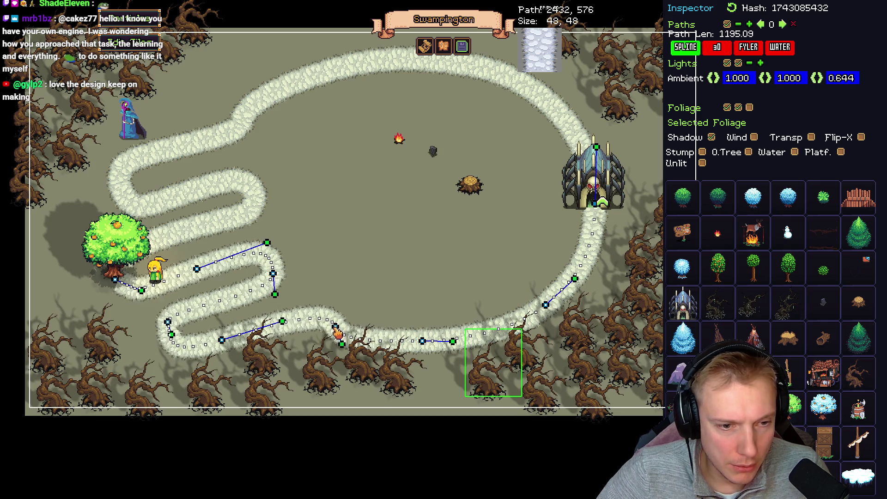
{"action": "mouse_move", "coordinate": [173, 339]}
{"action": "left_mouse_down"}
{"action": "mouse_move", "coordinate": [177, 351]}
{"action": "mouse_move", "coordinate": [198, 359]}
{"action": "mouse_move", "coordinate": [172, 336]}
{"action": "left_mouse_up"}
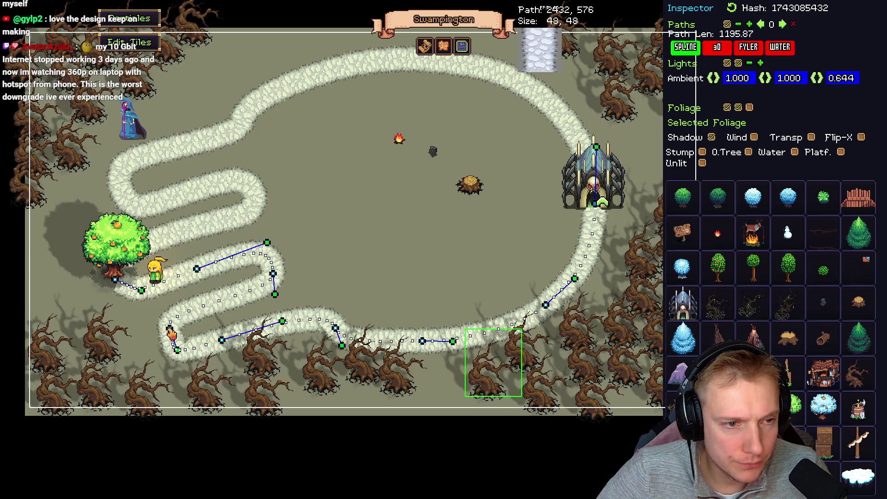
{"action": "left_click_drag", "start_coordinate": [222, 343], "coordinate": [225, 348]}
{"action": "left_click_drag", "start_coordinate": [286, 328], "coordinate": [279, 327]}
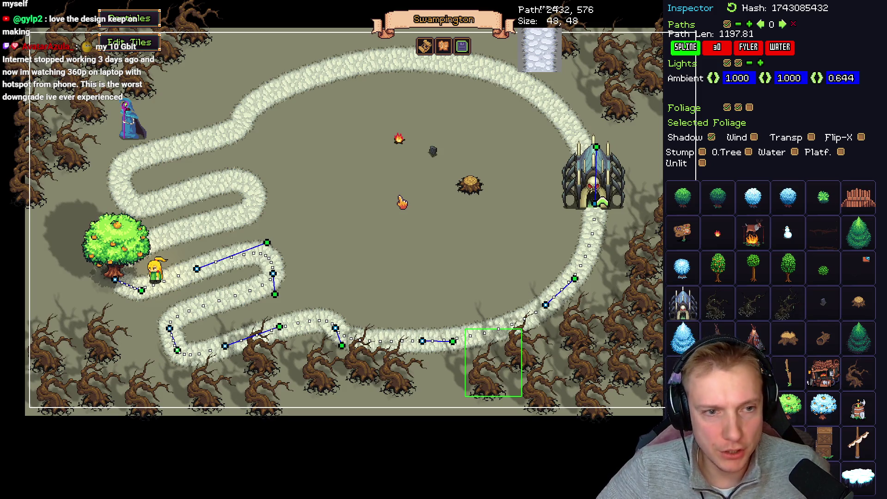
{"action": "left_click", "coordinate": [433, 50]}
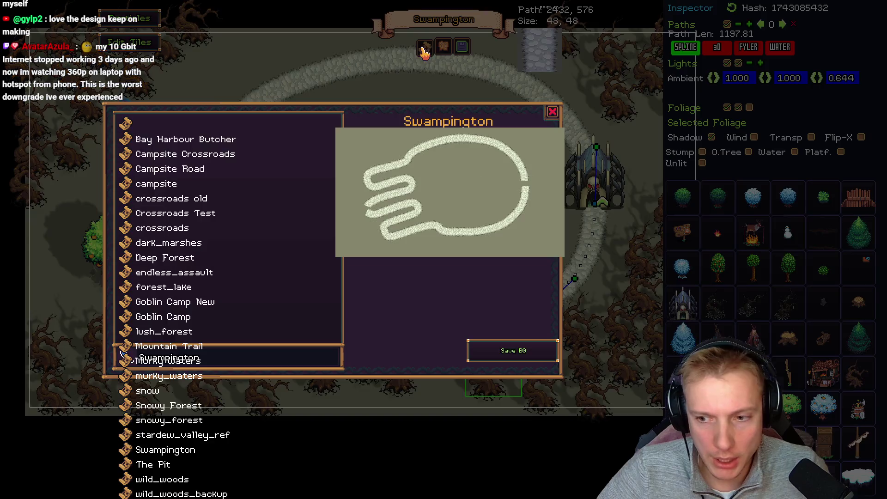
Save the map as Swampington's level background and close the level list
{"action": "left_click", "coordinate": [518, 350]}
{"action": "left_click", "coordinate": [492, 278]}
{"action": "left_click", "coordinate": [552, 115]}
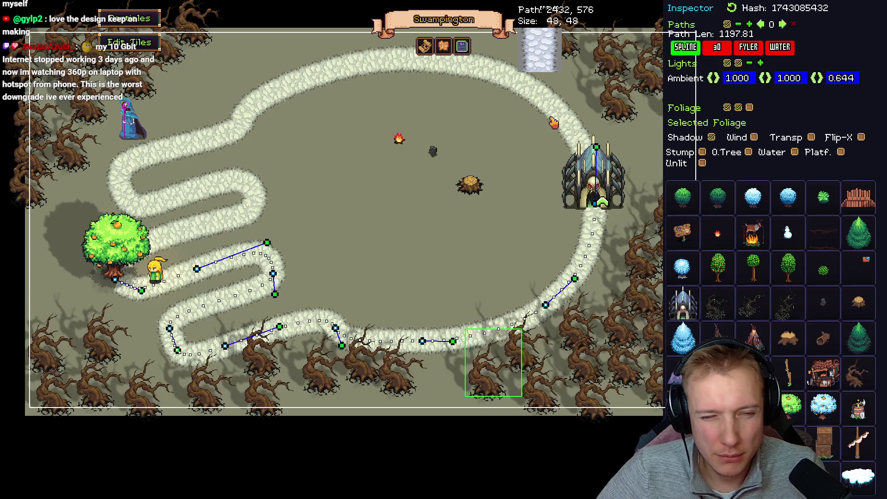
Tuck the lower and upper path ends in at the orange tree, lower road about 1107.88 long
{"action": "key", "text": "a"}
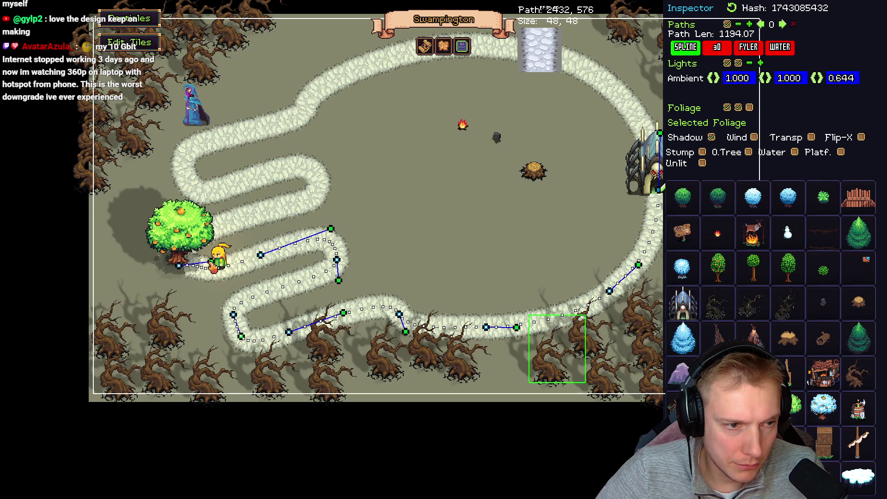
{"action": "mouse_move", "coordinate": [179, 266]}
{"action": "left_mouse_down"}
{"action": "mouse_move", "coordinate": [230, 263]}
{"action": "mouse_move", "coordinate": [224, 257]}
{"action": "mouse_move", "coordinate": [271, 234]}
{"action": "mouse_move", "coordinate": [242, 260]}
{"action": "left_mouse_up"}
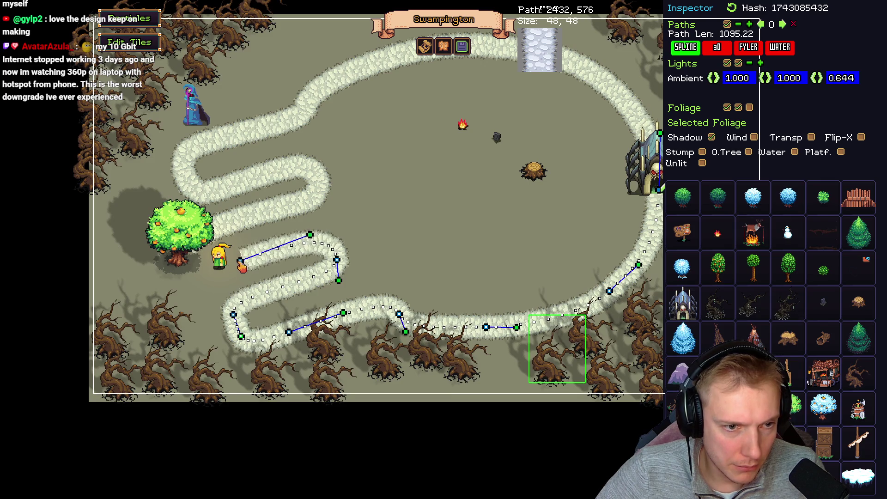
{"action": "left_click_drag", "start_coordinate": [310, 236], "coordinate": [335, 228]}
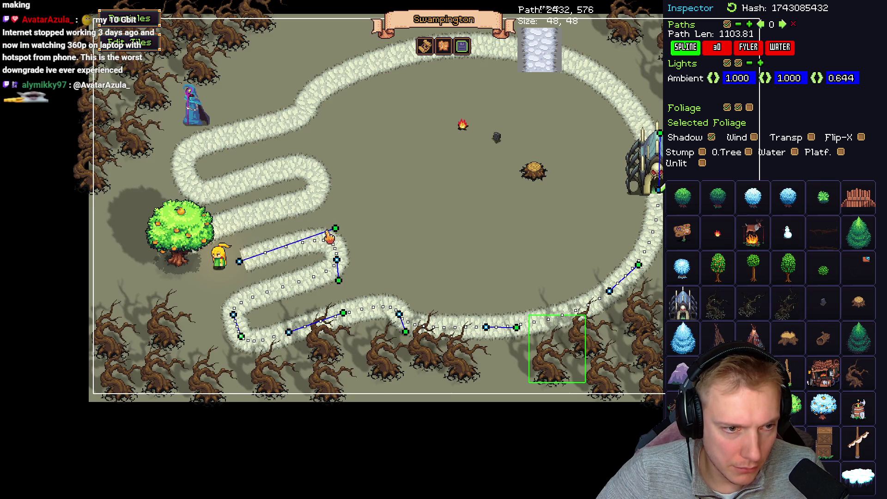
{"action": "left_click_drag", "start_coordinate": [241, 260], "coordinate": [222, 239]}
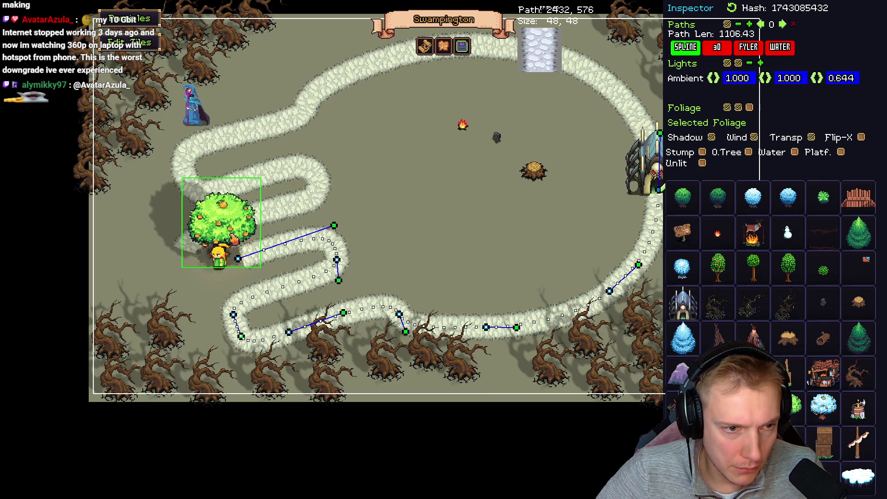
{"action": "key", "text": "Right"}
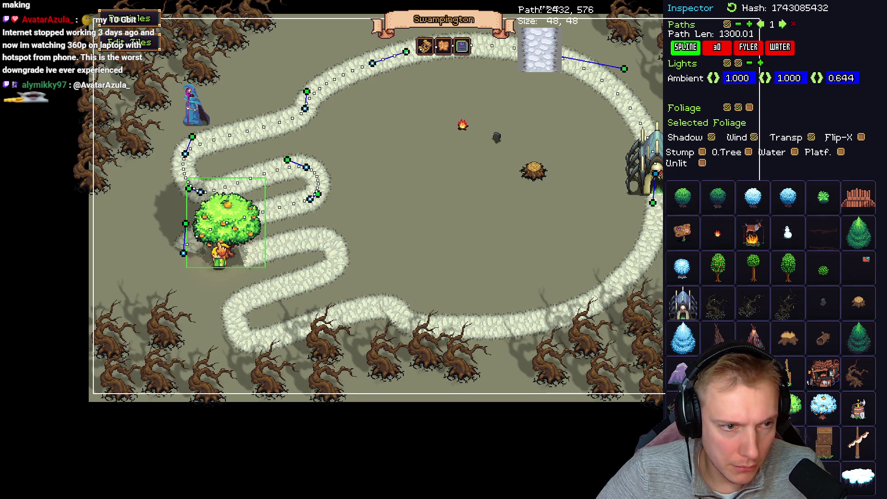
{"action": "mouse_move", "coordinate": [185, 256]}
{"action": "left_mouse_down"}
{"action": "mouse_move", "coordinate": [230, 249]}
{"action": "mouse_move", "coordinate": [231, 221]}
{"action": "left_mouse_up"}
{"action": "key", "text": "Left"}
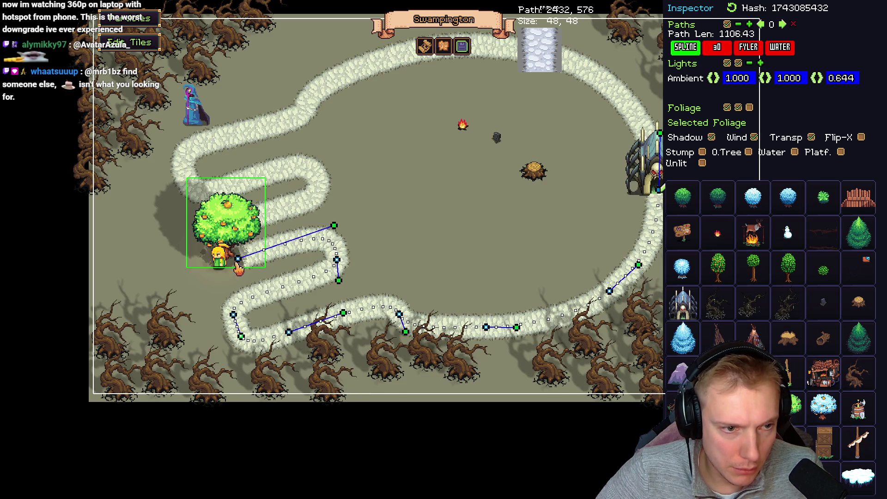
{"action": "left_click_drag", "start_coordinate": [238, 264], "coordinate": [237, 262]}
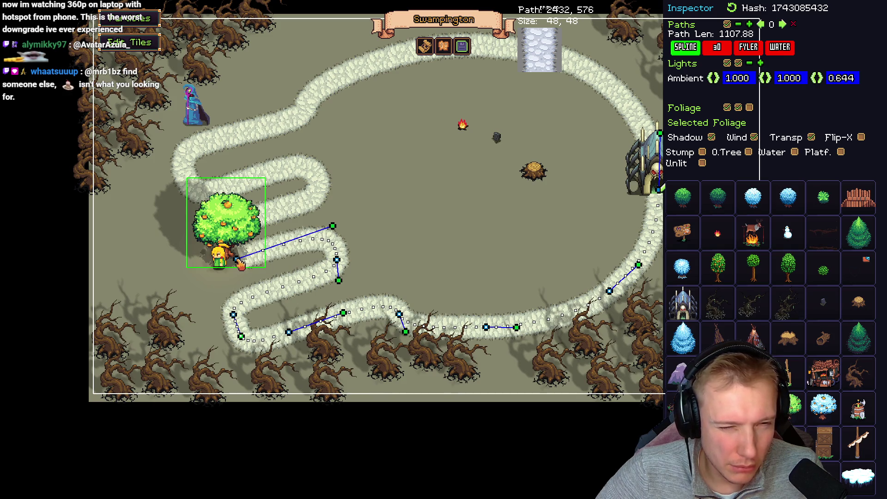
{"action": "left_click", "coordinate": [425, 49]}
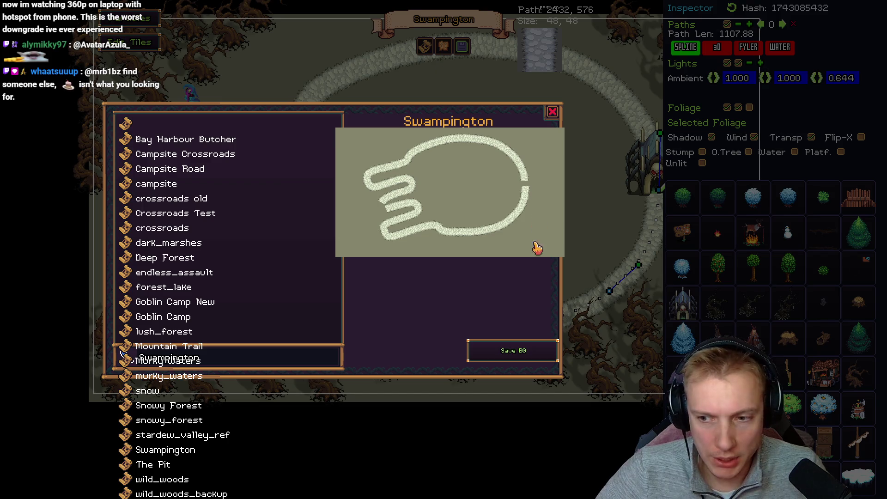
Save the level as Swampington, confirm with Yes, and close the level dialog
{"action": "left_click", "coordinate": [504, 353]}
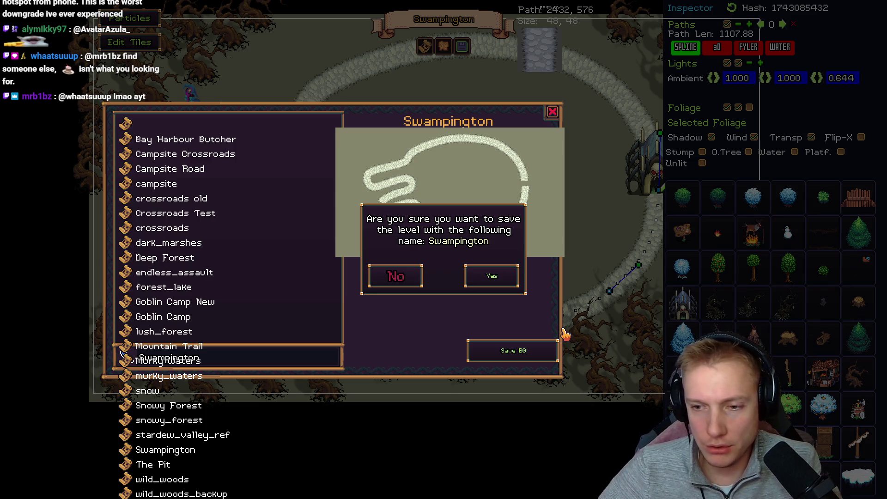
{"action": "left_click", "coordinate": [492, 276]}
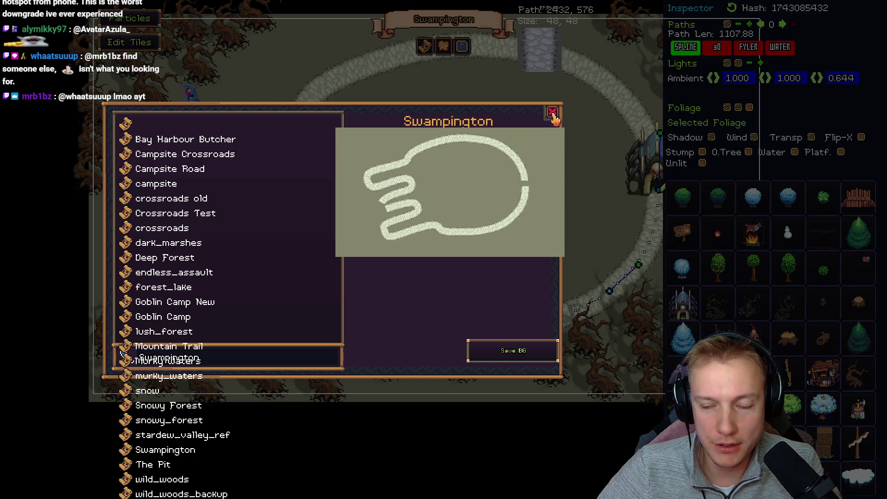
{"action": "left_click", "coordinate": [553, 114]}
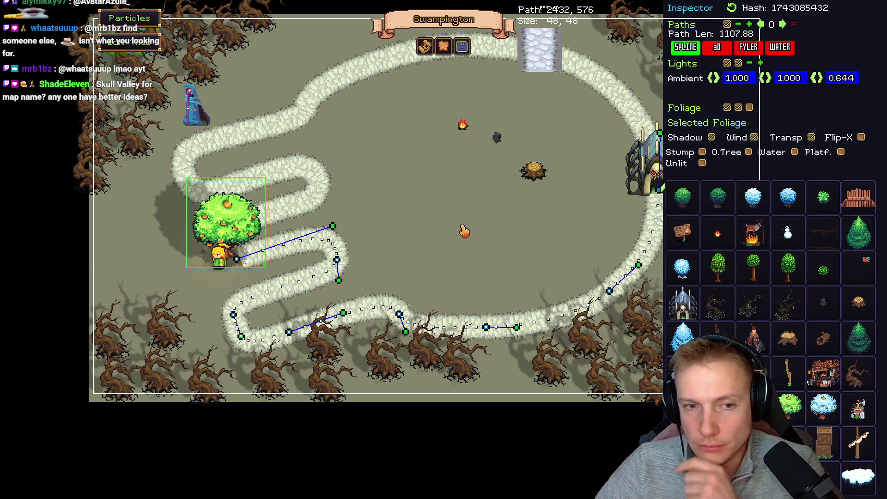
Tweak a lower-path handle and shift the upper path's bends beside the orange tree
{"action": "left_click_drag", "start_coordinate": [461, 232], "coordinate": [402, 227]}
{"action": "mouse_move", "coordinate": [333, 328]}
{"action": "left_mouse_down"}
{"action": "mouse_move", "coordinate": [340, 330]}
{"action": "mouse_move", "coordinate": [335, 327]}
{"action": "left_mouse_up"}
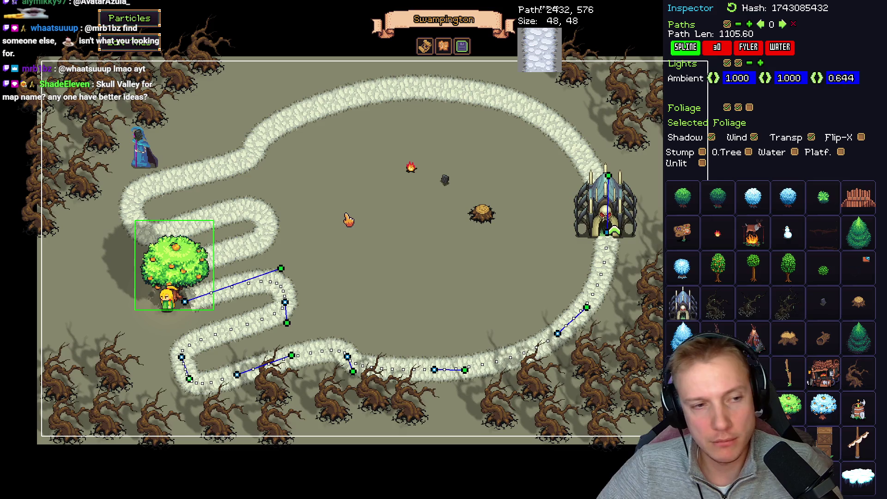
{"action": "left_click", "coordinate": [288, 206]}
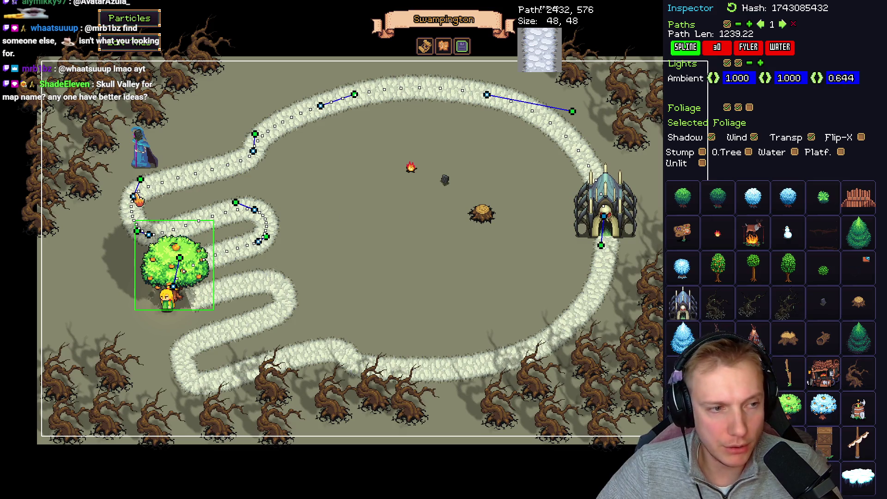
{"action": "mouse_move", "coordinate": [137, 204]}
{"action": "left_mouse_down"}
{"action": "mouse_move", "coordinate": [140, 185]}
{"action": "mouse_move", "coordinate": [135, 197]}
{"action": "mouse_move", "coordinate": [130, 191]}
{"action": "mouse_move", "coordinate": [138, 206]}
{"action": "left_mouse_up"}
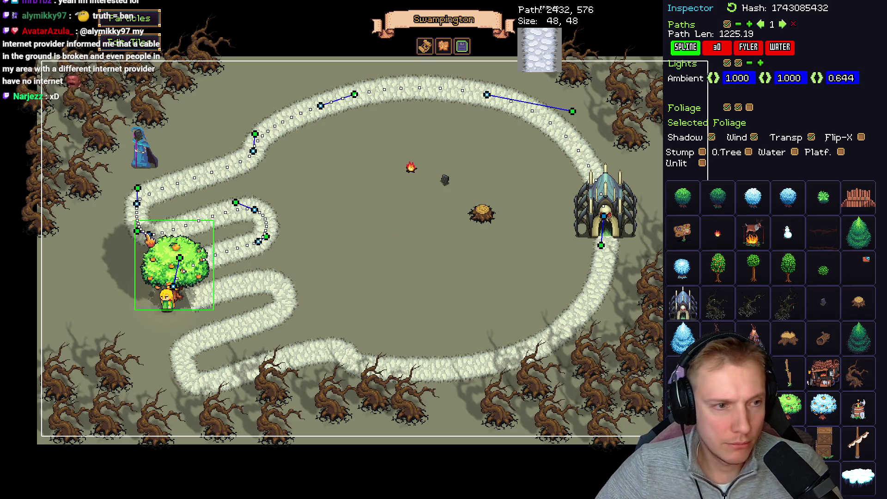
{"action": "left_click_drag", "start_coordinate": [144, 235], "coordinate": [153, 239]}
Save and confirm the level's background image, then bring the Twitch stream chat forward
{"action": "key", "text": "Right"}
{"action": "key", "text": "Down"}
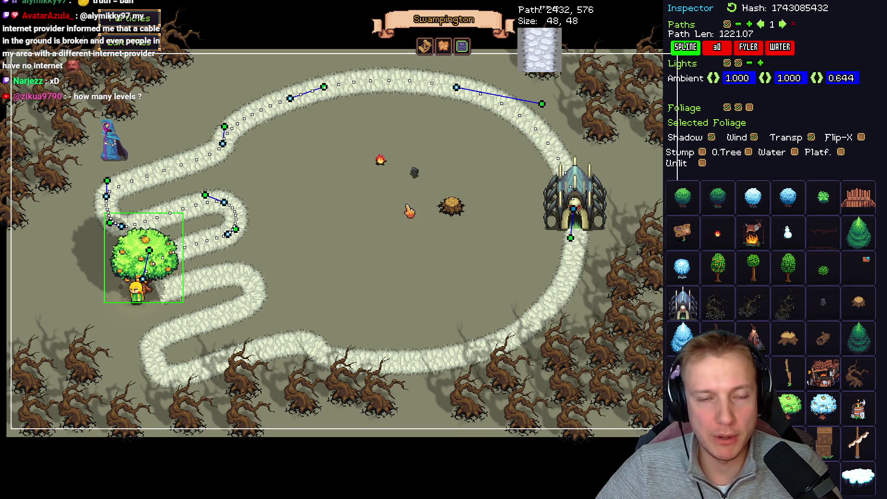
{"action": "left_click", "coordinate": [425, 47]}
{"action": "left_click", "coordinate": [531, 356]}
{"action": "left_click", "coordinate": [492, 279]}
{"action": "left_click", "coordinate": [553, 113]}
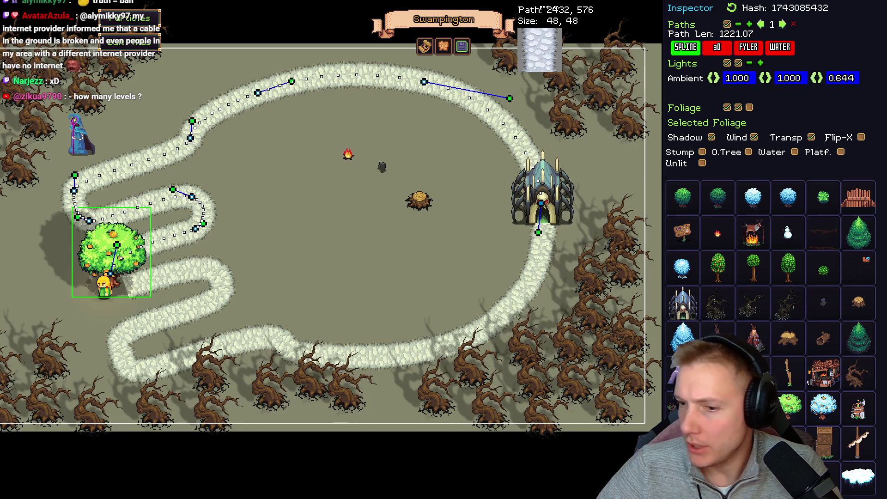
{"action": "key", "text": "alt+Tab"}
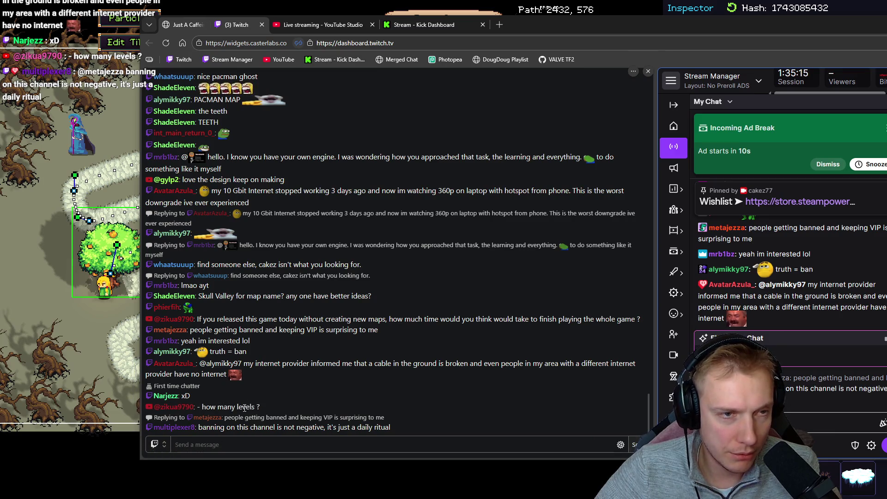
Switch YouTube Studio's stream chat from Top chat to Live chat and skim the newest messages
{"action": "left_click", "coordinate": [323, 24]}
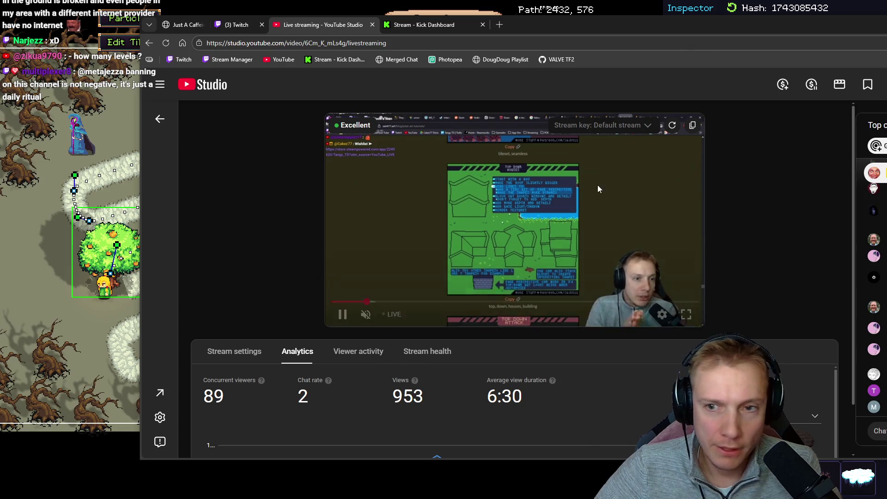
{"action": "left_click_drag", "start_coordinate": [712, 37], "coordinate": [340, 33]}
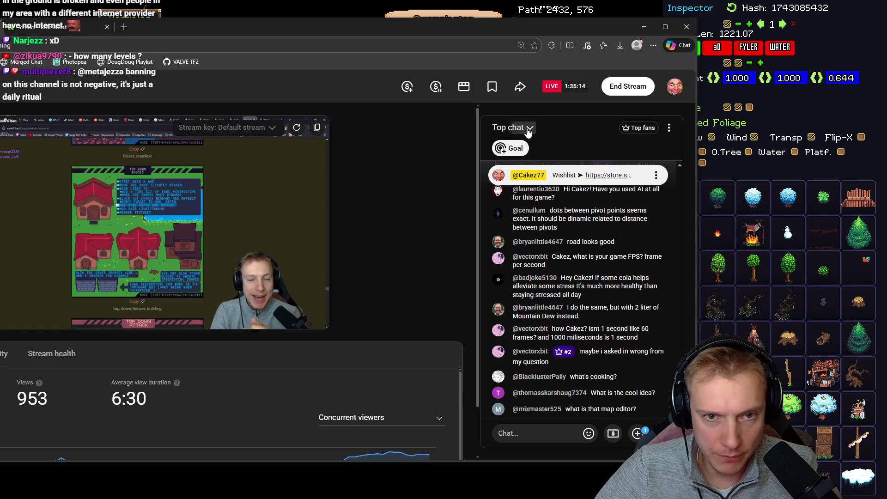
{"action": "left_click", "coordinate": [512, 127]}
{"action": "left_click", "coordinate": [511, 176]}
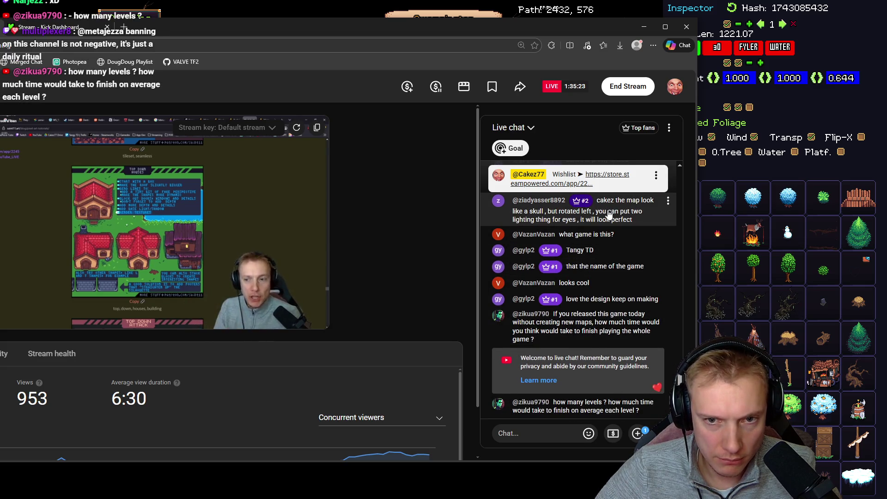
{"action": "scroll", "coordinate": [598, 291], "scroll_direction": "up", "scroll_amount": 1}
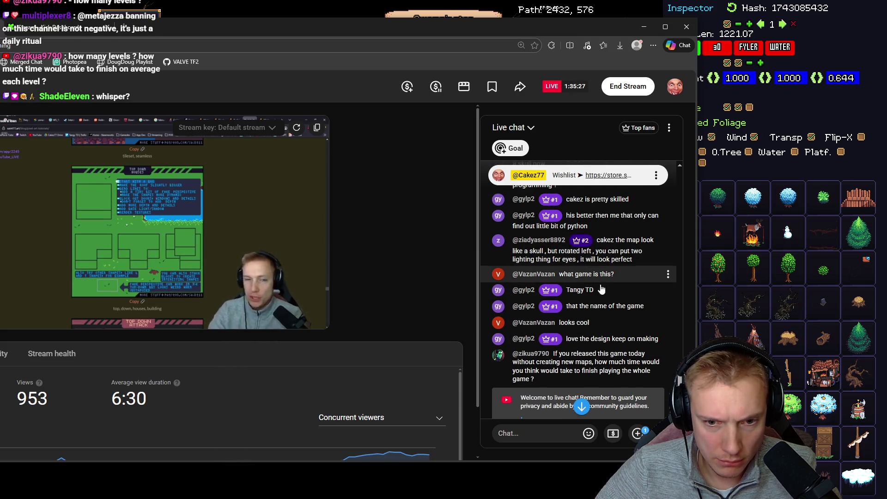
{"action": "scroll", "coordinate": [604, 343], "scroll_direction": "down", "scroll_amount": 1}
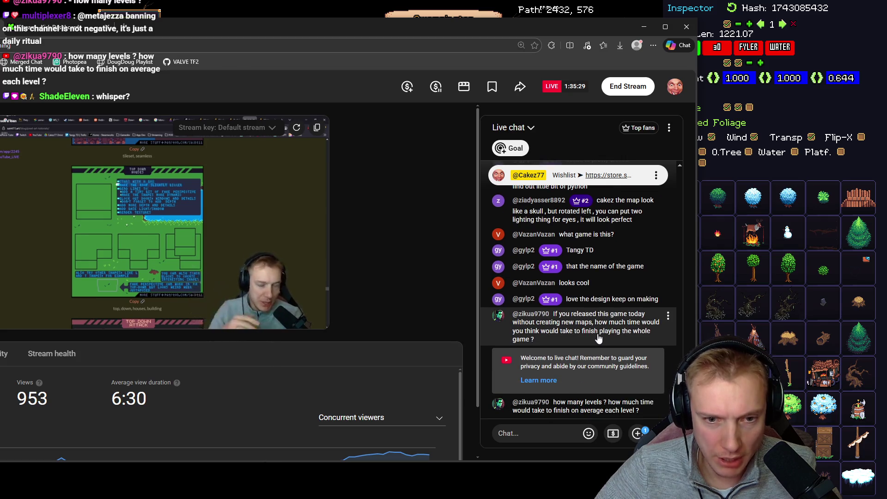
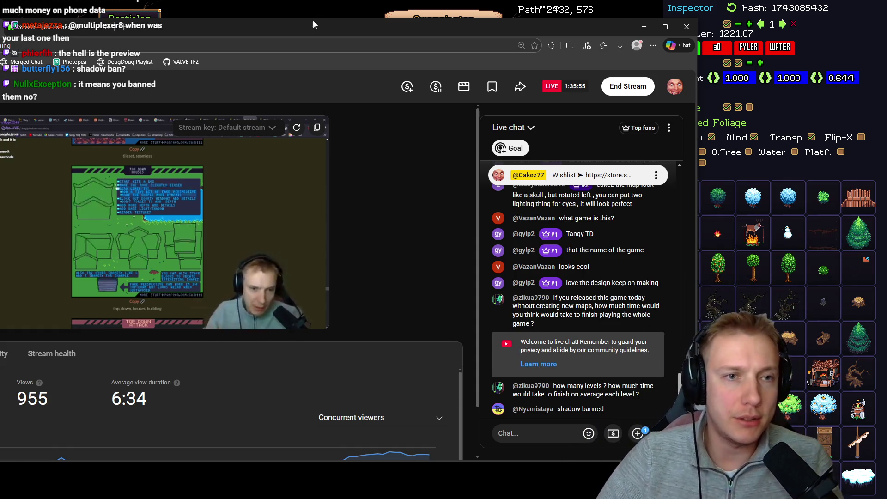
Leave the YouTube Studio live dashboard and bring back the Swampington level editor with Alt+Tab
{"action": "key", "text": "alt+Tab"}
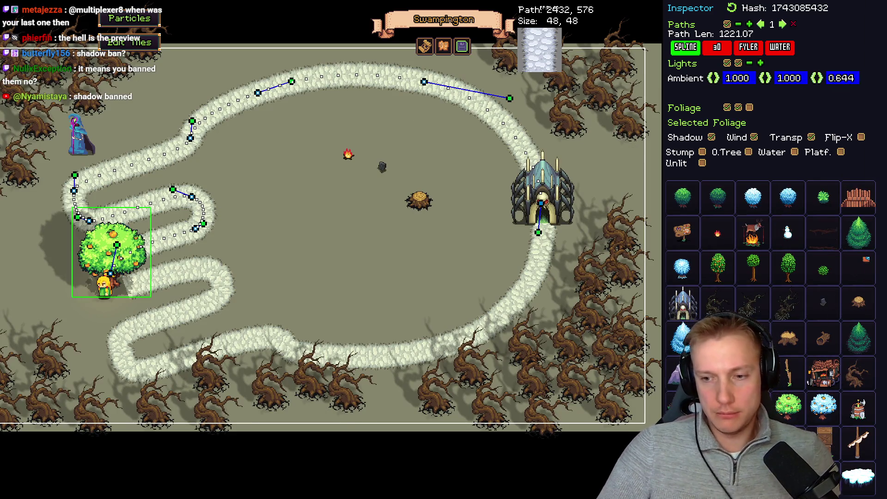
Select the orange tree foliage tile, nudge the Swampington map view, then switch to Aseprite
{"action": "left_click", "coordinate": [717, 268]}
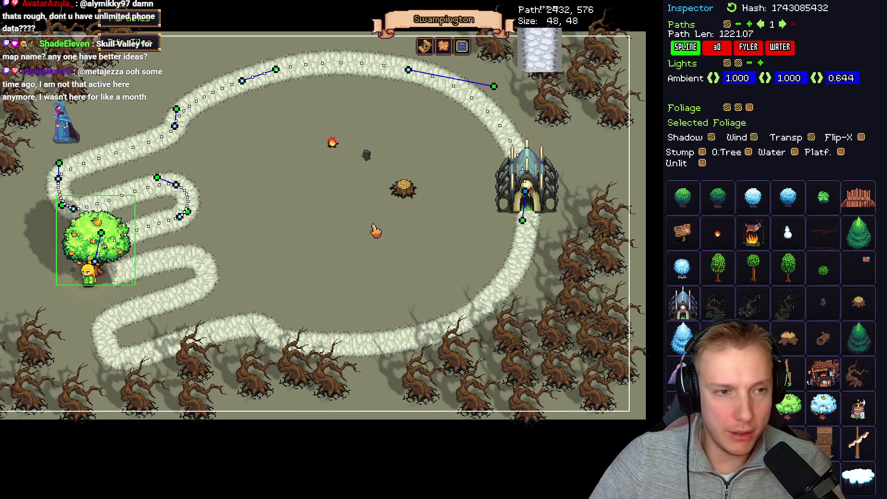
{"action": "mouse_move", "coordinate": [372, 229]}
{"action": "left_mouse_down"}
{"action": "mouse_move", "coordinate": [430, 253]}
{"action": "mouse_move", "coordinate": [369, 237]}
{"action": "left_mouse_up"}
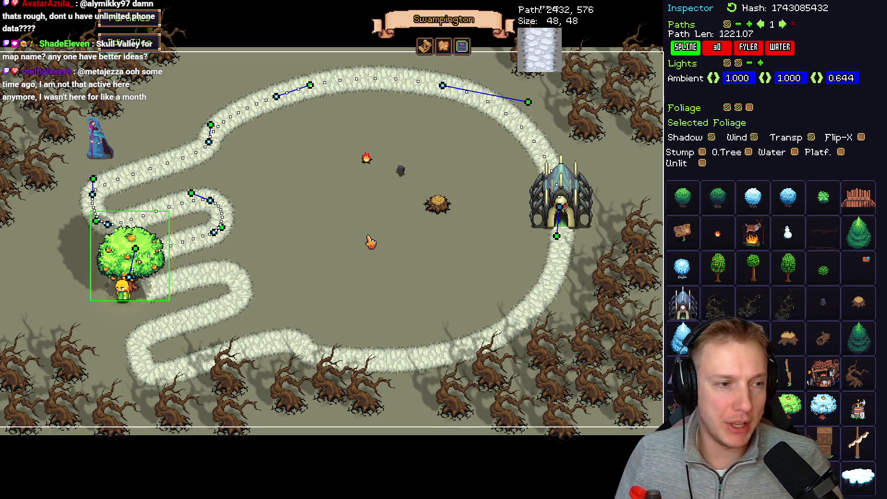
{"action": "key", "text": "alt+Tab"}
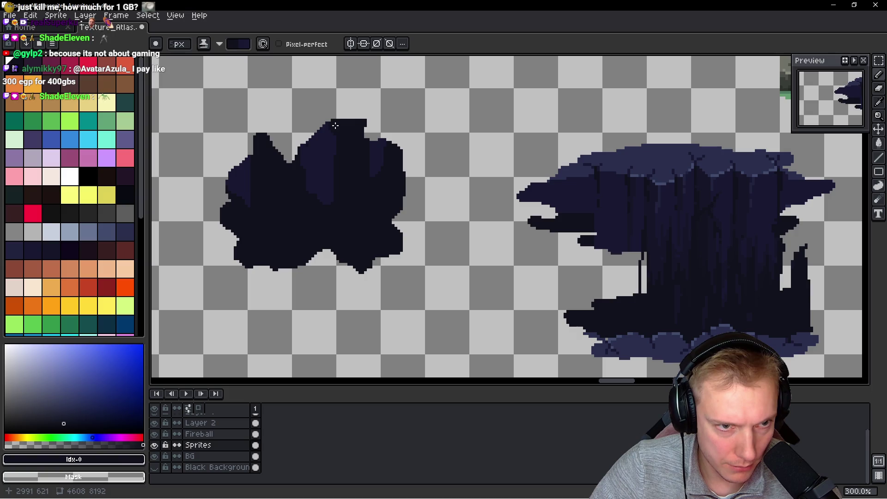
Sample dark navy #2a2f4c from the hole sprite and begin a lasso outline around it
{"action": "left_click_drag", "start_coordinate": [339, 123], "coordinate": [337, 215]}
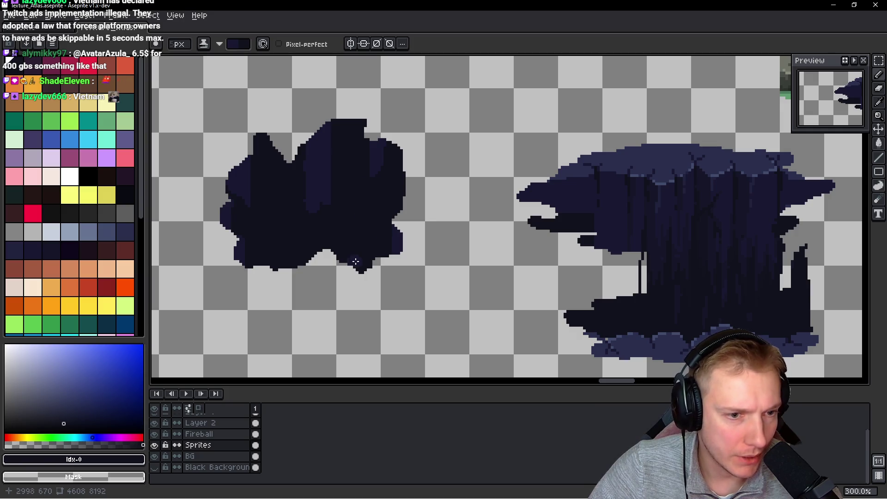
{"action": "left_click", "coordinate": [672, 161], "text": "alt"}
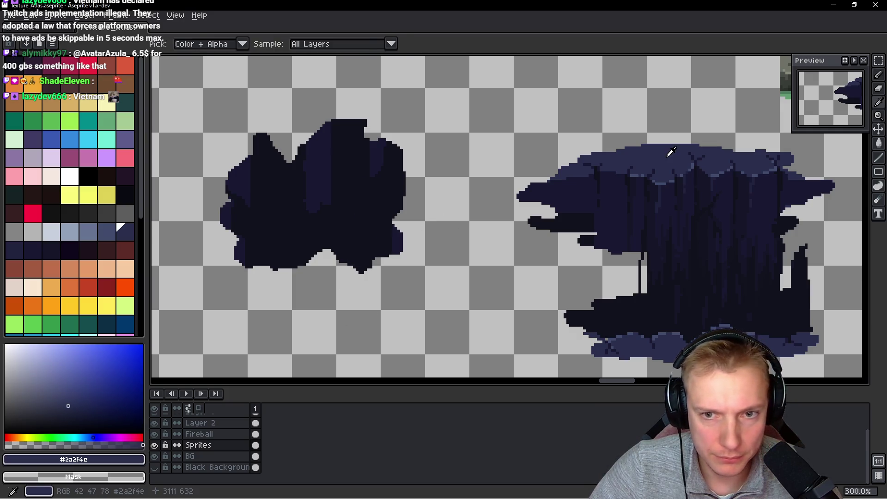
{"action": "key", "text": "q"}
{"action": "mouse_move", "coordinate": [434, 103]}
{"action": "left_mouse_down"}
{"action": "mouse_move", "coordinate": [228, 90]}
{"action": "mouse_move", "coordinate": [192, 293]}
{"action": "mouse_move", "coordinate": [425, 90]}
{"action": "mouse_move", "coordinate": [432, 101]}
{"action": "mouse_move", "coordinate": [259, 87]}
{"action": "mouse_move", "coordinate": [187, 289]}
{"action": "mouse_move", "coordinate": [459, 99]}
{"action": "mouse_move", "coordinate": [392, 105]}
{"action": "left_mouse_up"}
{"action": "left_click", "coordinate": [411, 125]}
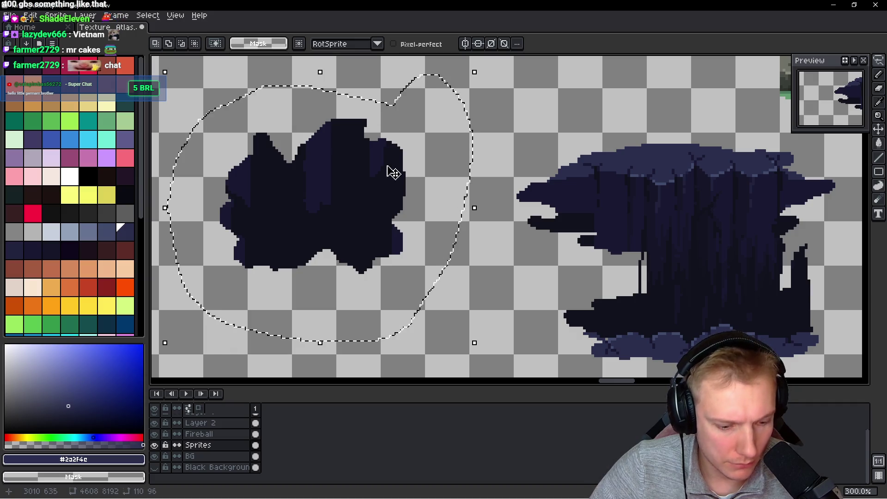
Fill the lassoed area around the hole with navy and pick the dark navy palette colour
{"action": "key", "text": "g"}
{"action": "left_click", "coordinate": [437, 158]}
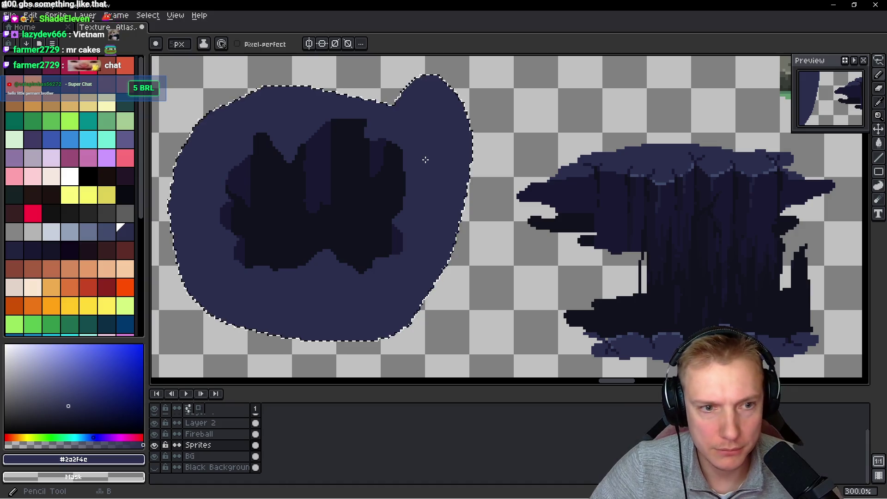
{"action": "key", "text": "i"}
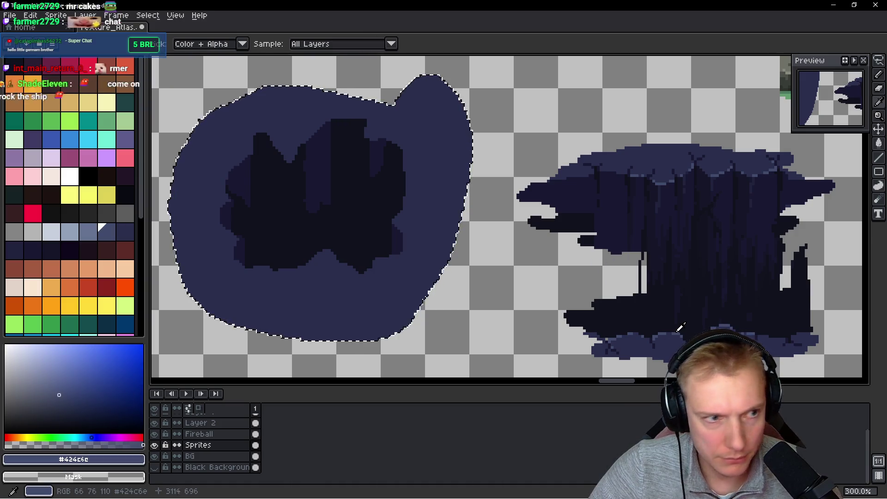
{"action": "left_click", "coordinate": [108, 232]}
{"action": "key", "text": "b"}
Draw light blue highlight pixels along the rim edge, repainting one line back to mid blue
{"action": "scroll", "coordinate": [369, 300], "scroll_direction": "up", "scroll_amount": 1}
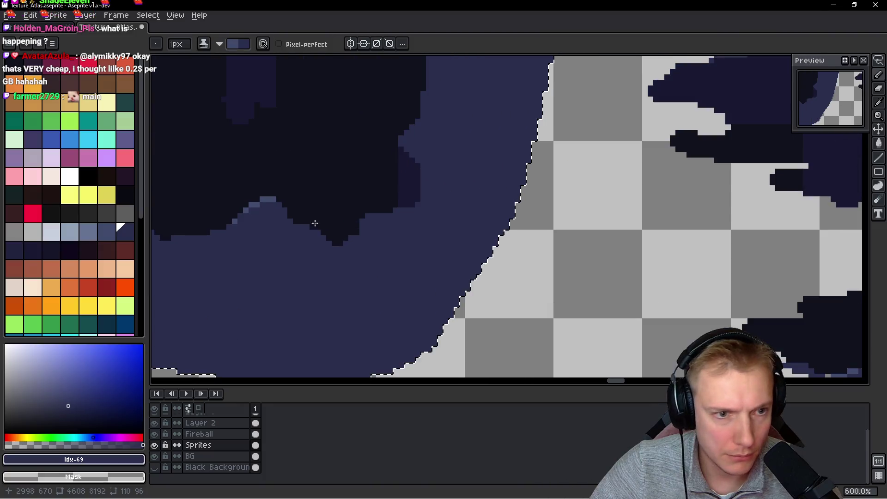
{"action": "scroll", "coordinate": [300, 210], "scroll_direction": "down", "scroll_amount": 3}
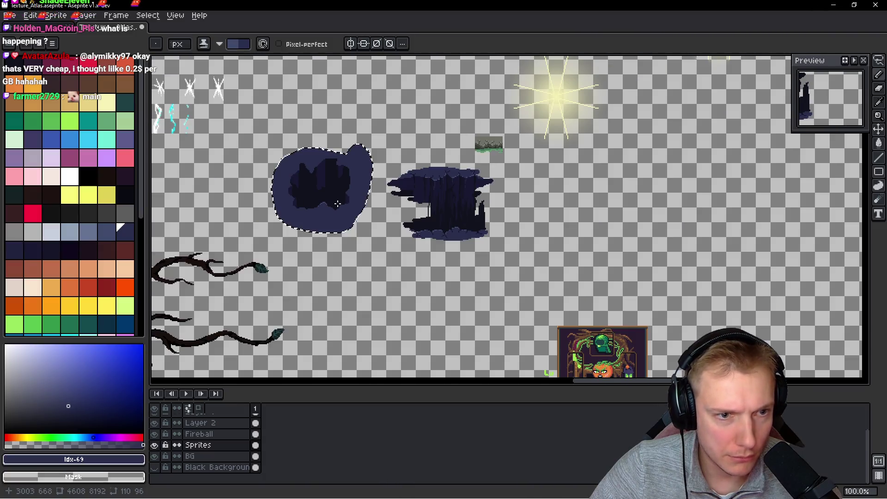
{"action": "scroll", "coordinate": [333, 212], "scroll_direction": "up", "scroll_amount": 3}
{"action": "left_click_drag", "start_coordinate": [340, 208], "coordinate": [363, 203]}
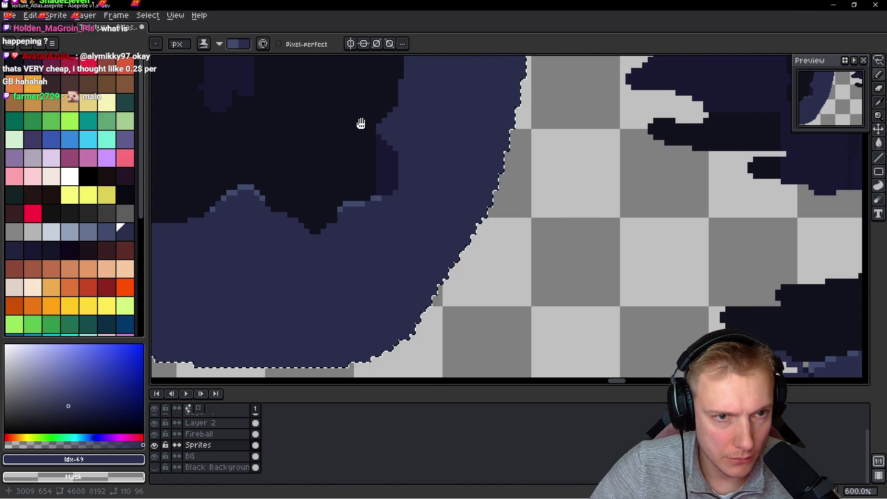
{"action": "scroll", "coordinate": [362, 139], "scroll_direction": "up", "scroll_amount": 2}
{"action": "mouse_move", "coordinate": [367, 148]}
{"action": "left_mouse_down"}
{"action": "mouse_move", "coordinate": [381, 139]}
{"action": "mouse_move", "coordinate": [383, 185]}
{"action": "mouse_move", "coordinate": [362, 182]}
{"action": "mouse_move", "coordinate": [372, 194]}
{"action": "left_mouse_up"}
{"action": "left_click", "coordinate": [382, 144]}
{"action": "key", "text": "ctrl+z"}
{"action": "left_click", "coordinate": [410, 174], "text": "alt"}
Use rim colours #424c6c and #2a2f4c to repaint dark pixels along the hole's top edge
{"action": "left_click", "coordinate": [358, 158], "text": "alt"}
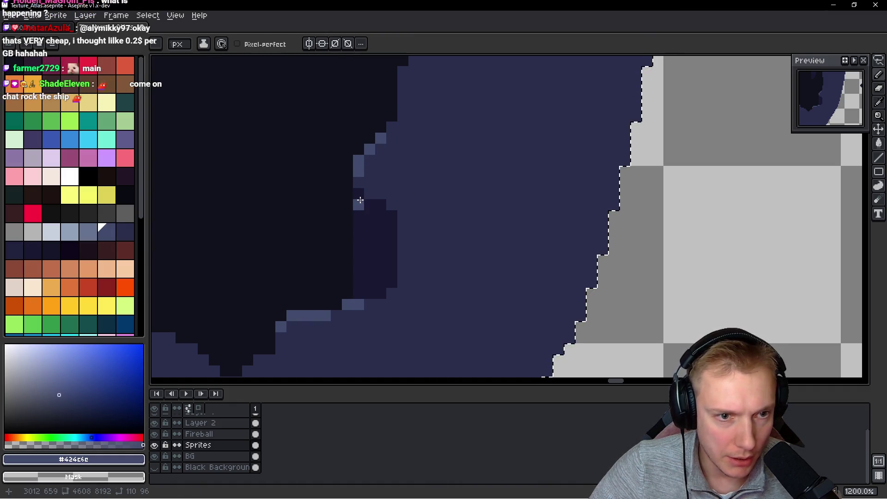
{"action": "scroll", "coordinate": [442, 184], "scroll_direction": "down", "scroll_amount": 6}
{"action": "scroll", "coordinate": [442, 184], "scroll_direction": "up", "scroll_amount": 5}
{"action": "left_click", "coordinate": [461, 190], "text": "alt"}
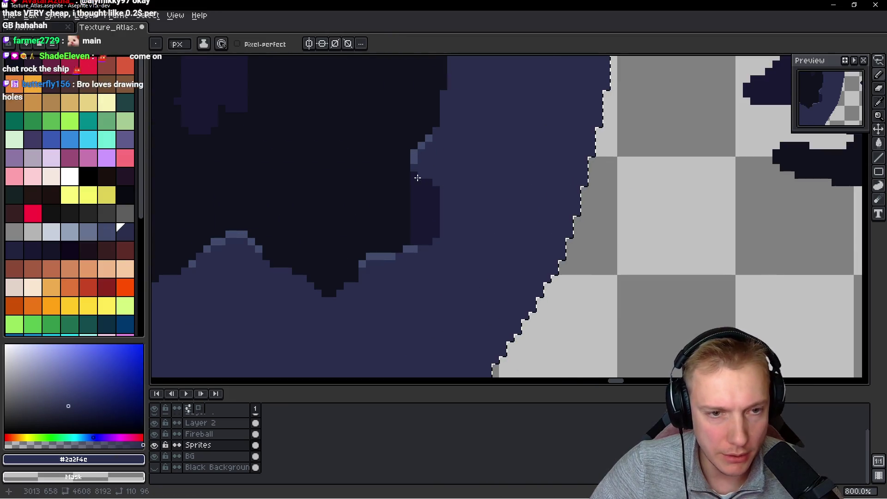
{"action": "left_click", "coordinate": [370, 162], "text": "alt"}
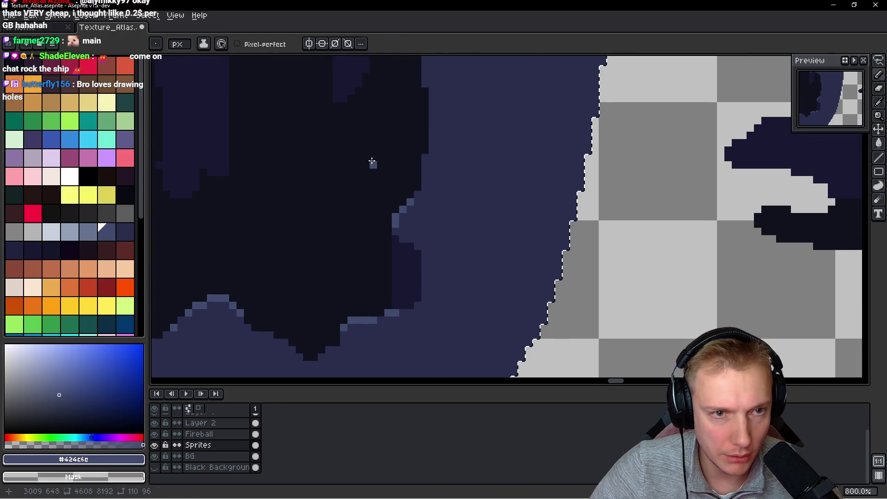
{"action": "scroll", "coordinate": [370, 162], "scroll_direction": "down", "scroll_amount": 4}
{"action": "scroll", "coordinate": [330, 169], "scroll_direction": "up", "scroll_amount": 4}
{"action": "scroll", "coordinate": [329, 170], "scroll_direction": "up", "scroll_amount": 1}
{"action": "left_click", "coordinate": [346, 181], "text": "alt"}
{"action": "left_click", "coordinate": [412, 207]}
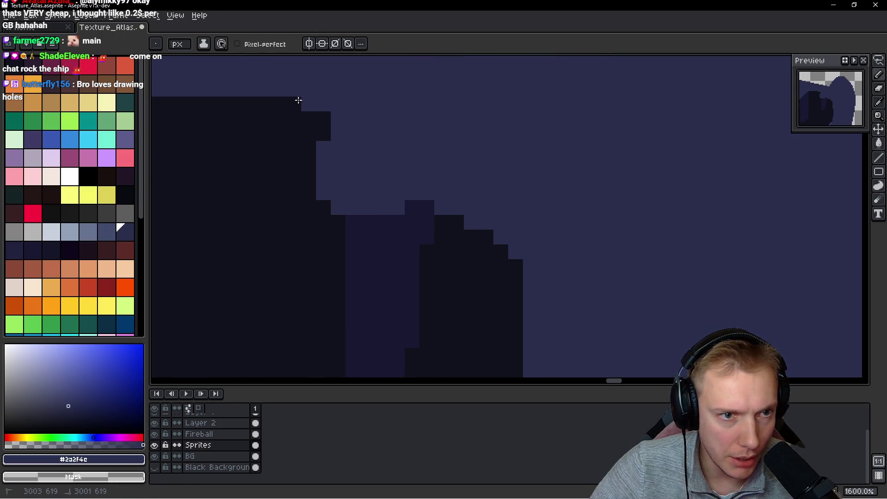
{"action": "left_click_drag", "start_coordinate": [298, 100], "coordinate": [316, 121]}
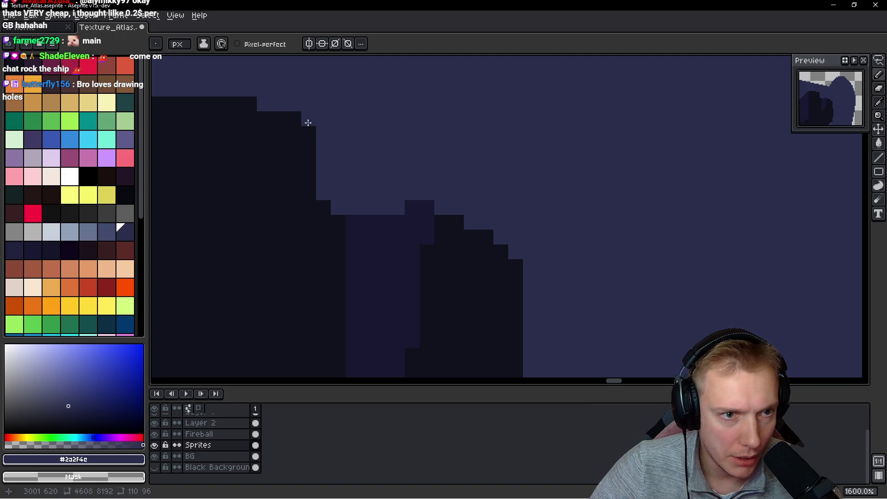
Extend the darkest #10121c hole fill across the stepped edge pixels
{"action": "scroll", "coordinate": [377, 121], "scroll_direction": "down", "scroll_amount": 4}
{"action": "scroll", "coordinate": [400, 144], "scroll_direction": "up", "scroll_amount": 4}
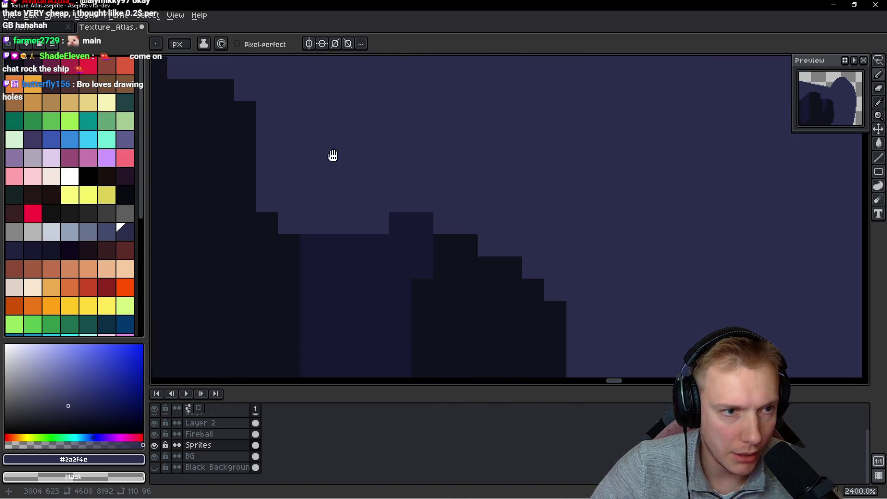
{"action": "scroll", "coordinate": [351, 175], "scroll_direction": "up", "scroll_amount": 3}
{"action": "left_click", "coordinate": [380, 198], "text": "alt"}
{"action": "mouse_move", "coordinate": [401, 202]}
{"action": "left_mouse_down"}
{"action": "mouse_move", "coordinate": [411, 218]}
{"action": "mouse_move", "coordinate": [521, 227]}
{"action": "mouse_move", "coordinate": [423, 212]}
{"action": "left_mouse_up"}
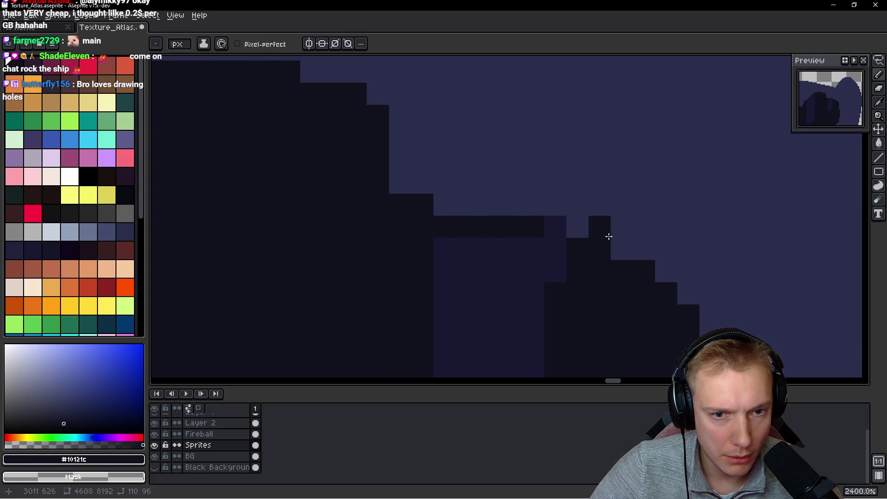
{"action": "left_click", "coordinate": [534, 244], "text": "alt"}
{"action": "scroll", "coordinate": [451, 231], "scroll_direction": "down", "scroll_amount": 8}
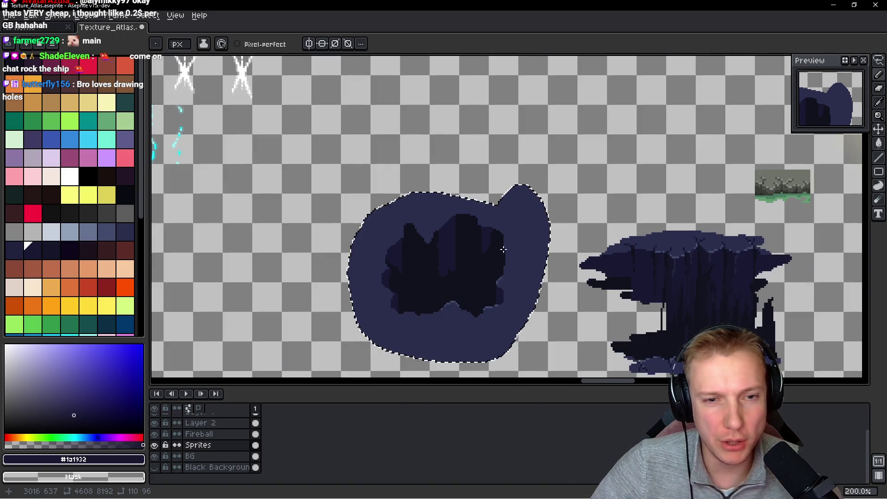
Undo the last stroke and paint a vertical streak down through the hole
{"action": "scroll", "coordinate": [488, 226], "scroll_direction": "up", "scroll_amount": 3}
{"action": "scroll", "coordinate": [487, 226], "scroll_direction": "down", "scroll_amount": 1}
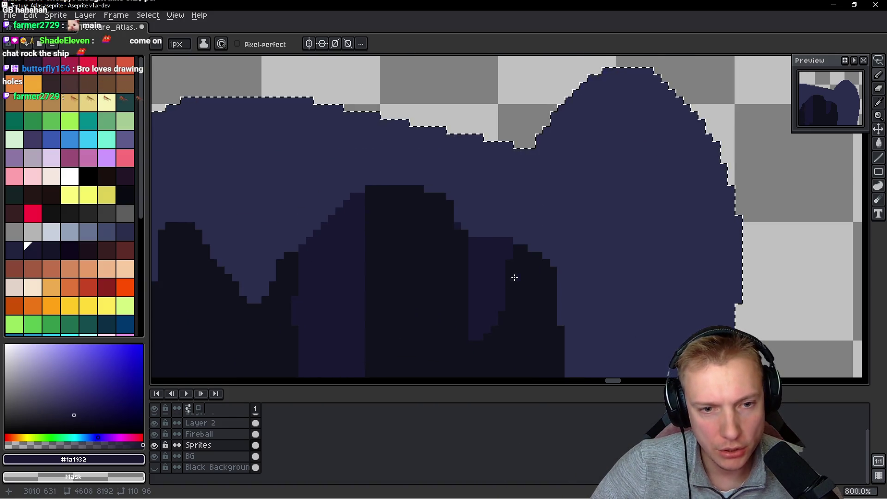
{"action": "scroll", "coordinate": [512, 273], "scroll_direction": "down", "scroll_amount": 1}
{"action": "scroll", "coordinate": [511, 257], "scroll_direction": "up", "scroll_amount": 4}
{"action": "scroll", "coordinate": [408, 237], "scroll_direction": "up", "scroll_amount": 1}
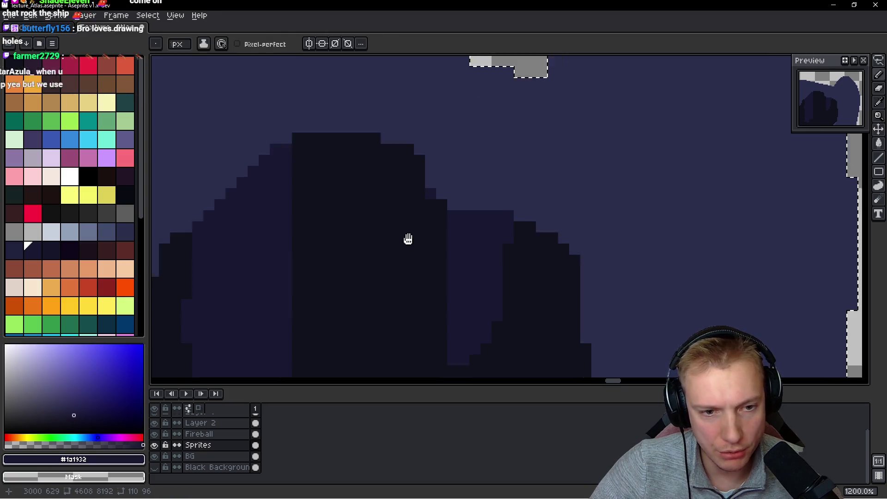
{"action": "key", "text": "ctrl+z"}
{"action": "key", "text": "ctrl+z"}
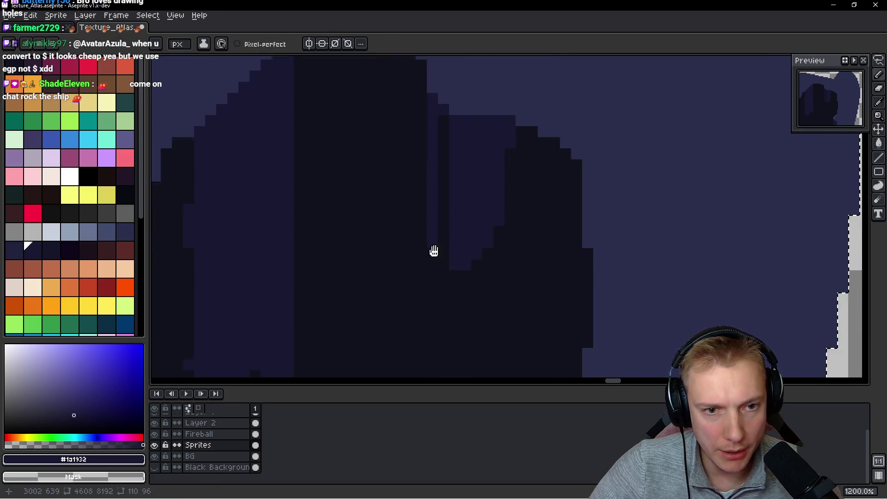
{"action": "left_click", "coordinate": [434, 283], "text": "shift"}
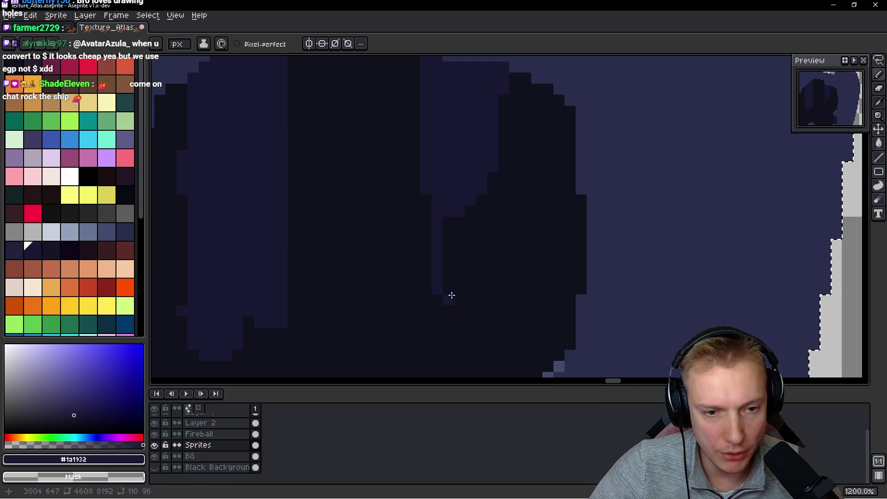
{"action": "left_click_drag", "start_coordinate": [453, 290], "coordinate": [447, 183]}
Draw a straight dark #10121c vertical line, then a lighter #1a1932 streak beside it
{"action": "left_click", "coordinate": [484, 293], "text": "alt"}
{"action": "left_click", "coordinate": [469, 244]}
{"action": "left_click", "coordinate": [467, 153], "text": "shift"}
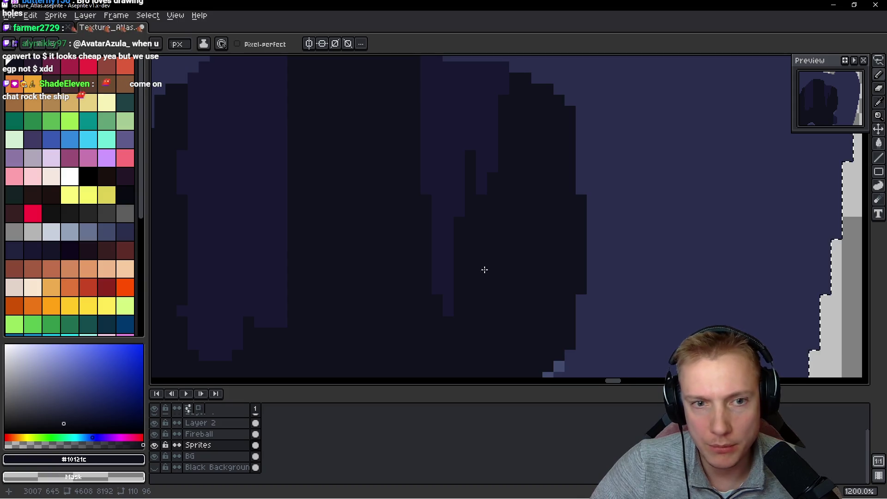
{"action": "left_click", "coordinate": [481, 167], "text": "alt"}
{"action": "left_click_drag", "start_coordinate": [482, 260], "coordinate": [480, 195]}
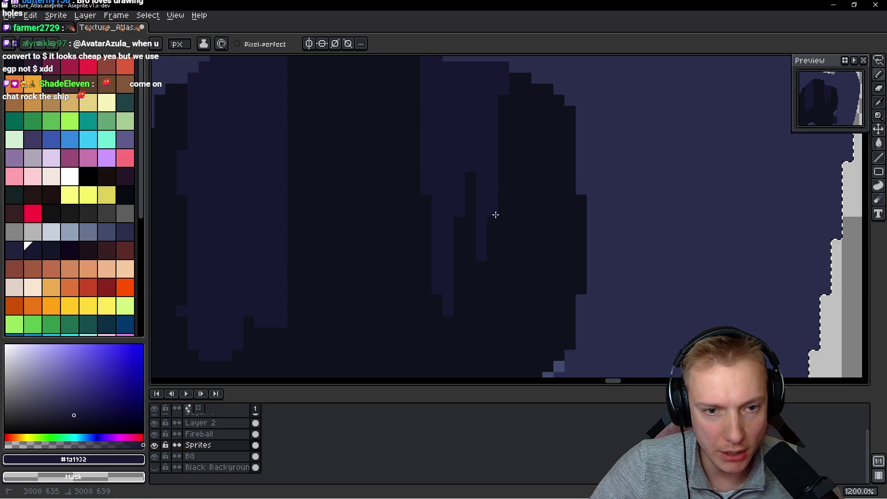
Paint a long dark navy streak down the lighter purple column
{"action": "scroll", "coordinate": [458, 252], "scroll_direction": "down", "scroll_amount": 3}
{"action": "scroll", "coordinate": [507, 245], "scroll_direction": "up", "scroll_amount": 2}
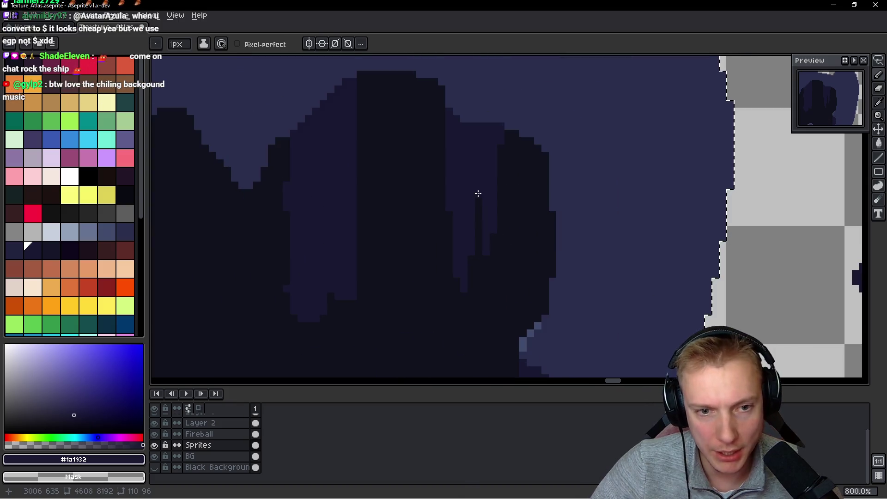
{"action": "scroll", "coordinate": [498, 203], "scroll_direction": "up", "scroll_amount": 1}
{"action": "scroll", "coordinate": [499, 245], "scroll_direction": "down", "scroll_amount": 4}
{"action": "scroll", "coordinate": [499, 249], "scroll_direction": "up", "scroll_amount": 3}
{"action": "scroll", "coordinate": [410, 237], "scroll_direction": "down", "scroll_amount": 3}
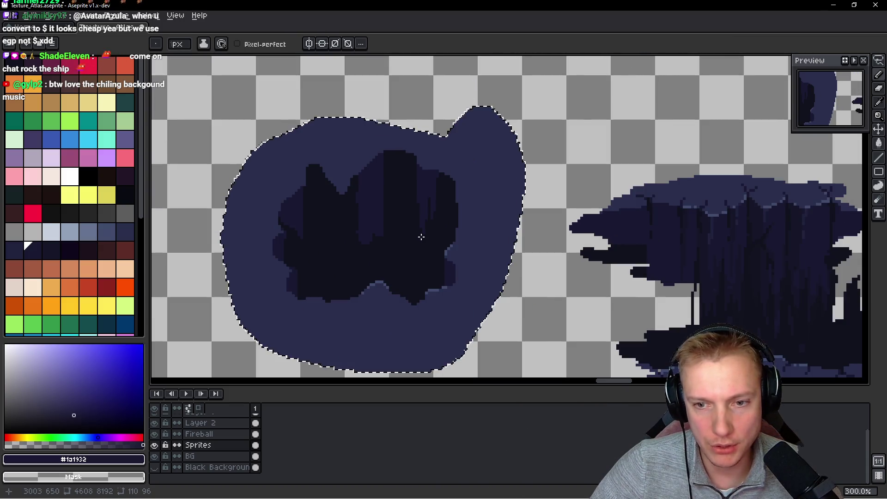
{"action": "scroll", "coordinate": [421, 237], "scroll_direction": "up", "scroll_amount": 3}
{"action": "scroll", "coordinate": [429, 236], "scroll_direction": "down", "scroll_amount": 3}
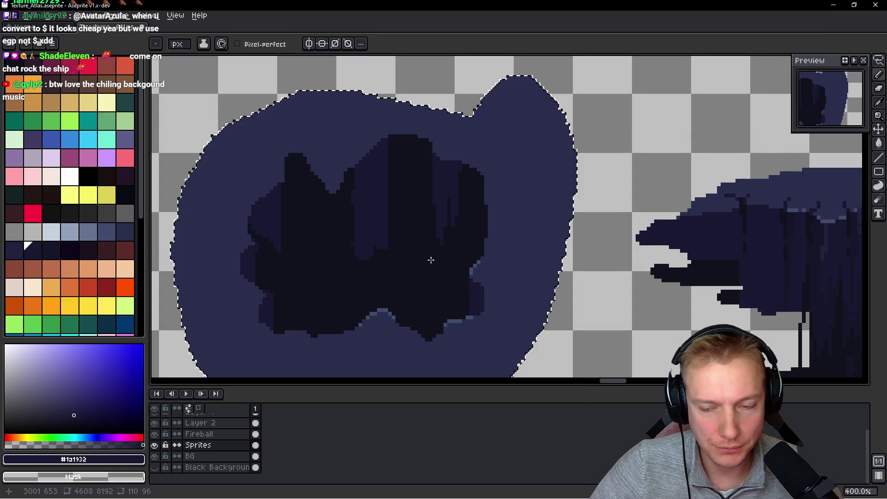
{"action": "scroll", "coordinate": [434, 272], "scroll_direction": "up", "scroll_amount": 5}
{"action": "left_click", "coordinate": [430, 277], "text": "alt"}
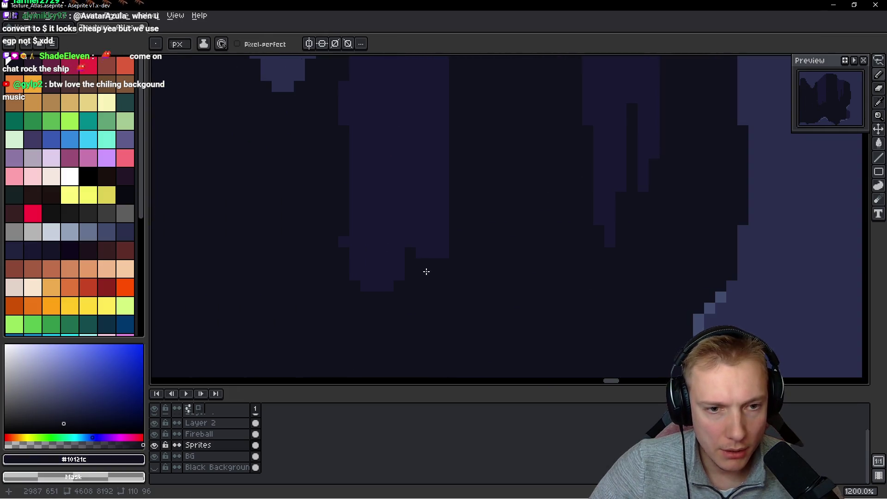
{"action": "left_click_drag", "start_coordinate": [431, 277], "coordinate": [428, 131]}
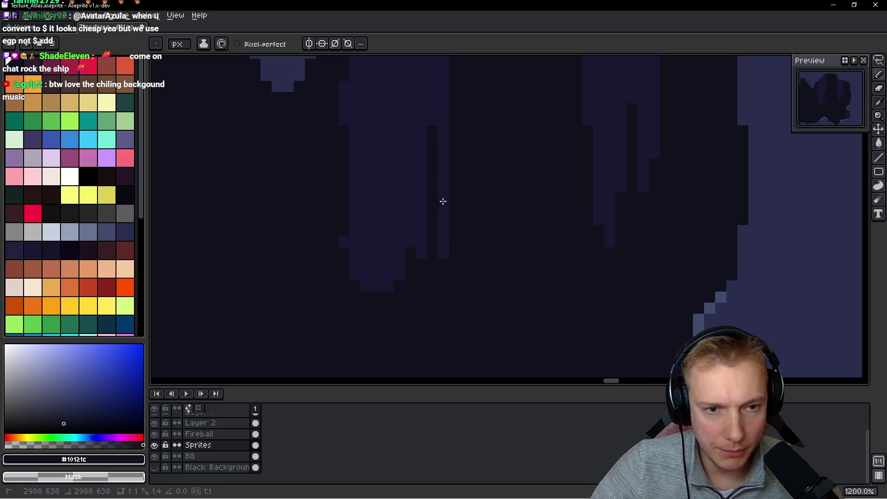
{"action": "left_click_drag", "start_coordinate": [443, 203], "coordinate": [443, 254]}
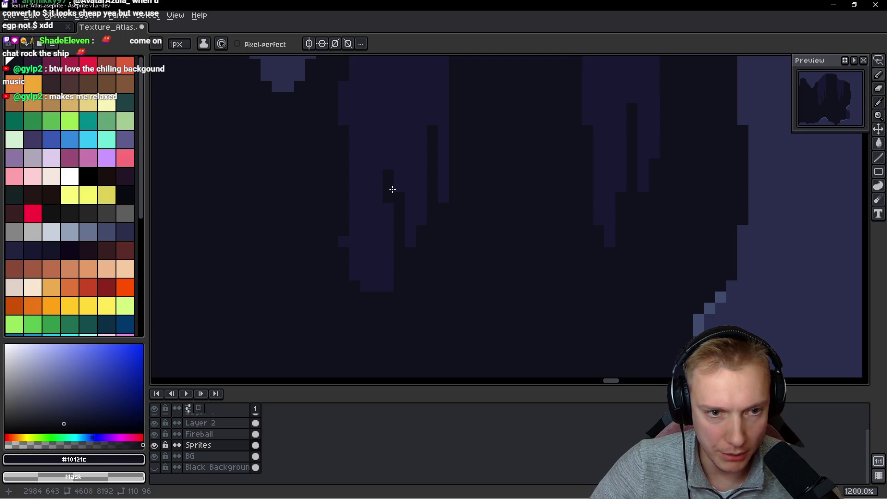
Repaint a patch of dark pixels back to the lighter purple
{"action": "left_click", "coordinate": [414, 118], "text": "alt"}
{"action": "left_click_drag", "start_coordinate": [399, 138], "coordinate": [396, 172]}
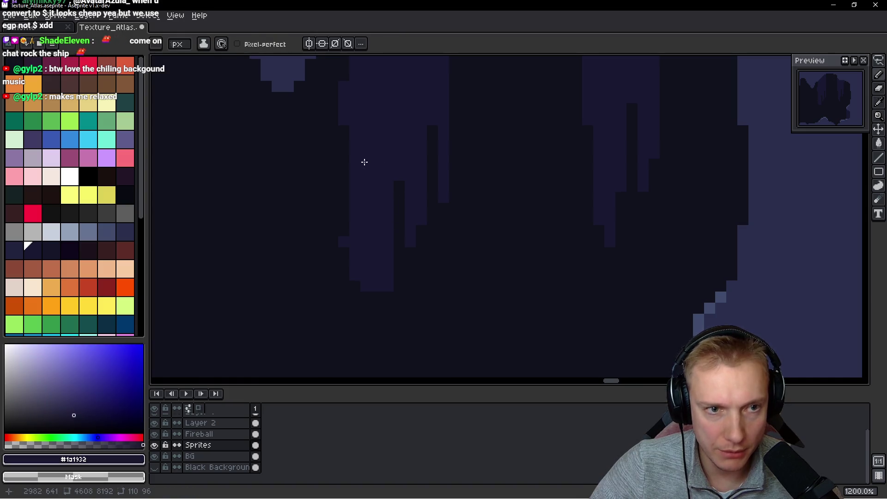
{"action": "scroll", "coordinate": [364, 162], "scroll_direction": "down", "scroll_amount": 7}
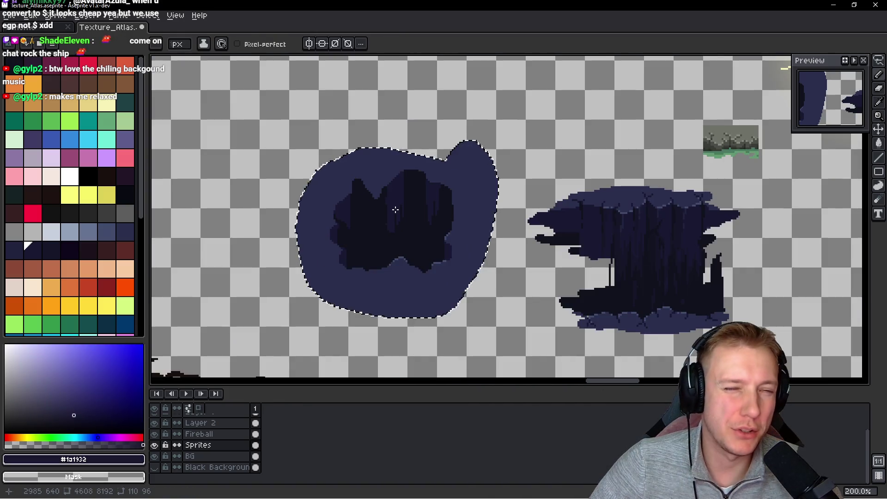
Paint dark #10121c streaks across the lighter purple columns
{"action": "scroll", "coordinate": [395, 210], "scroll_direction": "up", "scroll_amount": 3}
{"action": "scroll", "coordinate": [374, 194], "scroll_direction": "down", "scroll_amount": 1}
{"action": "scroll", "coordinate": [361, 180], "scroll_direction": "up", "scroll_amount": 2}
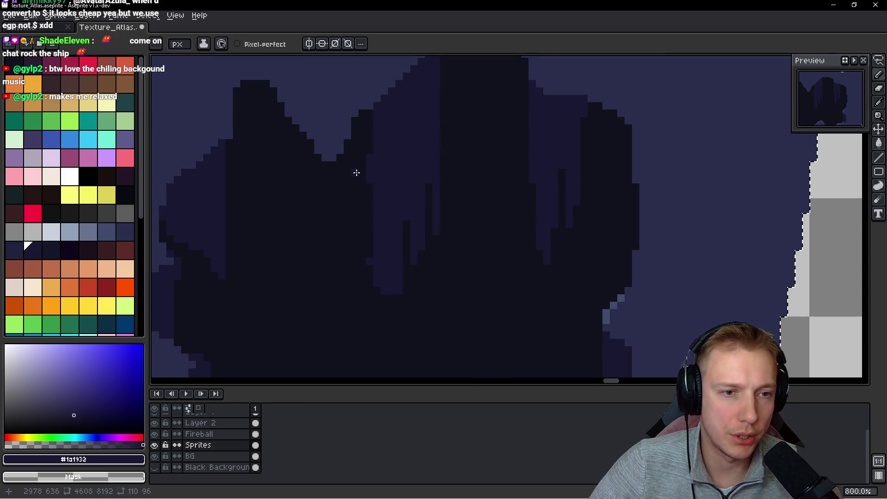
{"action": "scroll", "coordinate": [362, 169], "scroll_direction": "up", "scroll_amount": 1}
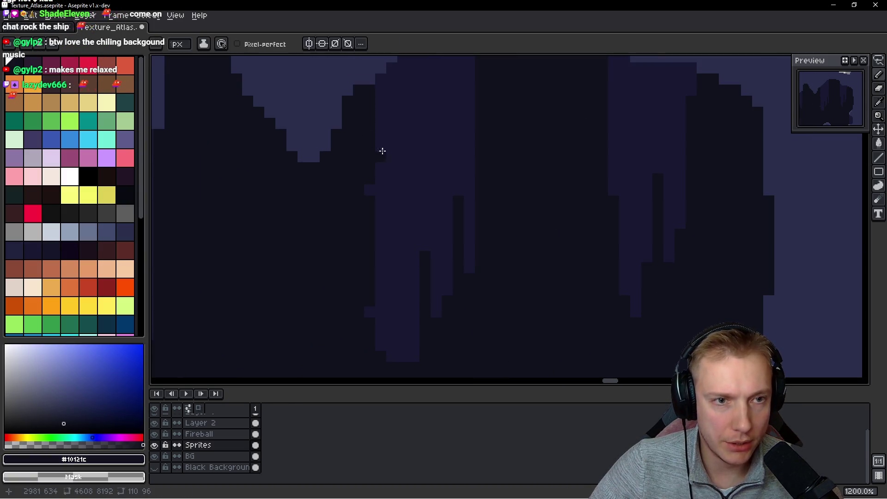
{"action": "left_click", "coordinate": [373, 201], "text": "alt"}
{"action": "scroll", "coordinate": [373, 201], "scroll_direction": "down", "scroll_amount": 2}
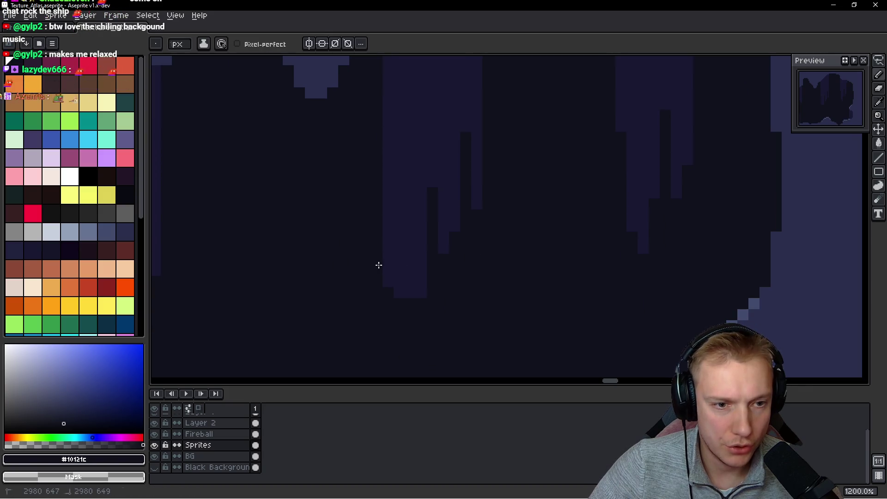
{"action": "left_click_drag", "start_coordinate": [393, 166], "coordinate": [416, 287]}
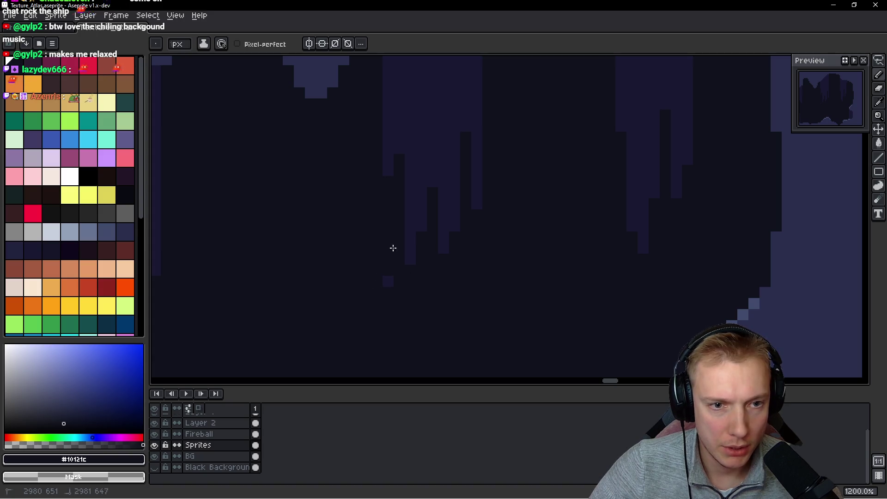
Draw thin lighter purple lines, extending the lighter columns further down
{"action": "scroll", "coordinate": [450, 233], "scroll_direction": "down", "scroll_amount": 5}
{"action": "scroll", "coordinate": [442, 230], "scroll_direction": "up", "scroll_amount": 5}
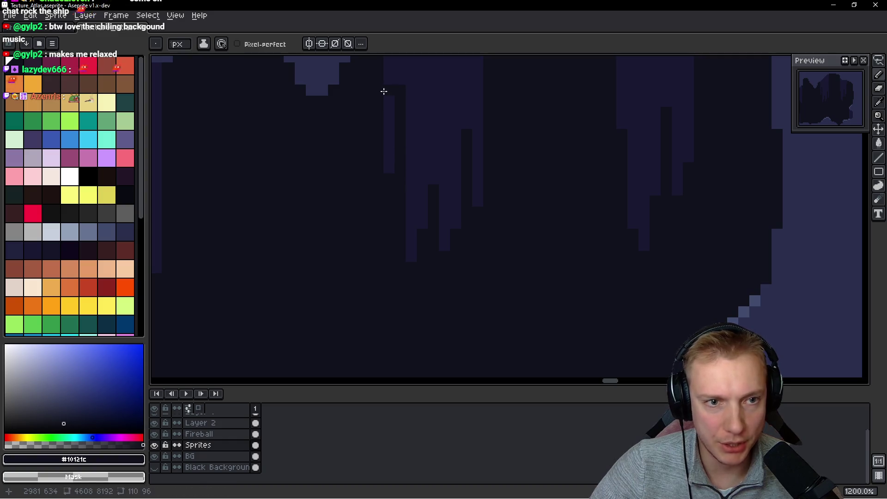
{"action": "left_click", "coordinate": [417, 112], "text": "alt"}
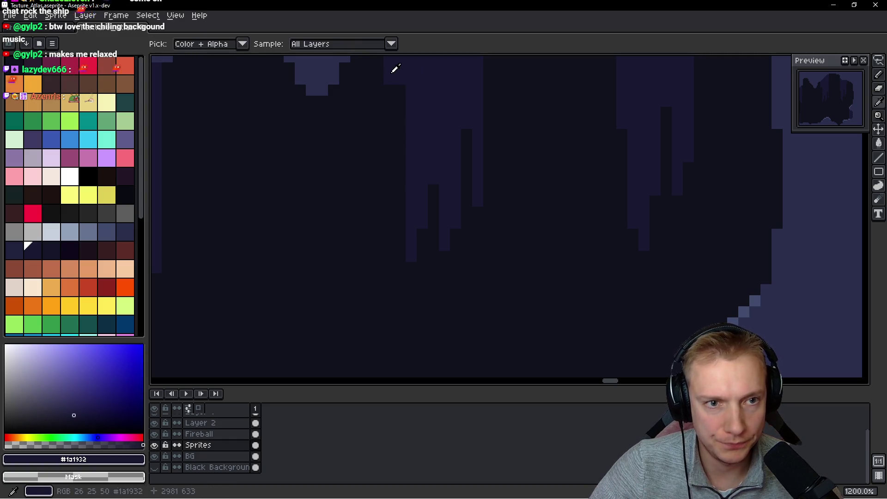
{"action": "scroll", "coordinate": [424, 126], "scroll_direction": "down", "scroll_amount": 5}
{"action": "scroll", "coordinate": [445, 182], "scroll_direction": "up", "scroll_amount": 5}
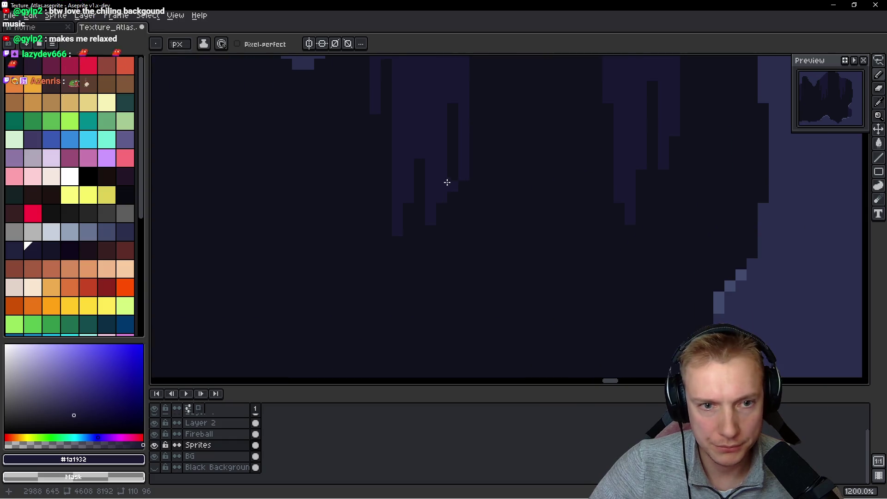
{"action": "mouse_move", "coordinate": [453, 217]}
{"action": "left_mouse_down"}
{"action": "mouse_move", "coordinate": [464, 286]}
{"action": "mouse_move", "coordinate": [412, 225]}
{"action": "left_mouse_up"}
{"action": "mouse_move", "coordinate": [412, 108]}
{"action": "left_mouse_down"}
{"action": "mouse_move", "coordinate": [400, 133]}
{"action": "mouse_move", "coordinate": [402, 214]}
{"action": "mouse_move", "coordinate": [409, 198]}
{"action": "mouse_move", "coordinate": [412, 207]}
{"action": "left_mouse_up"}
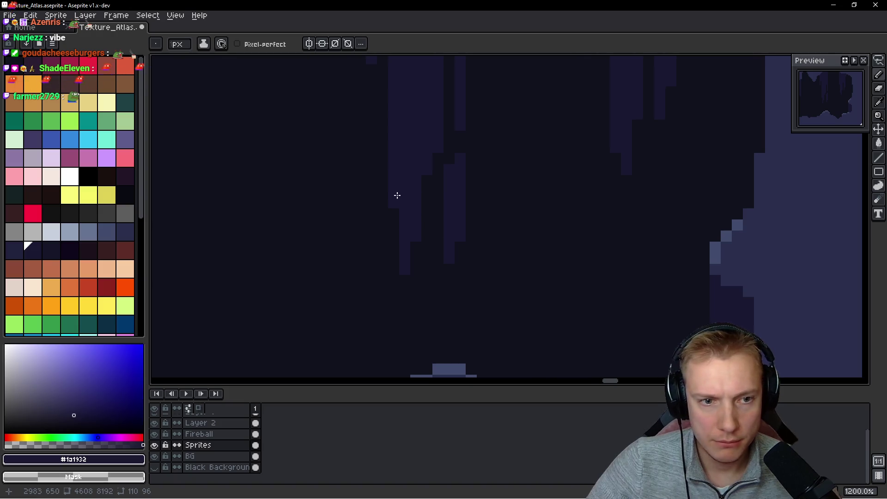
Alternate dark navy and lighter purple to touch up pixels along the streaks
{"action": "scroll", "coordinate": [422, 203], "scroll_direction": "down", "scroll_amount": 6}
{"action": "scroll", "coordinate": [429, 204], "scroll_direction": "up", "scroll_amount": 6}
{"action": "key", "text": "alt"}
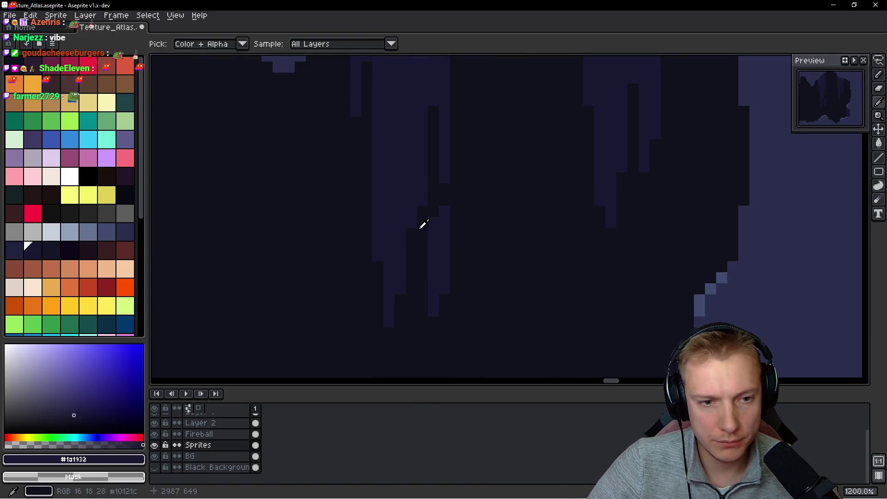
{"action": "left_click", "coordinate": [433, 212], "text": "alt"}
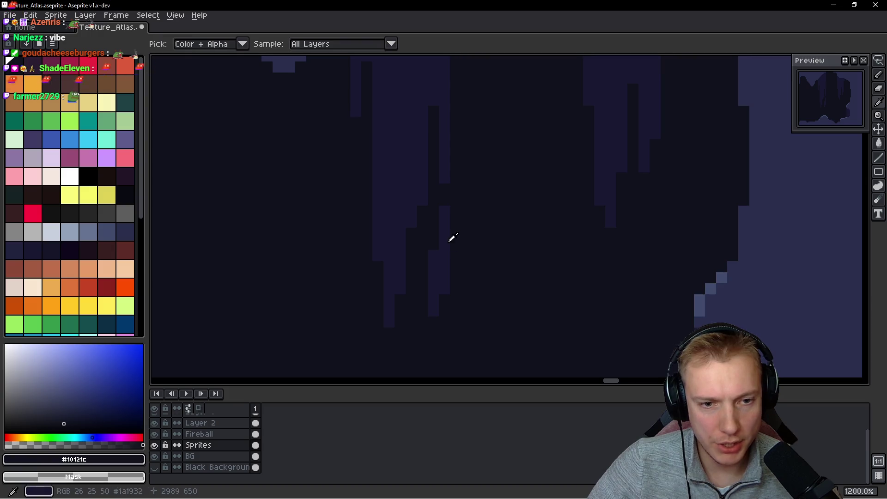
{"action": "left_click", "coordinate": [443, 259], "text": "alt"}
{"action": "scroll", "coordinate": [423, 251], "scroll_direction": "down", "scroll_amount": 3}
{"action": "scroll", "coordinate": [422, 177], "scroll_direction": "up", "scroll_amount": 4}
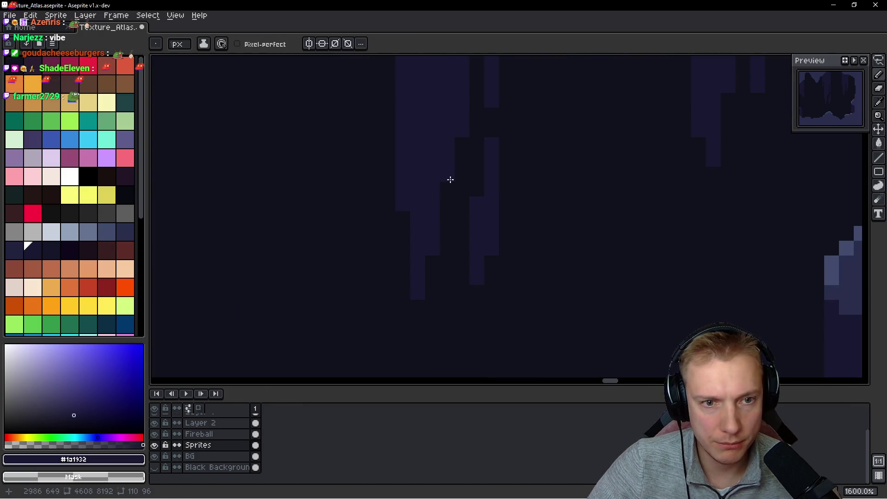
{"action": "left_click", "coordinate": [452, 202], "text": "alt"}
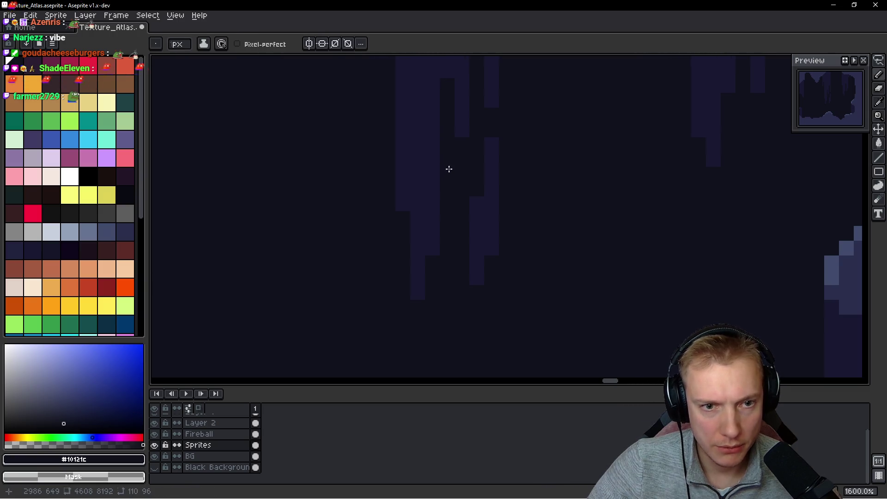
{"action": "scroll", "coordinate": [464, 189], "scroll_direction": "down", "scroll_amount": 4}
{"action": "scroll", "coordinate": [464, 189], "scroll_direction": "up", "scroll_amount": 4}
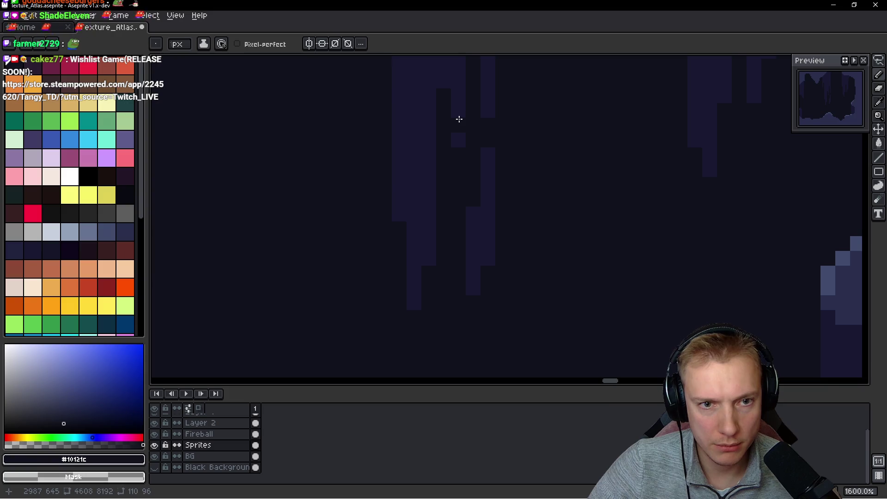
{"action": "left_click_drag", "start_coordinate": [489, 123], "coordinate": [429, 202]}
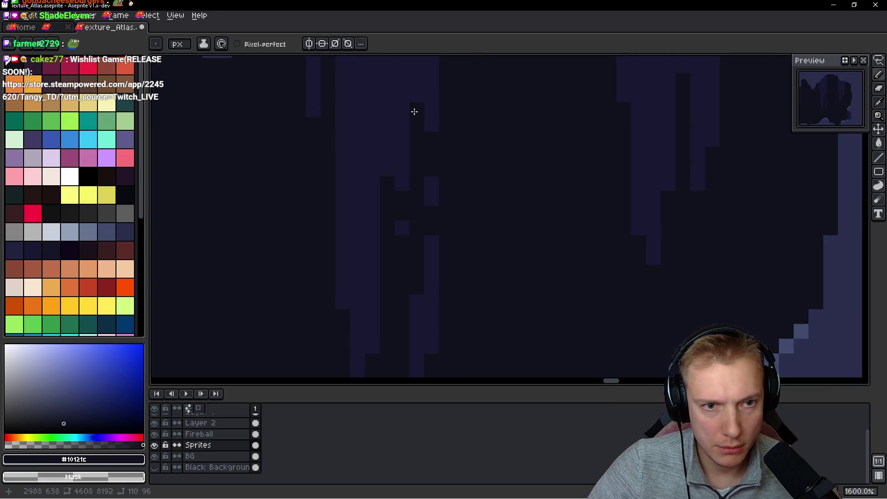
{"action": "left_click", "coordinate": [421, 131], "text": "alt"}
{"action": "left_click", "coordinate": [416, 161]}
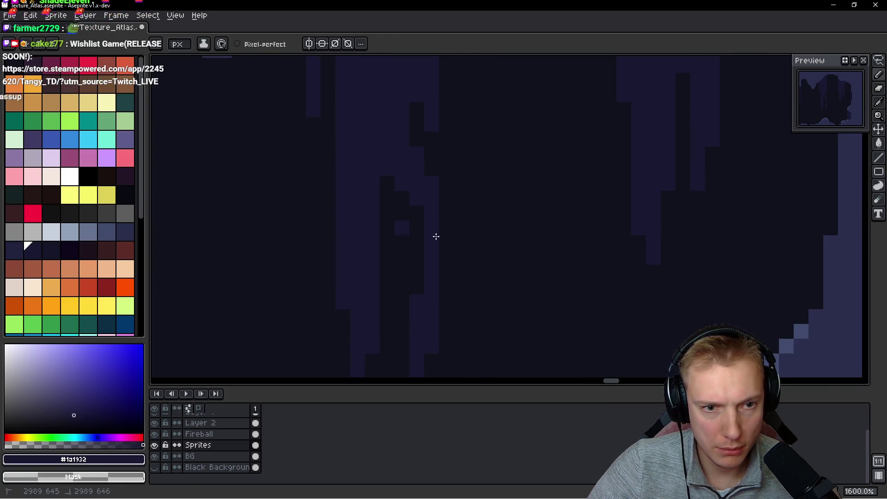
{"action": "left_click", "coordinate": [481, 214], "text": "alt"}
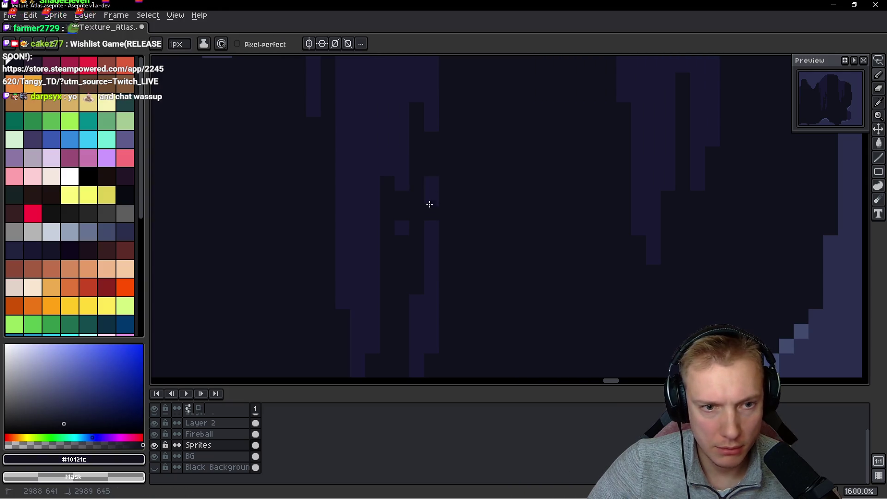
{"action": "scroll", "coordinate": [430, 203], "scroll_direction": "down", "scroll_amount": 8}
{"action": "scroll", "coordinate": [467, 232], "scroll_direction": "up", "scroll_amount": 2}
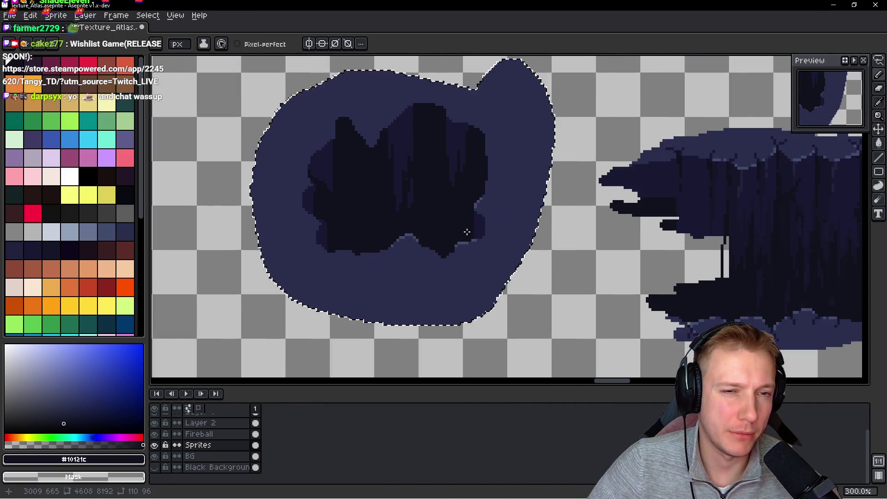
Sample the lighter purple and dark navy colours from the hole's streaks
{"action": "scroll", "coordinate": [412, 103], "scroll_direction": "up", "scroll_amount": 6}
{"action": "left_click", "coordinate": [415, 81], "text": "alt"}
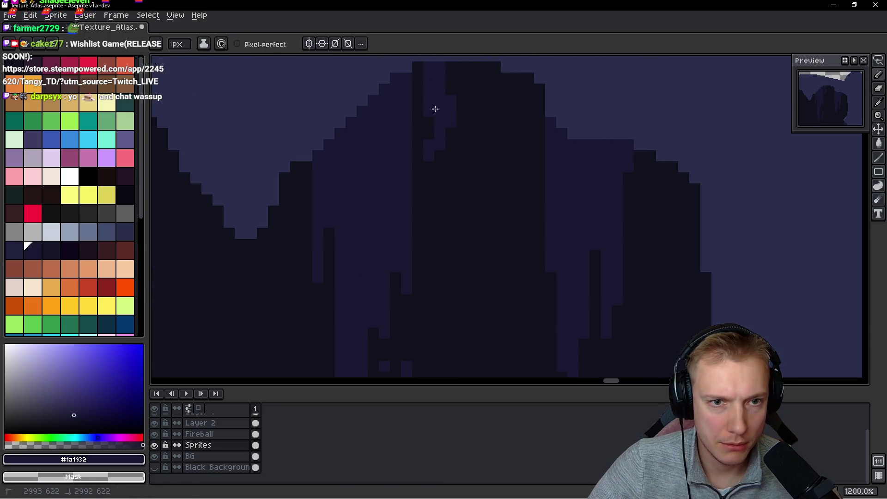
{"action": "left_click", "coordinate": [483, 160], "text": "alt"}
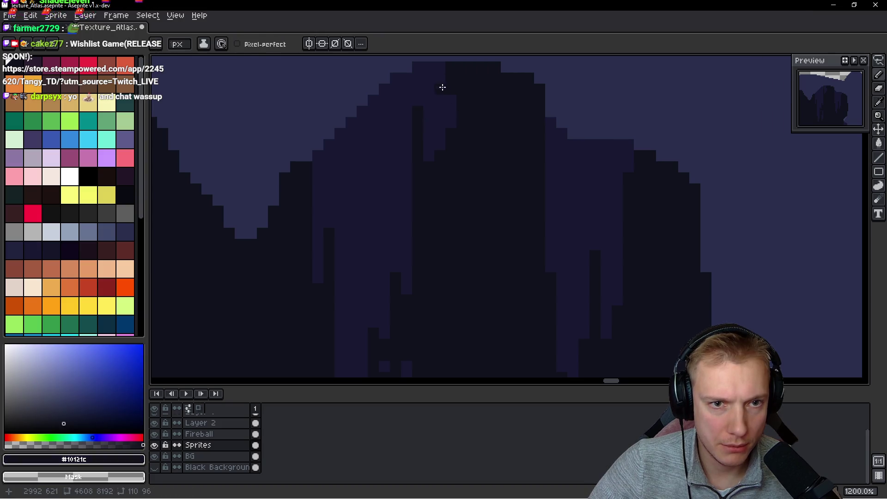
{"action": "left_click", "coordinate": [441, 122], "text": "alt"}
{"action": "left_click", "coordinate": [499, 137], "text": "alt"}
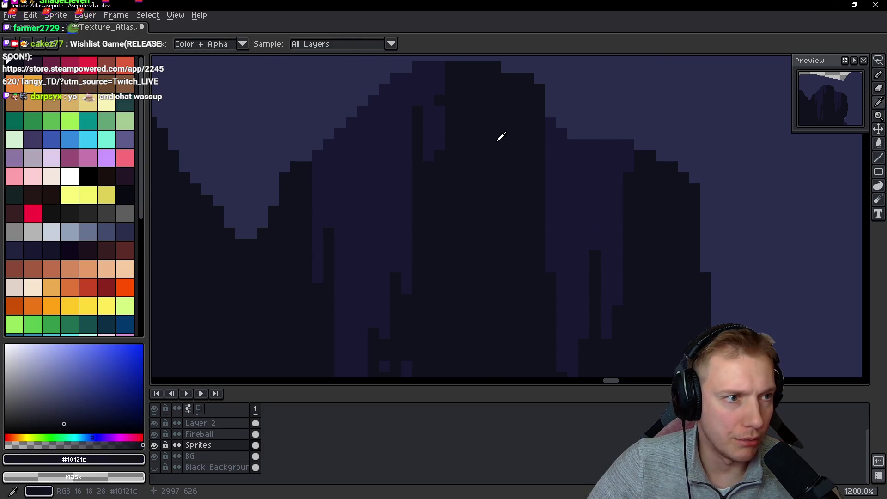
Set the shading ink's colour range to the dark blue swatch and lighten the streak tops
{"action": "left_click", "coordinate": [40, 253]}
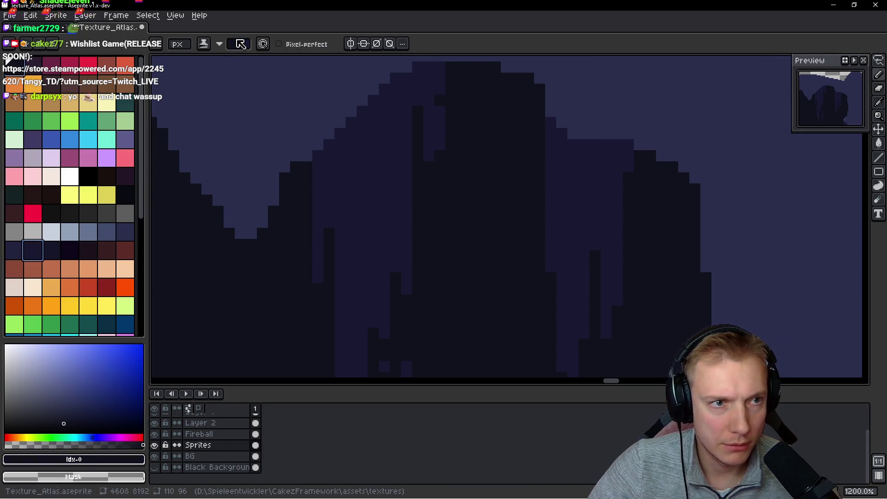
{"action": "left_click", "coordinate": [242, 46]}
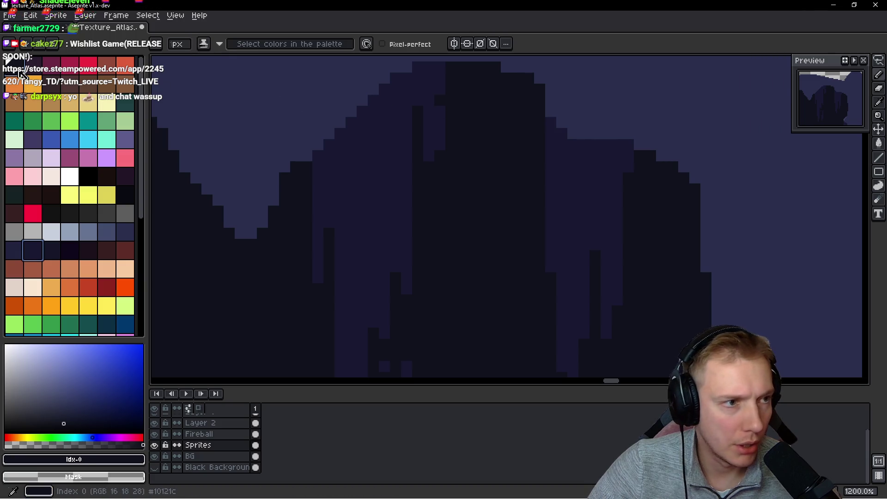
{"action": "left_click", "coordinate": [34, 251]}
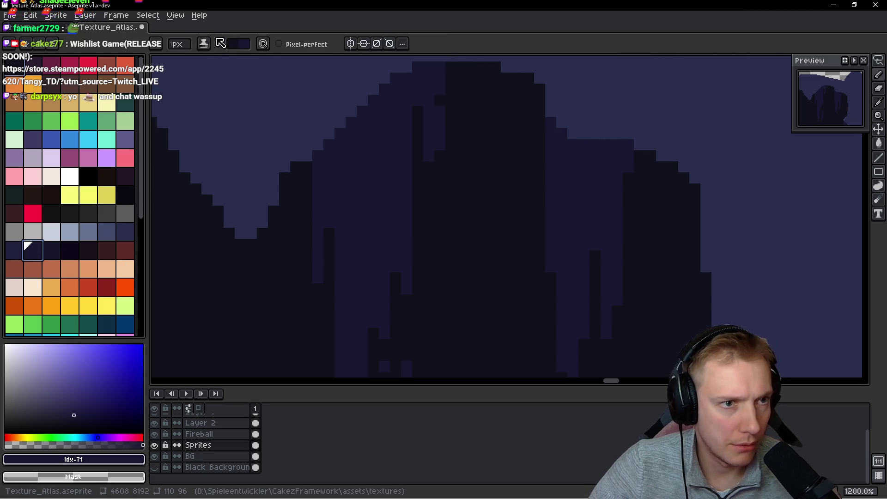
{"action": "left_click", "coordinate": [244, 46]}
{"action": "left_click", "coordinate": [450, 60]}
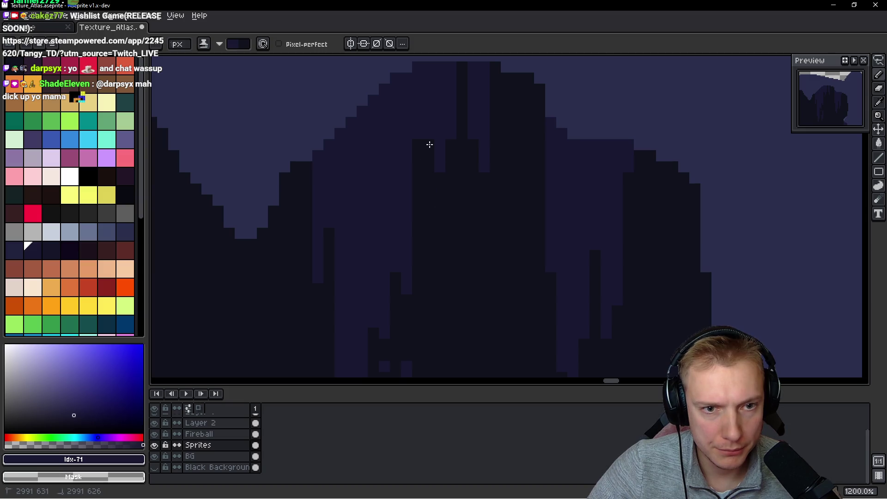
{"action": "scroll", "coordinate": [430, 144], "scroll_direction": "down", "scroll_amount": 10}
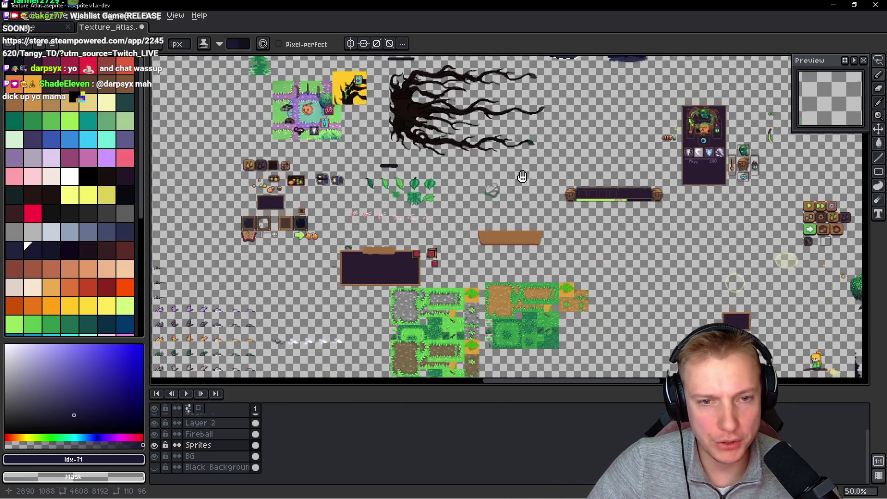
{"action": "mouse_move", "coordinate": [522, 176]}
{"action": "left_mouse_down"}
{"action": "mouse_move", "coordinate": [485, 194]}
{"action": "mouse_move", "coordinate": [462, 176]}
{"action": "mouse_move", "coordinate": [471, 204]}
{"action": "mouse_move", "coordinate": [373, 276]}
{"action": "mouse_move", "coordinate": [400, 198]}
{"action": "left_mouse_up"}
{"action": "scroll", "coordinate": [372, 277], "scroll_direction": "up", "scroll_amount": 6}
{"action": "scroll", "coordinate": [373, 276], "scroll_direction": "down", "scroll_amount": 2}
Save the texture atlas with Ctrl+S
{"action": "key", "text": "v"}
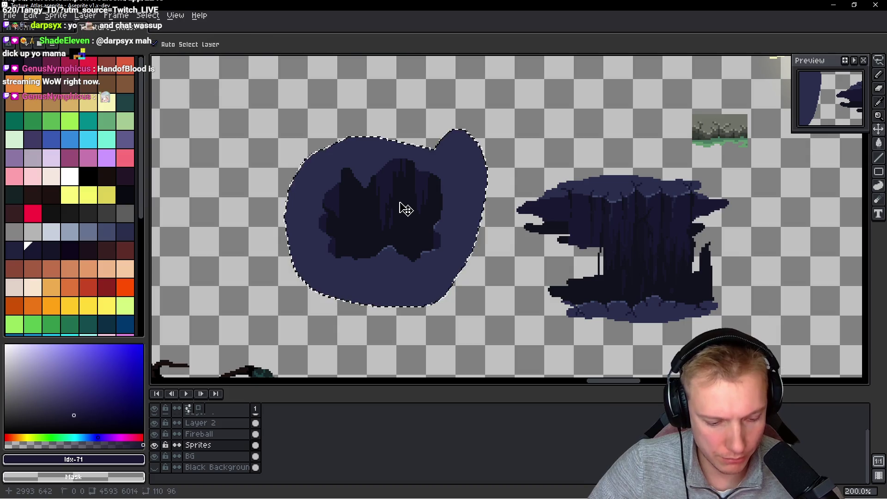
{"action": "scroll", "coordinate": [397, 206], "scroll_direction": "down", "scroll_amount": 3}
{"action": "key", "text": "ctrl+s"}
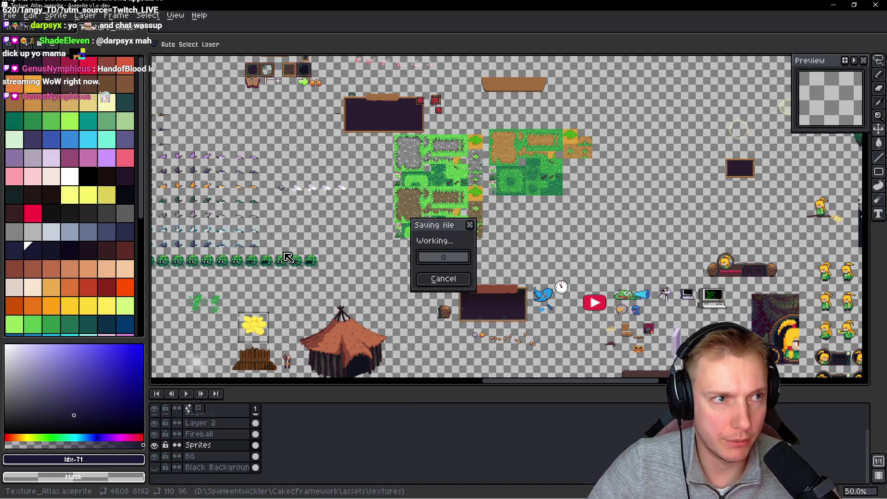
Paste the hole sprite and move it into free space in the atlas
{"action": "key", "text": "b"}
{"action": "scroll", "coordinate": [392, 257], "scroll_direction": "down", "scroll_amount": 2}
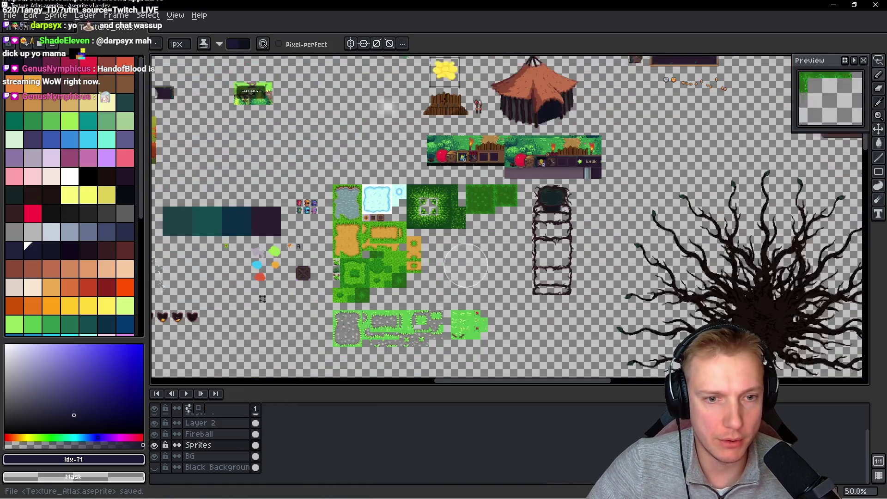
{"action": "scroll", "coordinate": [388, 208], "scroll_direction": "up", "scroll_amount": 2}
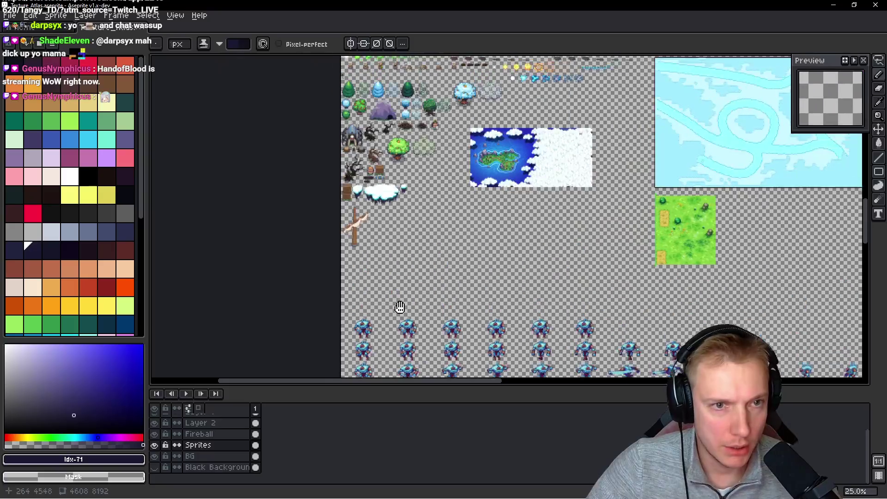
{"action": "key", "text": "ctrl+v"}
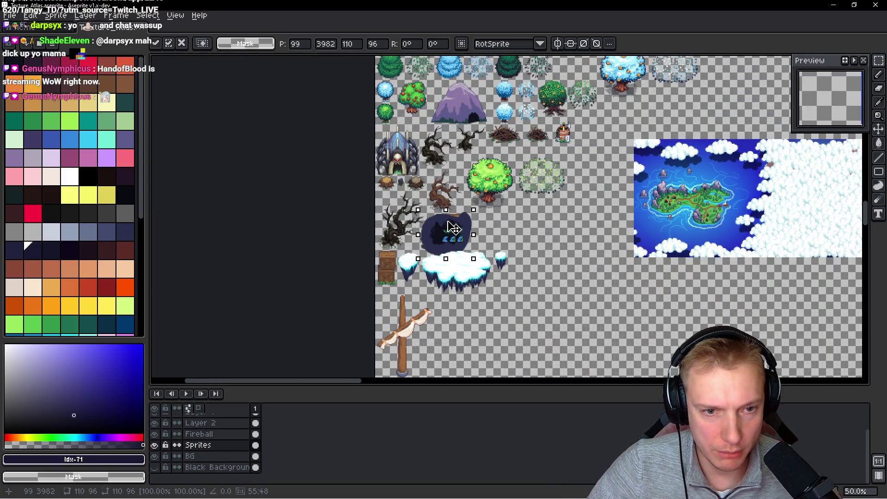
{"action": "mouse_move", "coordinate": [444, 226]}
{"action": "left_mouse_down"}
{"action": "mouse_move", "coordinate": [504, 226]}
{"action": "mouse_move", "coordinate": [479, 188]}
{"action": "mouse_move", "coordinate": [548, 242]}
{"action": "mouse_move", "coordinate": [431, 190]}
{"action": "mouse_move", "coordinate": [572, 242]}
{"action": "mouse_move", "coordinate": [537, 226]}
{"action": "left_mouse_up"}
Reposition a tree on the game's level map, then return to the atlas
{"action": "key", "text": "alt+Tab"}
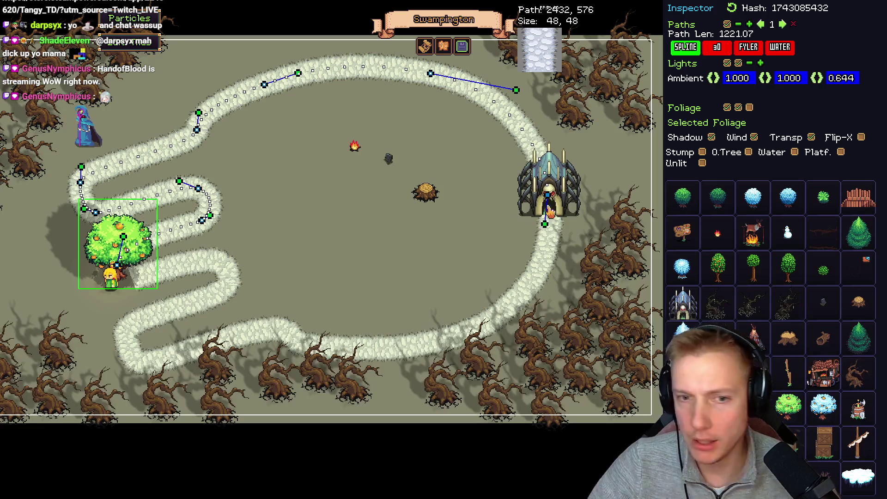
{"action": "mouse_move", "coordinate": [604, 258]}
{"action": "left_mouse_down"}
{"action": "mouse_move", "coordinate": [386, 132]}
{"action": "mouse_move", "coordinate": [398, 118]}
{"action": "mouse_move", "coordinate": [388, 140]}
{"action": "mouse_move", "coordinate": [464, 250]}
{"action": "mouse_move", "coordinate": [442, 249]}
{"action": "left_mouse_up"}
{"action": "key", "text": "alt+Tab"}
{"action": "scroll", "coordinate": [470, 231], "scroll_direction": "up", "scroll_amount": 5}
Nudge the hole sprite slightly upward in the atlas
{"action": "scroll", "coordinate": [470, 231], "scroll_direction": "down", "scroll_amount": 2}
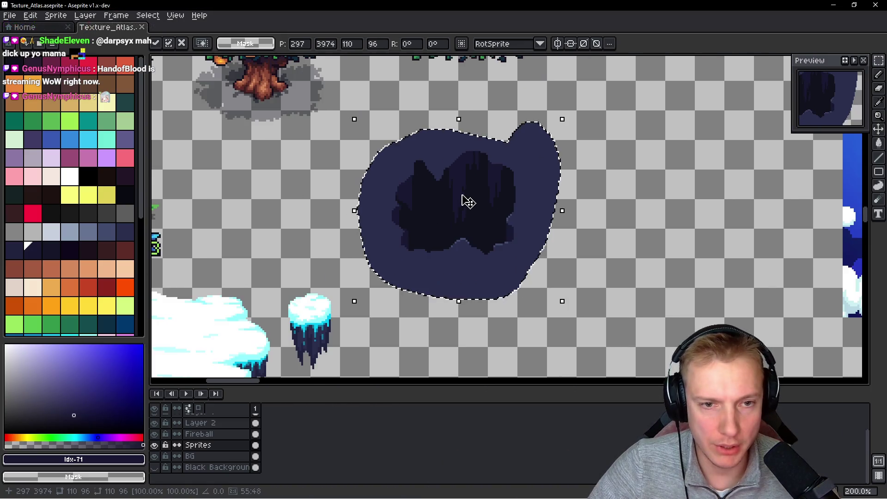
{"action": "mouse_move", "coordinate": [449, 186]}
{"action": "left_mouse_down"}
{"action": "mouse_move", "coordinate": [485, 241]}
{"action": "mouse_move", "coordinate": [485, 188]}
{"action": "left_mouse_up"}
{"action": "scroll", "coordinate": [485, 188], "scroll_direction": "up", "scroll_amount": 3}
{"action": "scroll", "coordinate": [465, 175], "scroll_direction": "up", "scroll_amount": 1}
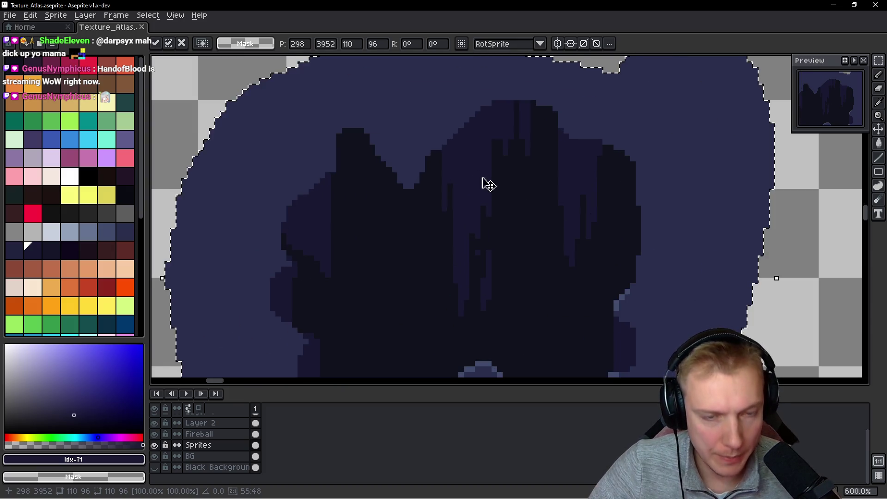
Choose dark navy #21233f (palette index 70) as the drawing colour
{"action": "key", "text": "b"}
{"action": "left_click", "coordinate": [481, 174], "text": "alt"}
{"action": "left_click", "coordinate": [49, 249]}
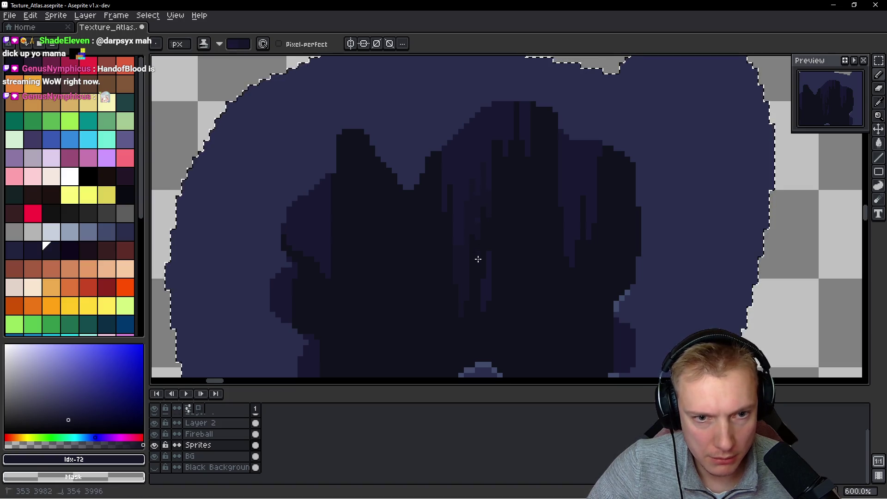
{"action": "scroll", "coordinate": [480, 214], "scroll_direction": "down", "scroll_amount": 2}
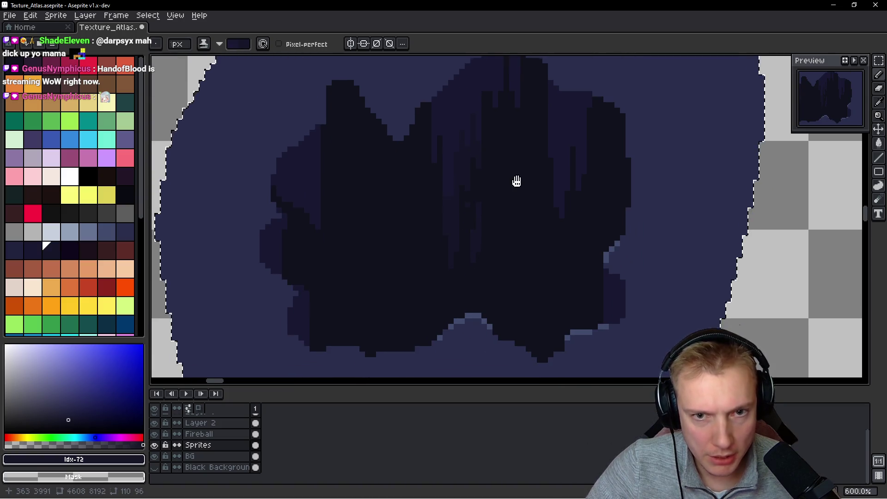
{"action": "scroll", "coordinate": [508, 212], "scroll_direction": "up", "scroll_amount": 4}
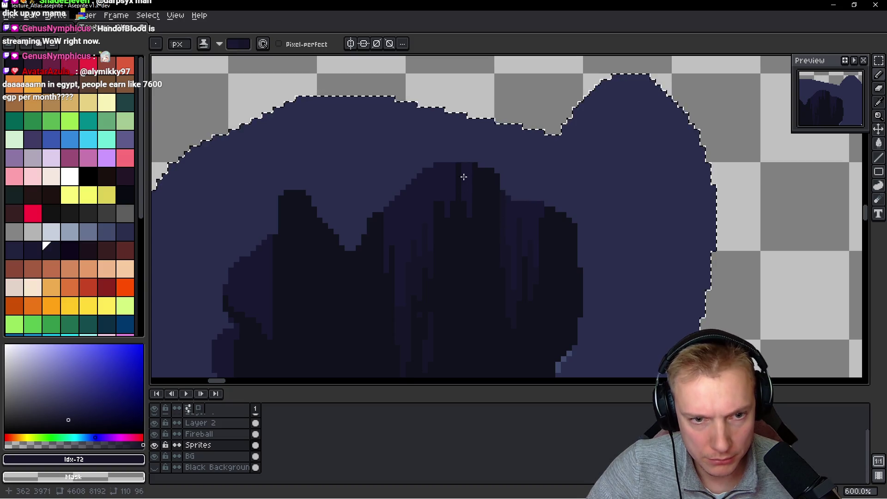
{"action": "key", "text": "i"}
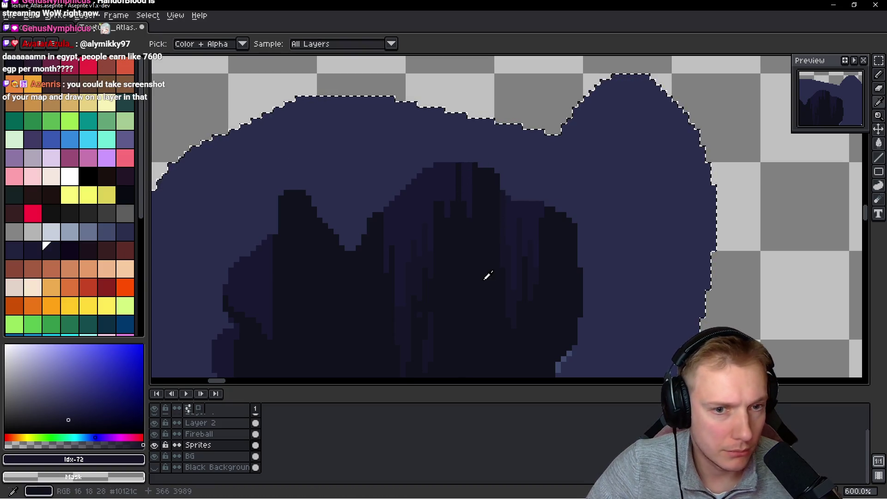
{"action": "left_click", "coordinate": [15, 250]}
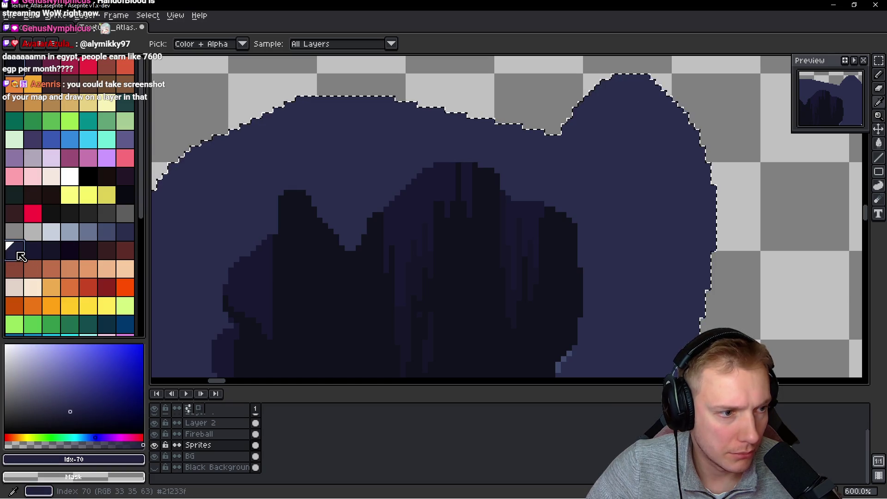
{"action": "key", "text": "b"}
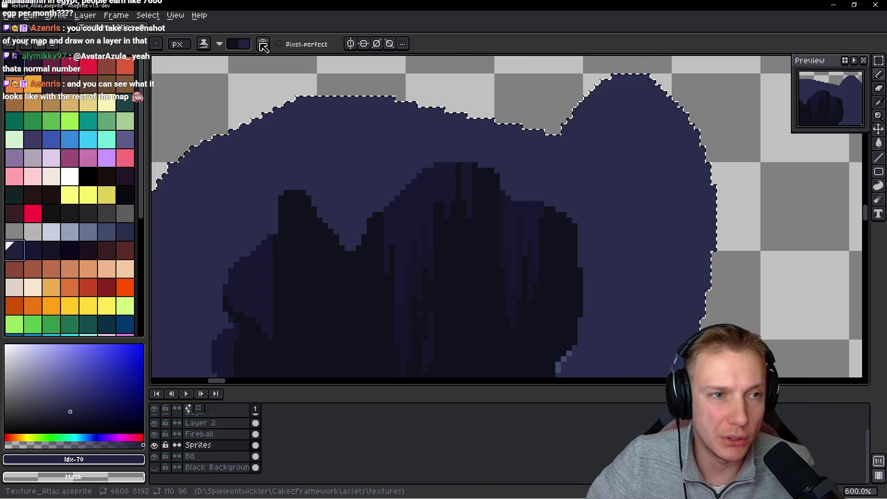
{"action": "left_click", "coordinate": [31, 17]}
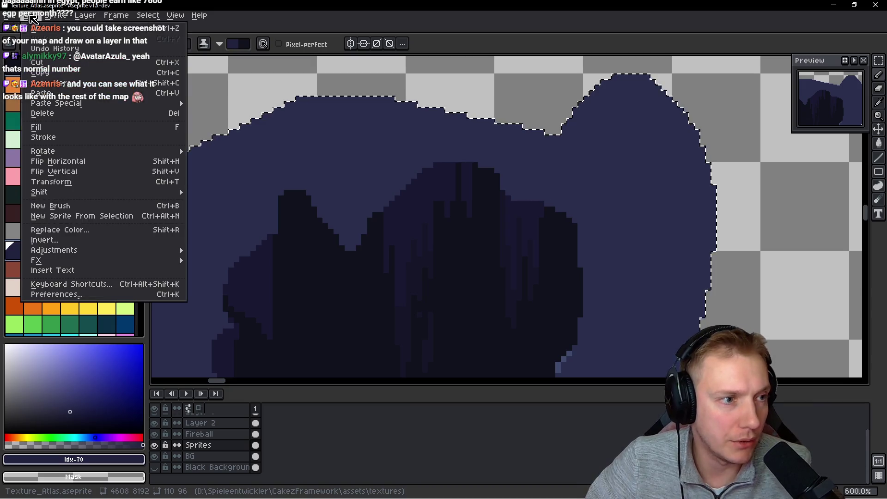
{"action": "left_click", "coordinate": [64, 285]}
{"action": "type", "text": "swap"}
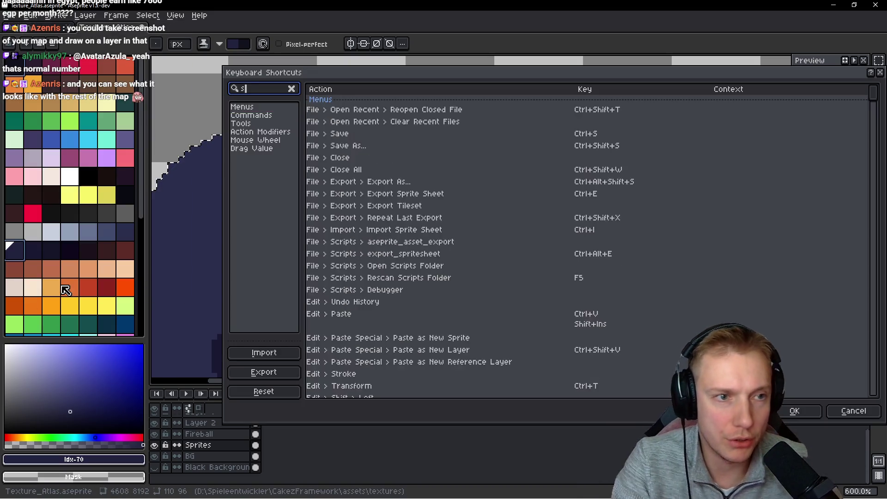
{"action": "mouse_move", "coordinate": [365, 113]}
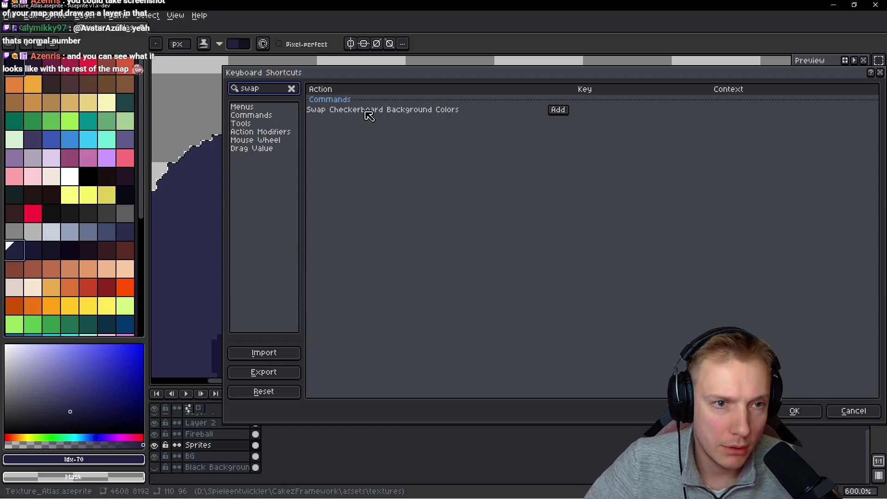
{"action": "key", "text": "BackSpace"}
{"action": "key", "text": "BackSpace"}
{"action": "key", "text": "BackSpace"}
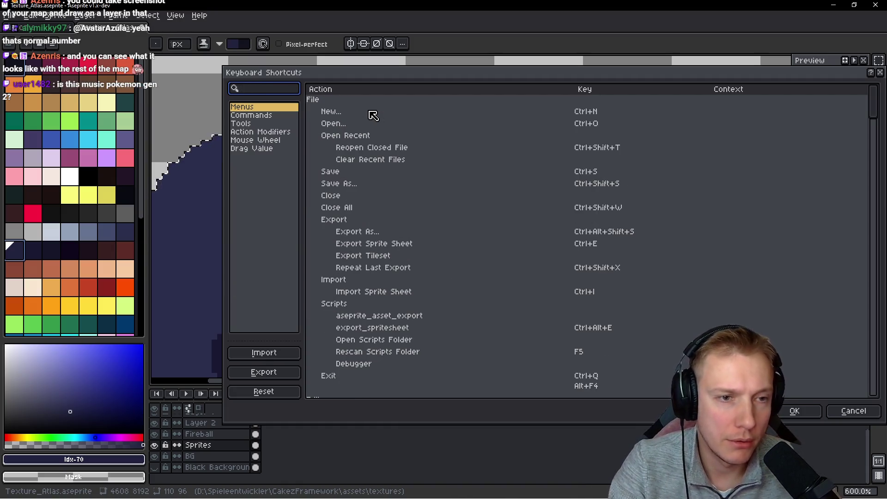
{"action": "type", "text": "flip"}
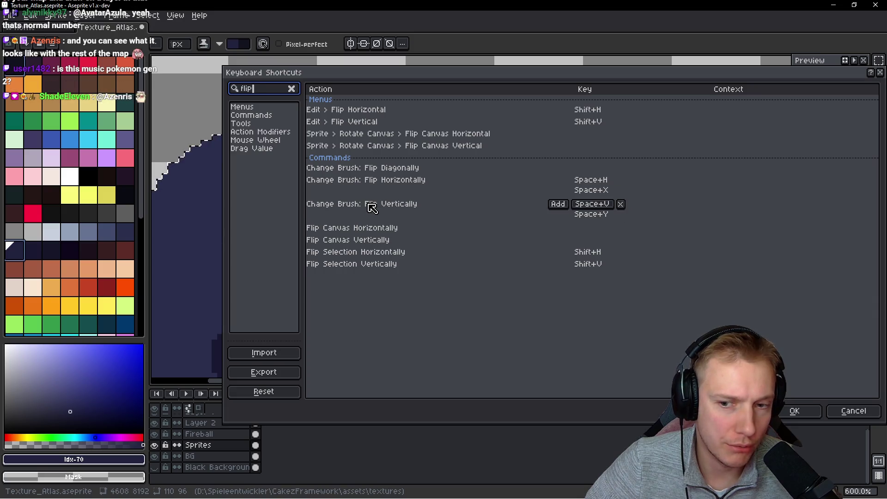
{"action": "double_click", "coordinate": [265, 90]}
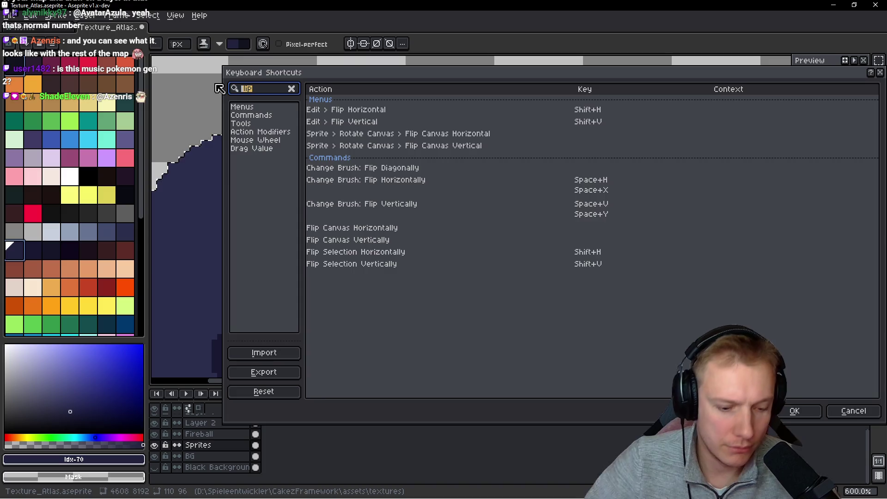
{"action": "type", "text": "shading"}
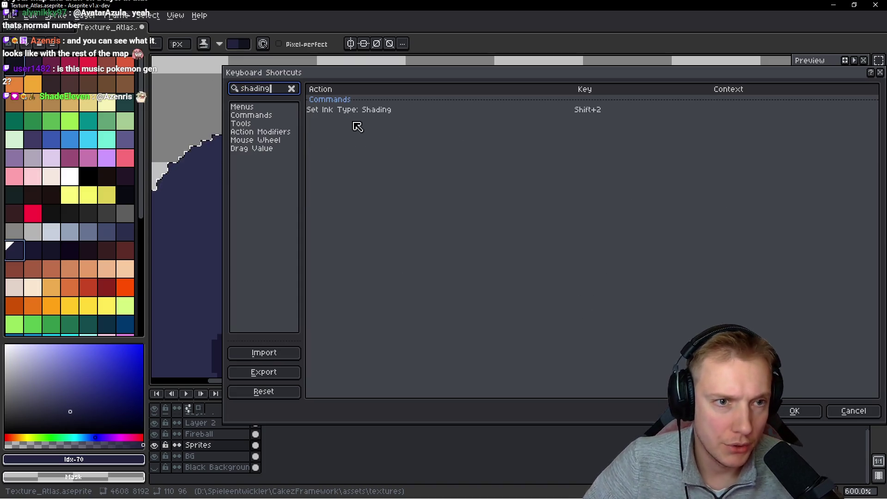
{"action": "key", "text": "BackSpace"}
{"action": "key", "text": "BackSpace"}
{"action": "key", "text": "BackSpace"}
{"action": "key", "text": "Escape"}
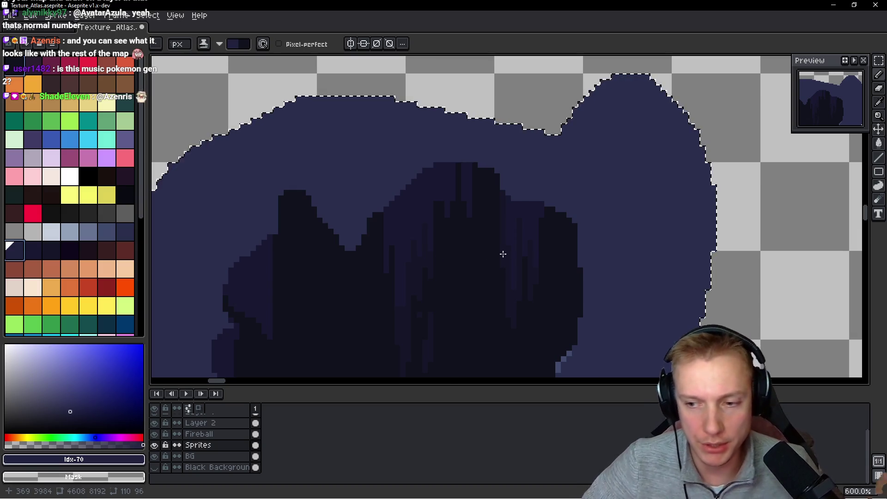
Try two lighter vertical streaks inside the hole, then undo them
{"action": "scroll", "coordinate": [502, 254], "scroll_direction": "down", "scroll_amount": 2}
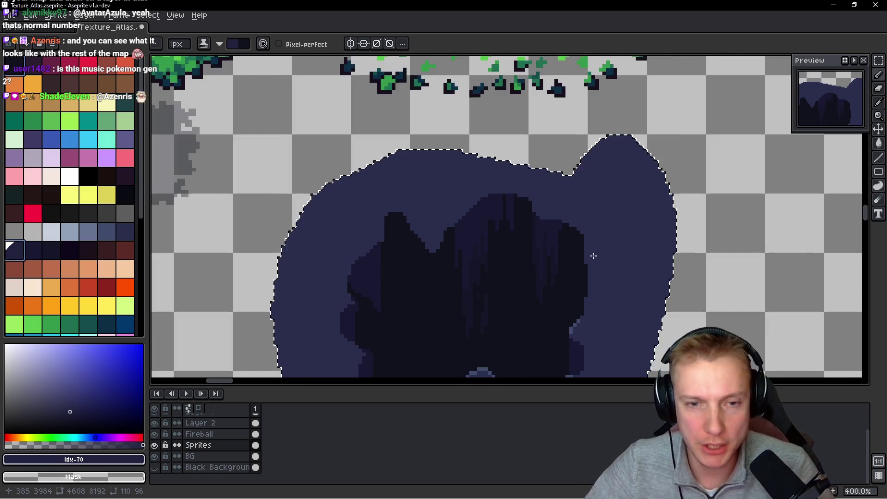
{"action": "scroll", "coordinate": [593, 256], "scroll_direction": "down", "scroll_amount": 2}
{"action": "scroll", "coordinate": [539, 235], "scroll_direction": "up", "scroll_amount": 5}
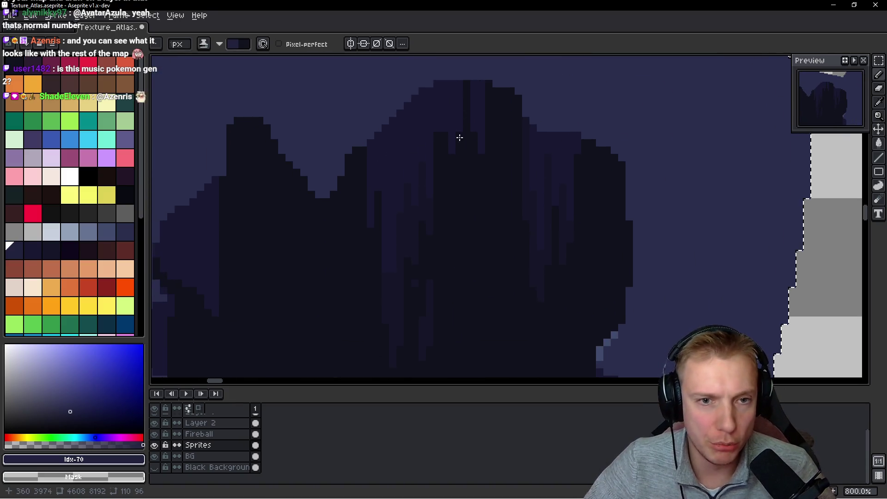
{"action": "scroll", "coordinate": [445, 210], "scroll_direction": "down", "scroll_amount": 1}
{"action": "scroll", "coordinate": [422, 161], "scroll_direction": "up", "scroll_amount": 1}
{"action": "left_click_drag", "start_coordinate": [459, 162], "coordinate": [459, 227]}
{"action": "left_click_drag", "start_coordinate": [444, 106], "coordinate": [444, 152]}
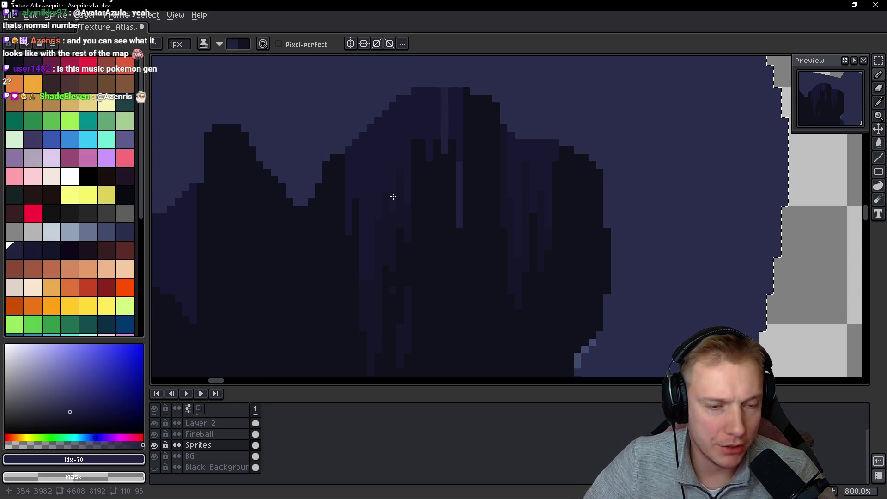
{"action": "key", "text": "ctrl+z"}
{"action": "key", "text": "ctrl+z"}
Pick a dark navy and paint a dark column, short streak and dark pixels in the hole
{"action": "left_click", "coordinate": [461, 107], "text": "alt"}
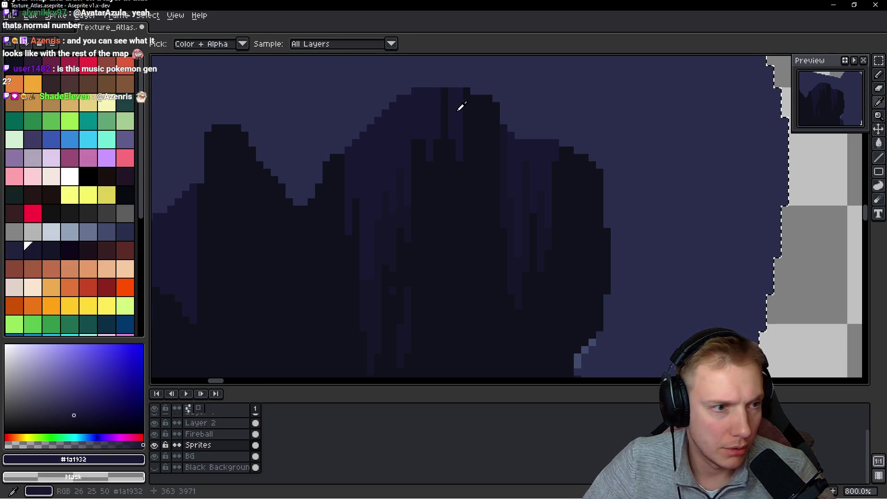
{"action": "left_click", "coordinate": [31, 250]}
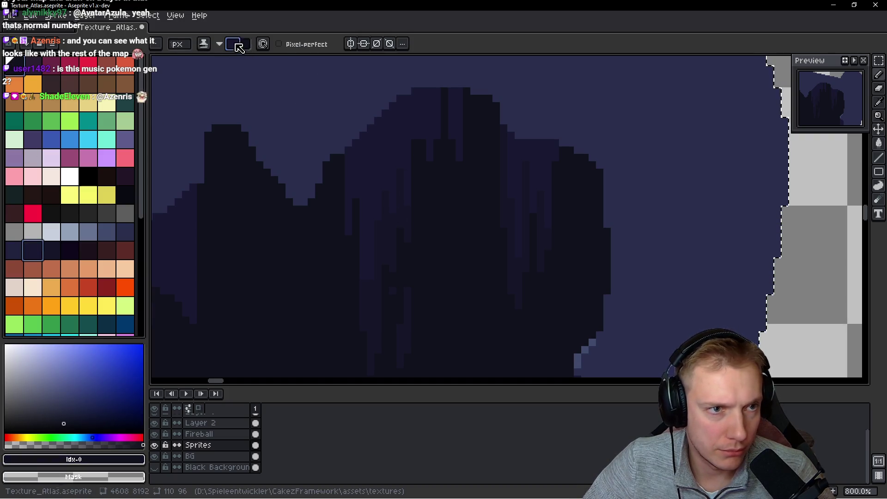
{"action": "left_click", "coordinate": [453, 186], "text": "alt"}
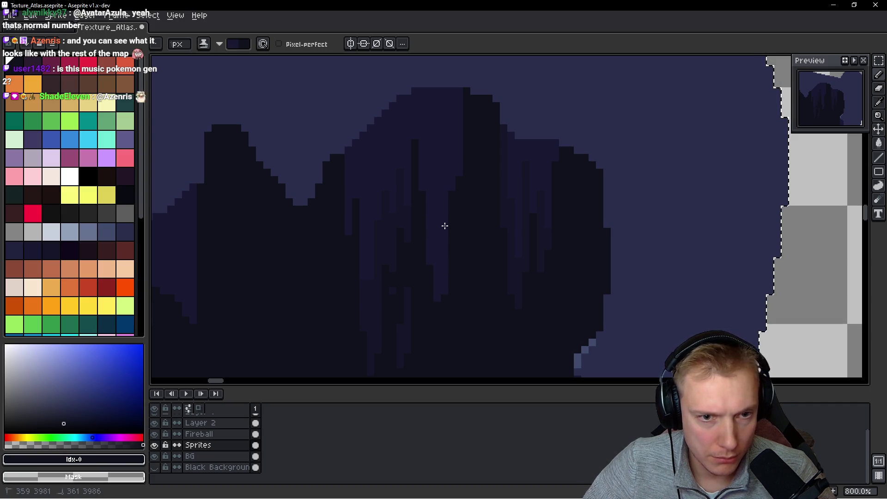
{"action": "mouse_move", "coordinate": [434, 276]}
{"action": "left_mouse_down"}
{"action": "mouse_move", "coordinate": [438, 301]}
{"action": "mouse_move", "coordinate": [435, 286]}
{"action": "left_mouse_up"}
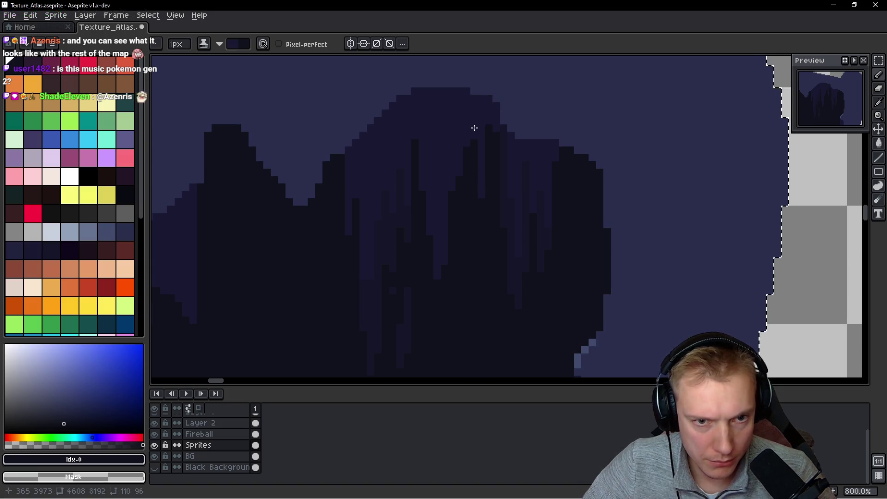
{"action": "mouse_move", "coordinate": [483, 125]}
{"action": "left_mouse_down"}
{"action": "mouse_move", "coordinate": [488, 134]}
{"action": "mouse_move", "coordinate": [497, 101]}
{"action": "left_mouse_up"}
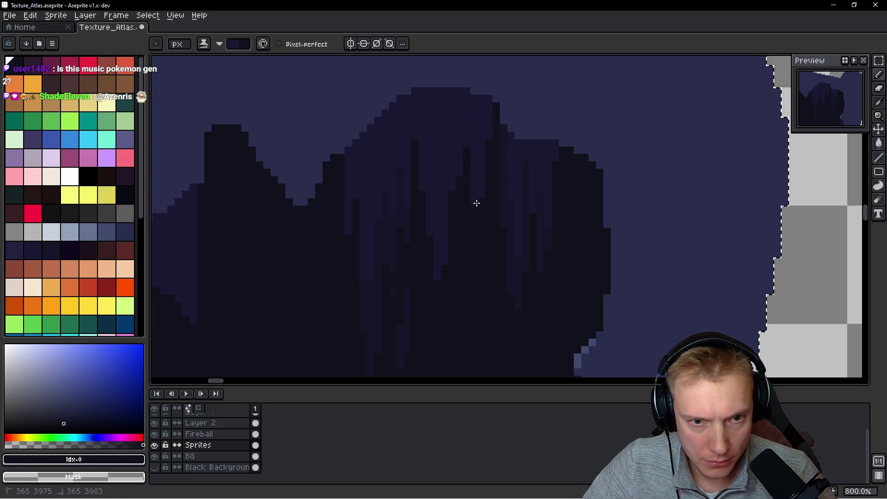
{"action": "mouse_move", "coordinate": [461, 208]}
{"action": "left_mouse_down"}
{"action": "mouse_move", "coordinate": [464, 216]}
{"action": "mouse_move", "coordinate": [481, 187]}
{"action": "mouse_move", "coordinate": [477, 236]}
{"action": "mouse_move", "coordinate": [485, 204]}
{"action": "mouse_move", "coordinate": [489, 220]}
{"action": "left_mouse_up"}
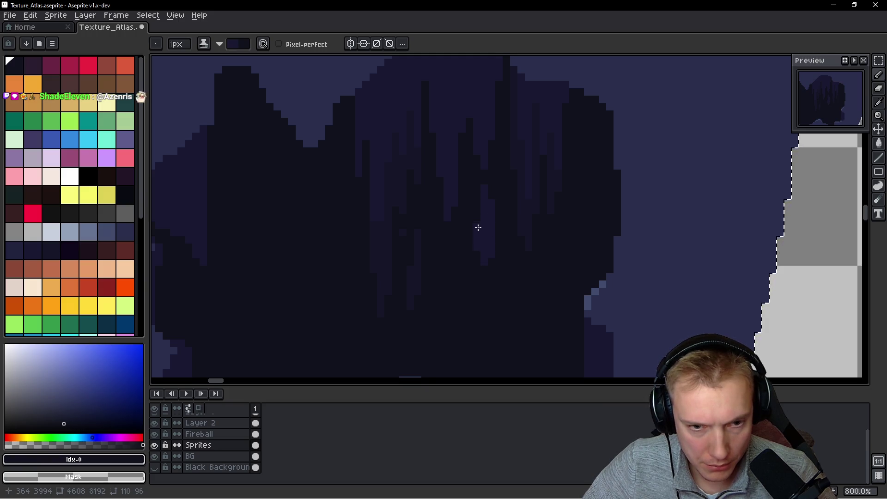
Extend the lighter streak down the hollow and narrow its top
{"action": "scroll", "coordinate": [485, 238], "scroll_direction": "down", "scroll_amount": 4}
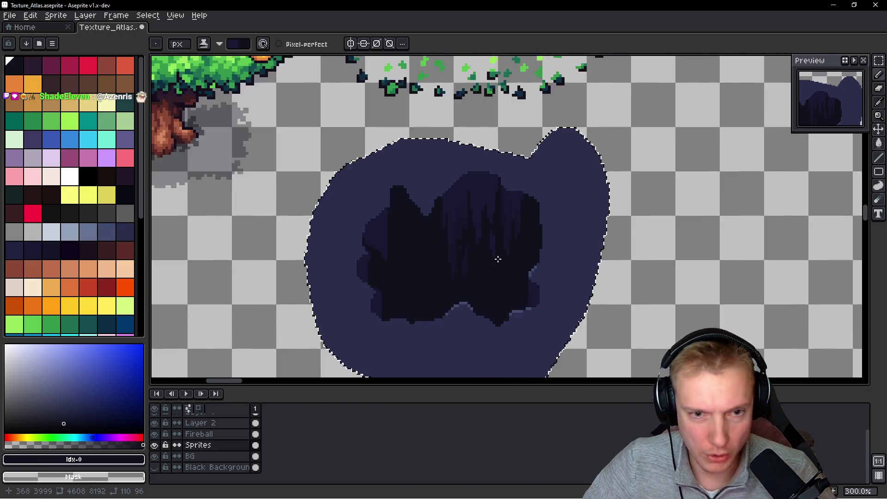
{"action": "scroll", "coordinate": [512, 268], "scroll_direction": "up", "scroll_amount": 3}
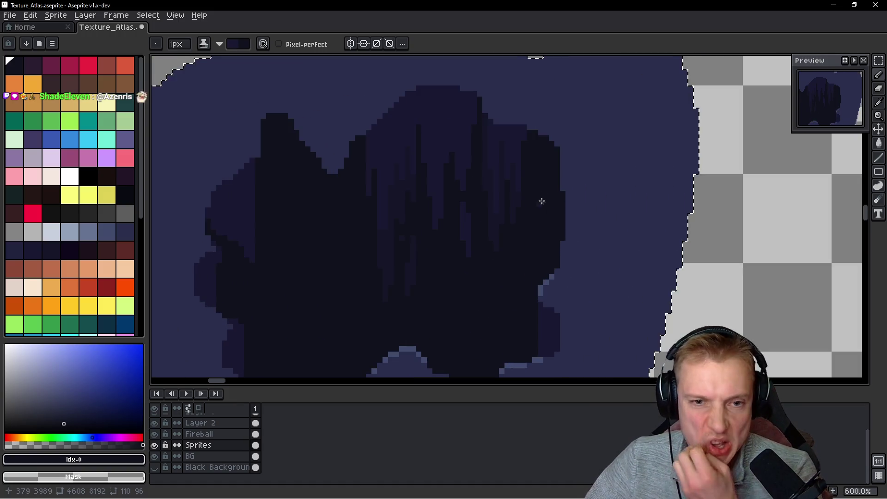
{"action": "scroll", "coordinate": [524, 158], "scroll_direction": "up", "scroll_amount": 2}
{"action": "left_click_drag", "start_coordinate": [557, 183], "coordinate": [565, 268]}
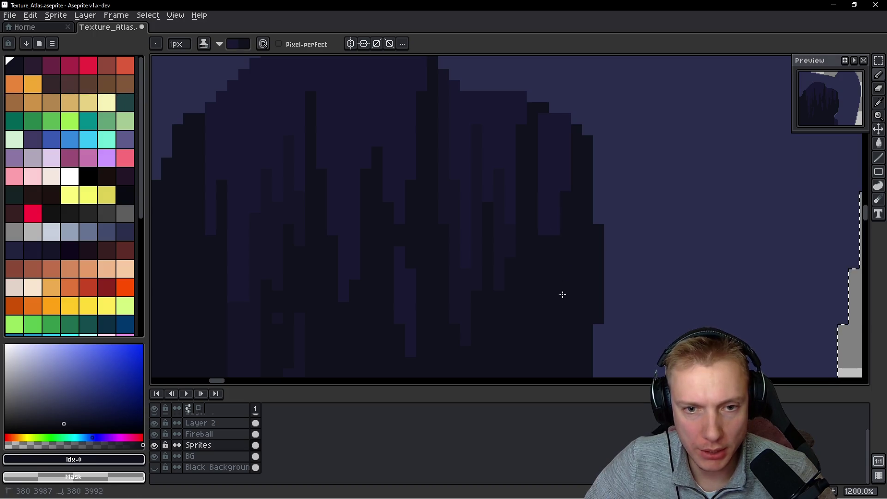
{"action": "left_click_drag", "start_coordinate": [545, 114], "coordinate": [538, 130]}
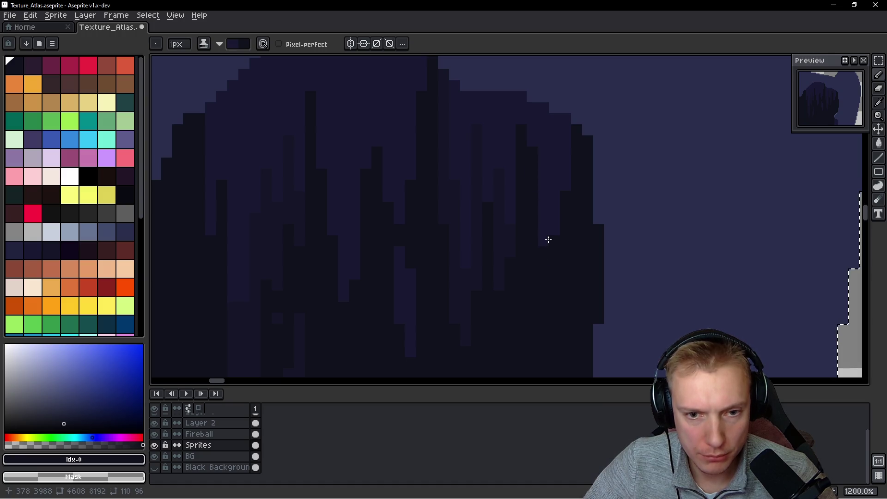
{"action": "scroll", "coordinate": [571, 197], "scroll_direction": "down", "scroll_amount": 2}
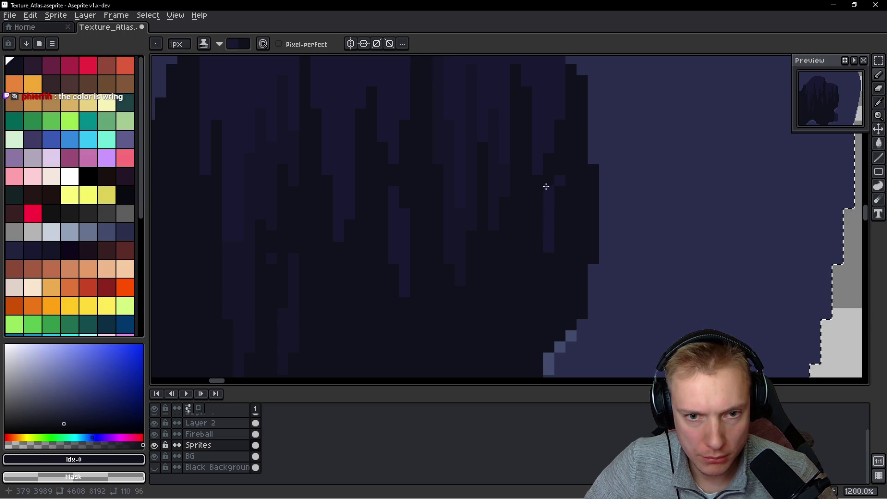
{"action": "mouse_move", "coordinate": [556, 178]}
{"action": "left_mouse_down"}
{"action": "mouse_move", "coordinate": [532, 217]}
{"action": "mouse_move", "coordinate": [543, 226]}
{"action": "left_mouse_up"}
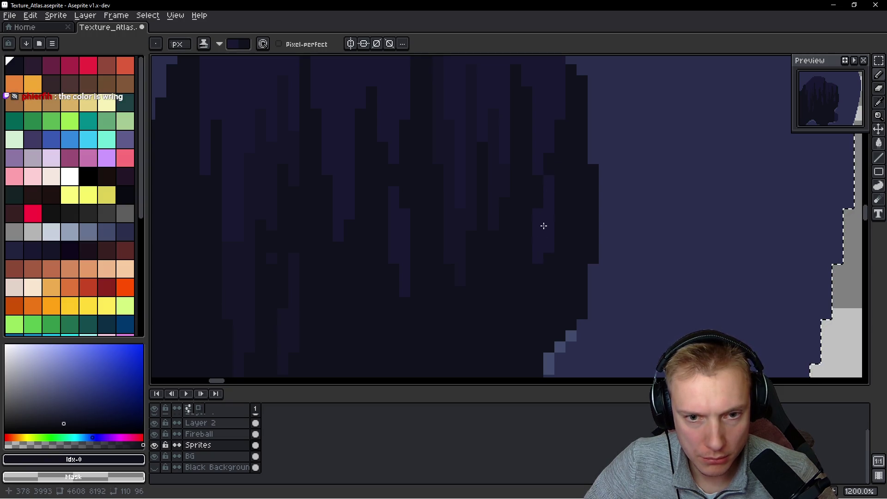
Paint a vertical shading stroke through the middle of the hollow
{"action": "scroll", "coordinate": [547, 177], "scroll_direction": "down", "scroll_amount": 6}
{"action": "scroll", "coordinate": [554, 213], "scroll_direction": "up", "scroll_amount": 5}
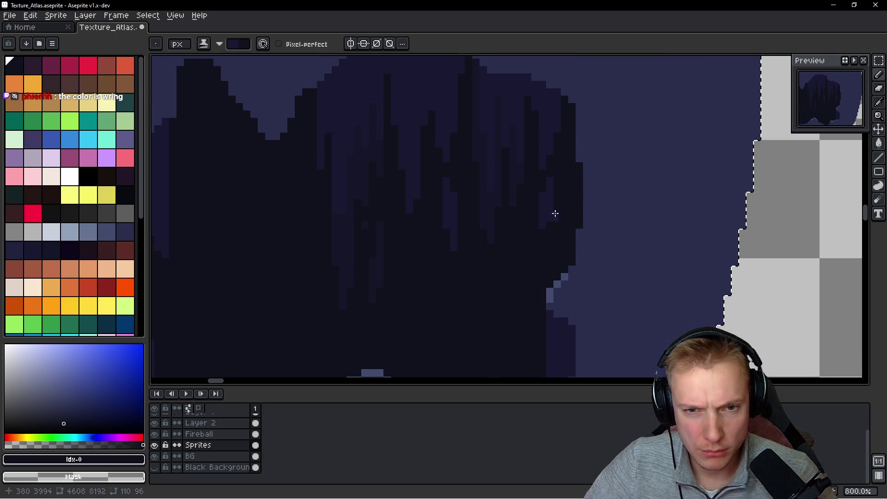
{"action": "scroll", "coordinate": [557, 217], "scroll_direction": "down", "scroll_amount": 3}
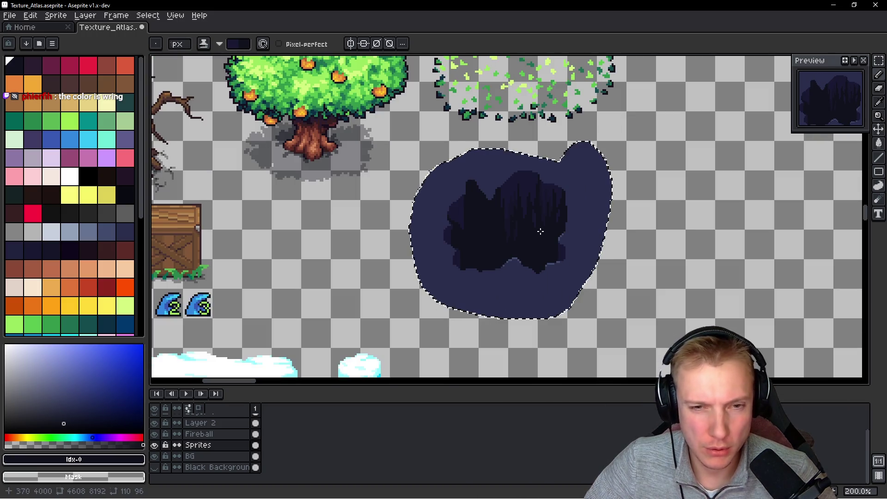
{"action": "scroll", "coordinate": [492, 221], "scroll_direction": "up", "scroll_amount": 5}
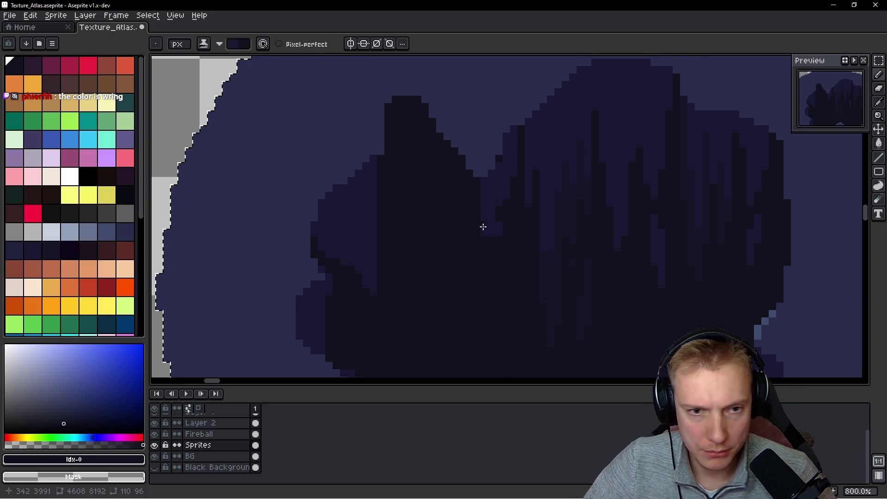
{"action": "left_click_drag", "start_coordinate": [480, 198], "coordinate": [483, 171]}
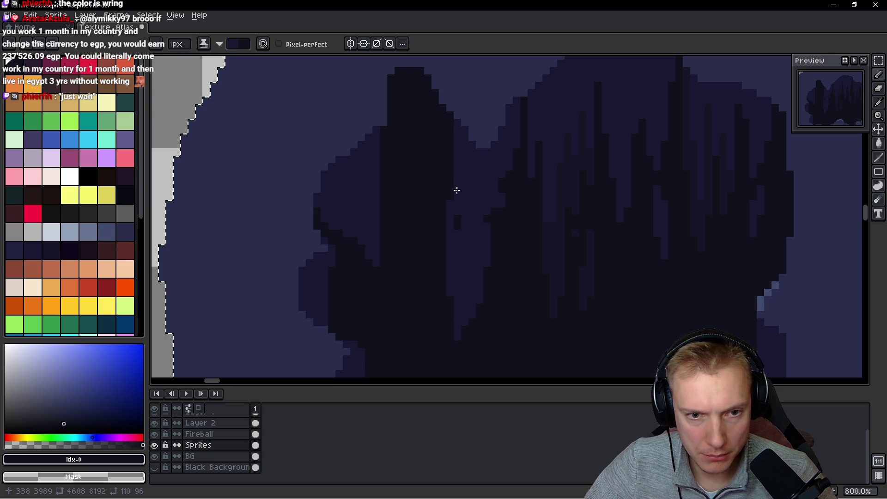
{"action": "scroll", "coordinate": [465, 273], "scroll_direction": "down", "scroll_amount": 3}
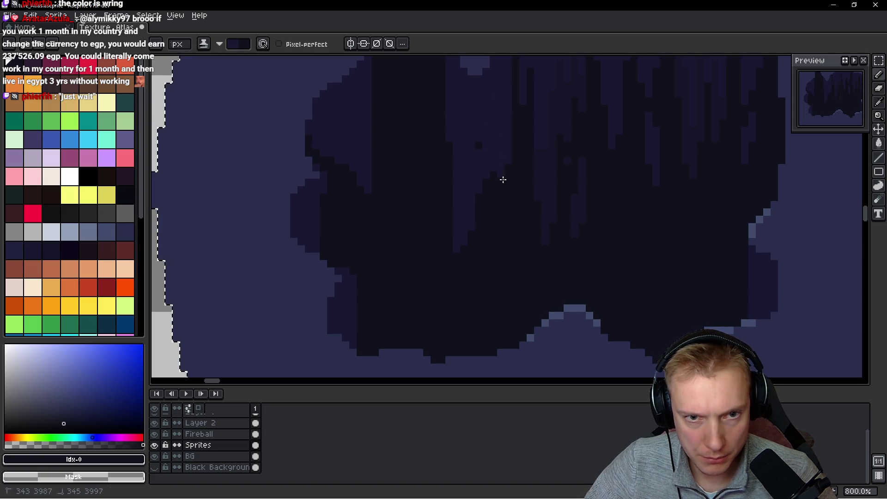
{"action": "left_click_drag", "start_coordinate": [510, 79], "coordinate": [511, 153]}
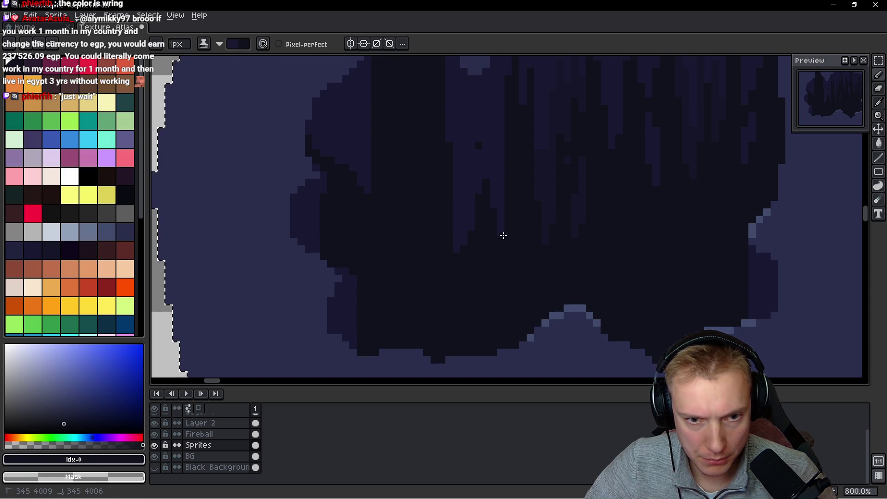
{"action": "left_click", "coordinate": [474, 194]}
{"action": "left_click_drag", "start_coordinate": [477, 179], "coordinate": [473, 165]}
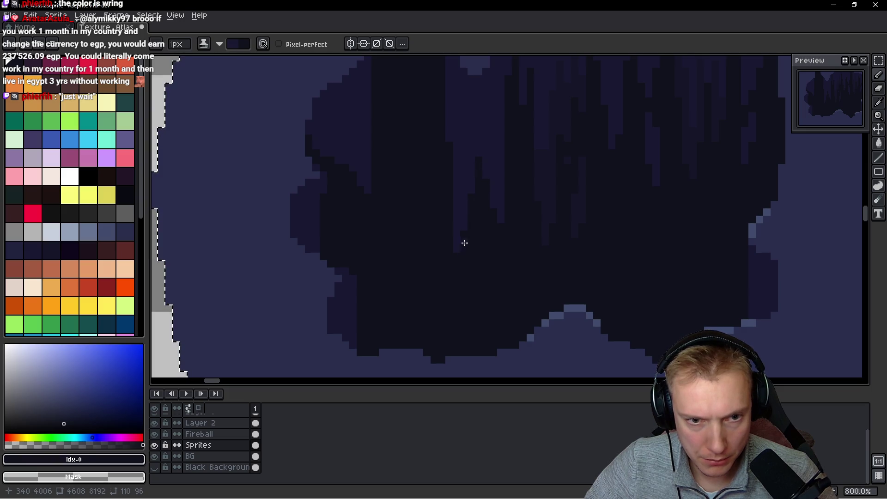
Add another lighter streak low in the hollow, extended upward, and show the shade ramp options
{"action": "left_click_drag", "start_coordinate": [471, 245], "coordinate": [471, 277]}
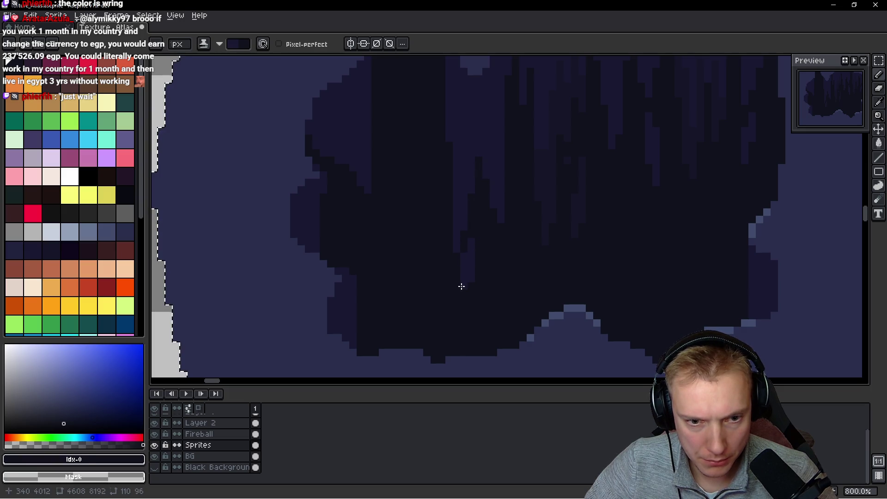
{"action": "left_click", "coordinate": [454, 246]}
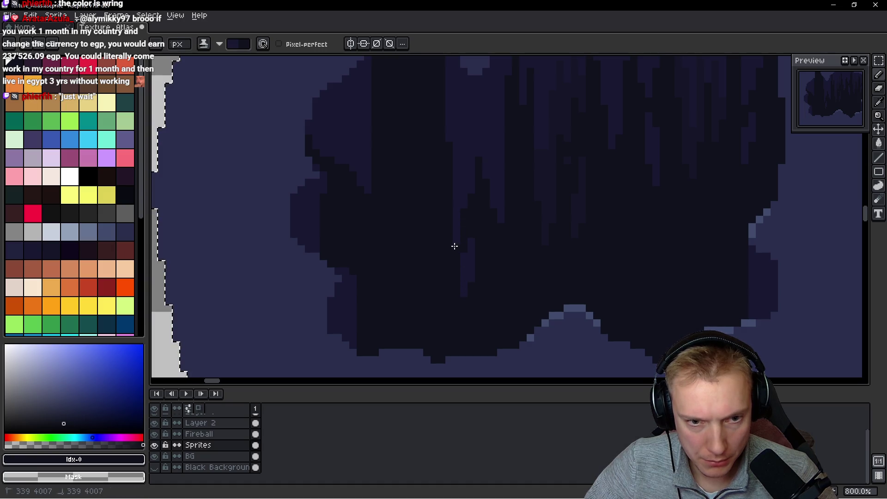
{"action": "left_click_drag", "start_coordinate": [456, 234], "coordinate": [473, 188]}
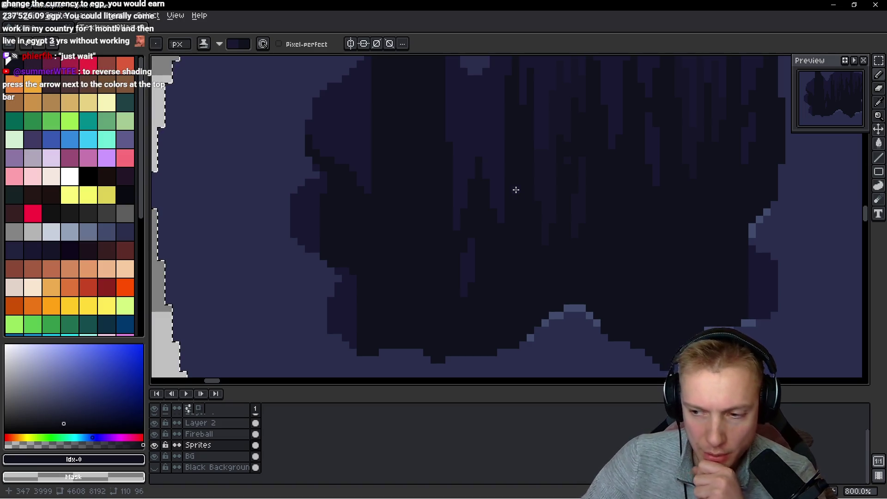
{"action": "left_click", "coordinate": [220, 44]}
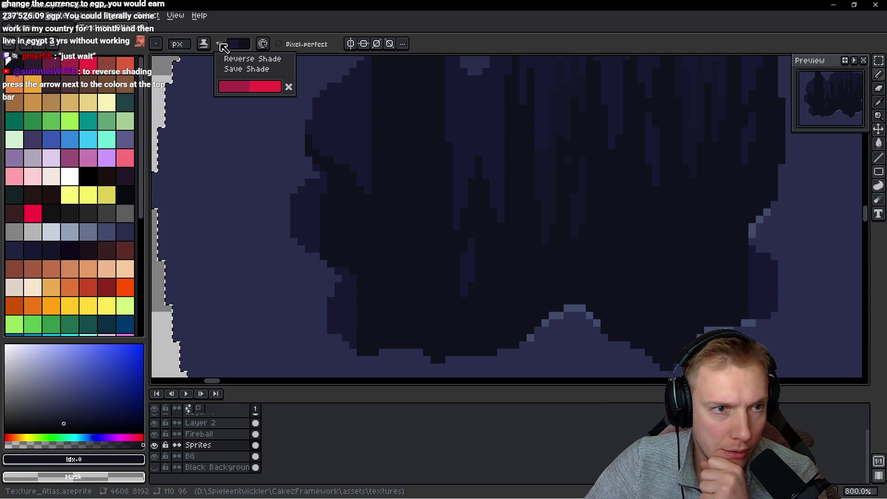
Reverse the shading ramp with Reverse Shade, then zoom out to see the whole hole
{"action": "left_click", "coordinate": [235, 59]}
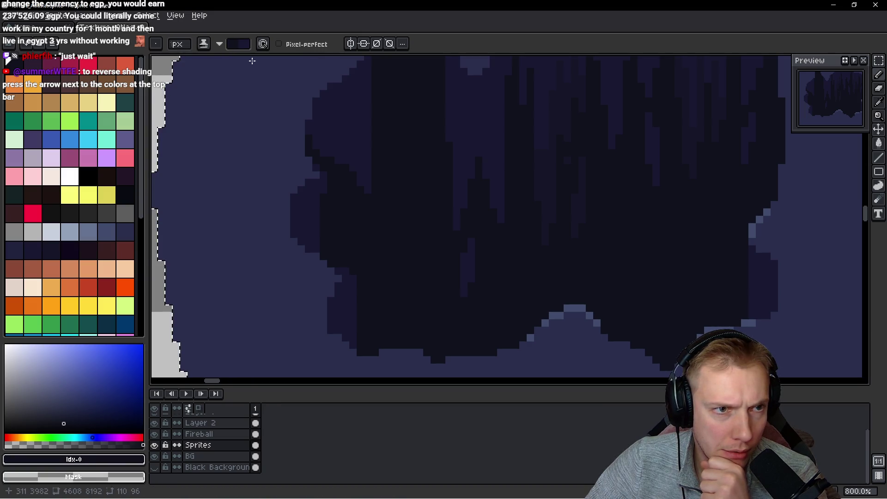
{"action": "left_click", "coordinate": [220, 46]}
{"action": "left_click", "coordinate": [235, 56]}
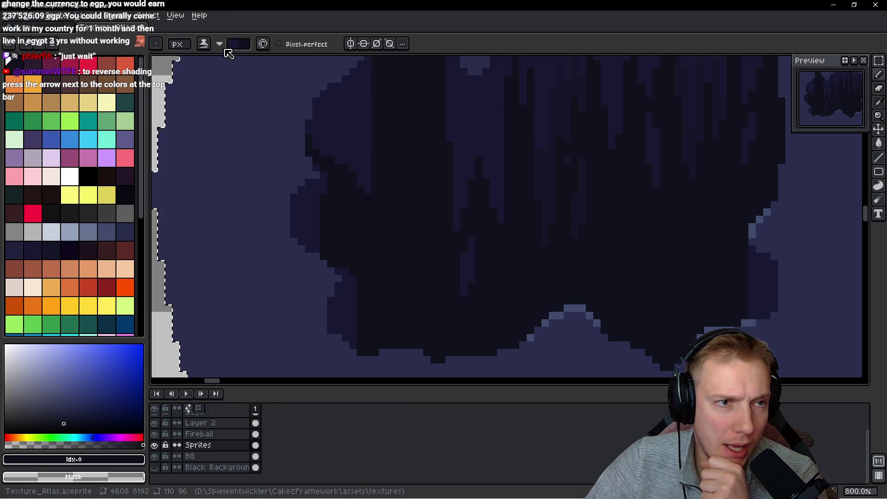
{"action": "scroll", "coordinate": [446, 139], "scroll_direction": "down", "scroll_amount": 2}
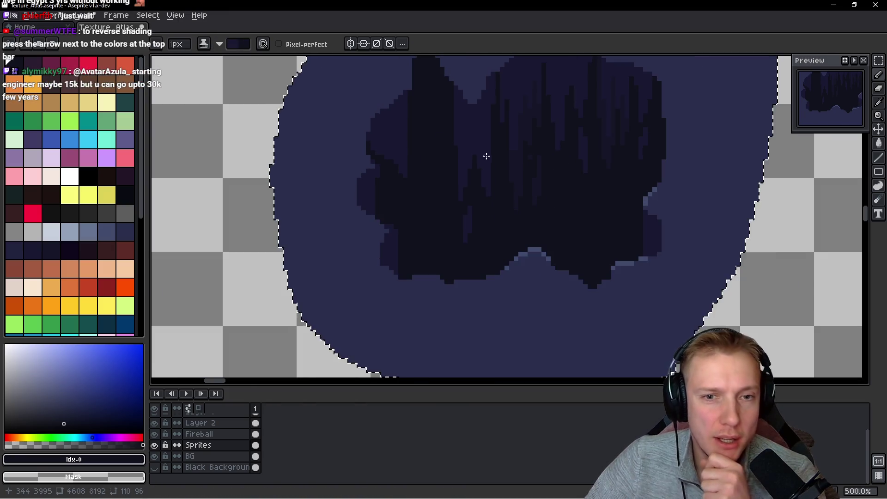
{"action": "left_click_drag", "start_coordinate": [485, 155], "coordinate": [471, 182]}
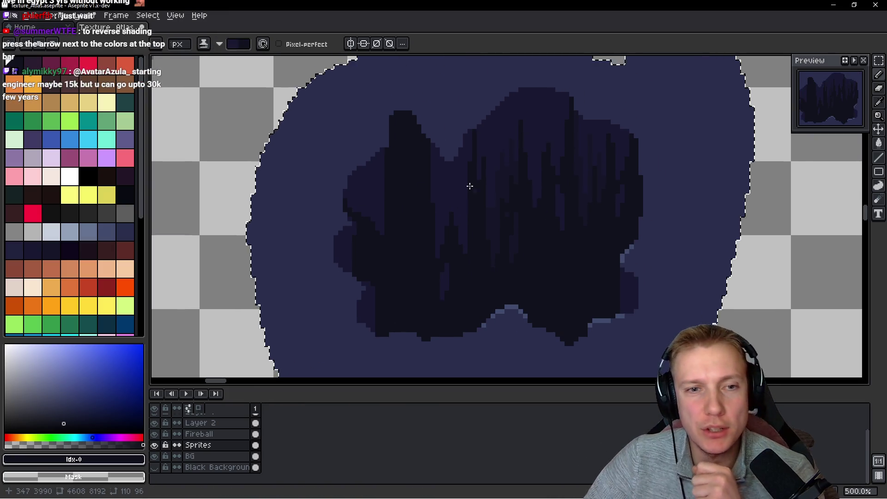
Search the Keyboard Shortcuts for 'reverse' and close without changes
{"action": "left_click", "coordinate": [11, 16]}
{"action": "mouse_move", "coordinate": [30, 15]}
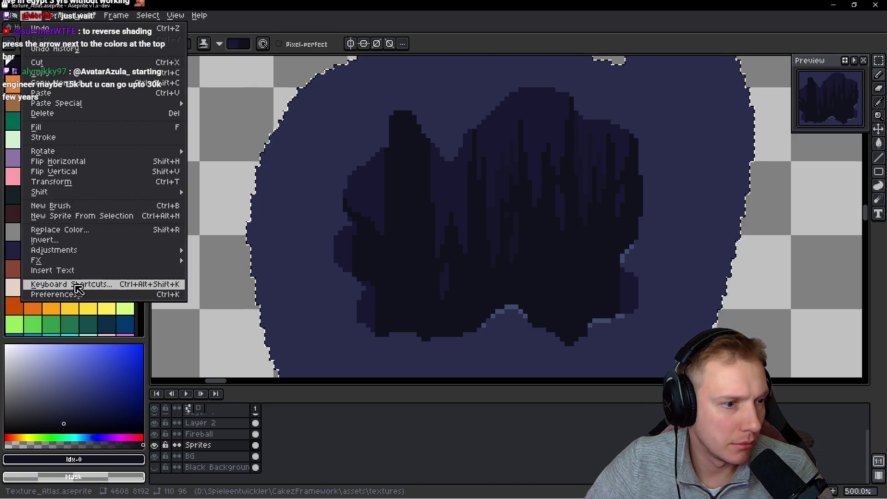
{"action": "left_click", "coordinate": [76, 285]}
{"action": "type", "text": "reverse"}
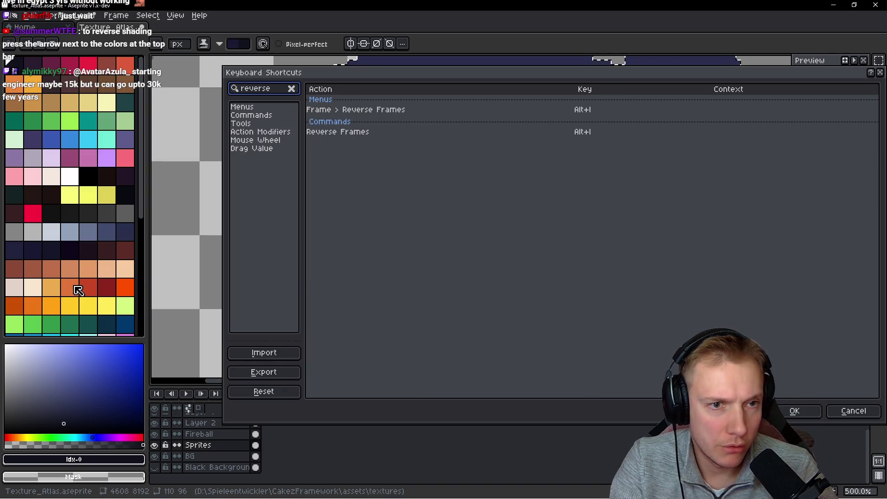
{"action": "key", "text": "Escape"}
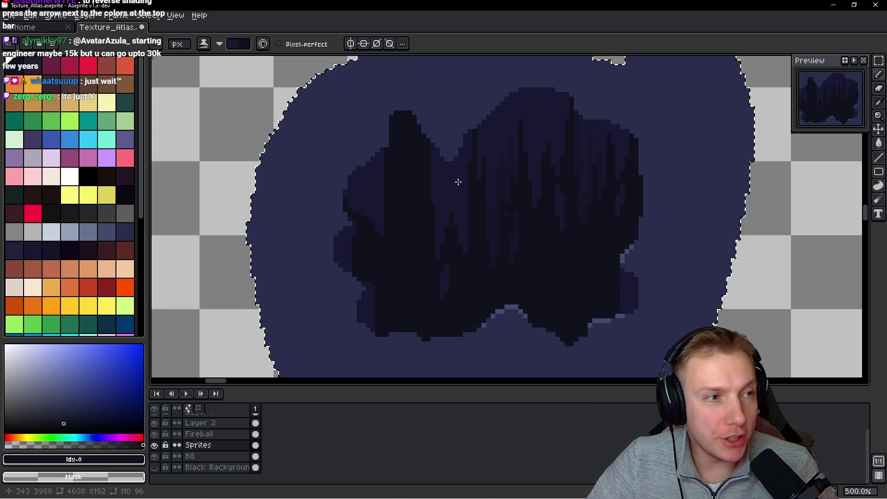
Search the Keyboard Shortcuts for 'x' and then 'swap', then close the dialog
{"action": "left_click", "coordinate": [29, 16]}
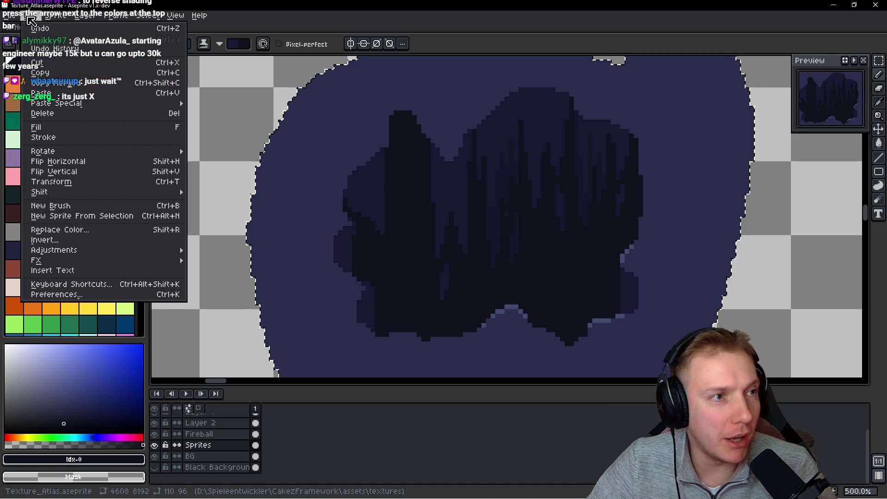
{"action": "left_click", "coordinate": [65, 285]}
{"action": "type", "text": "x"}
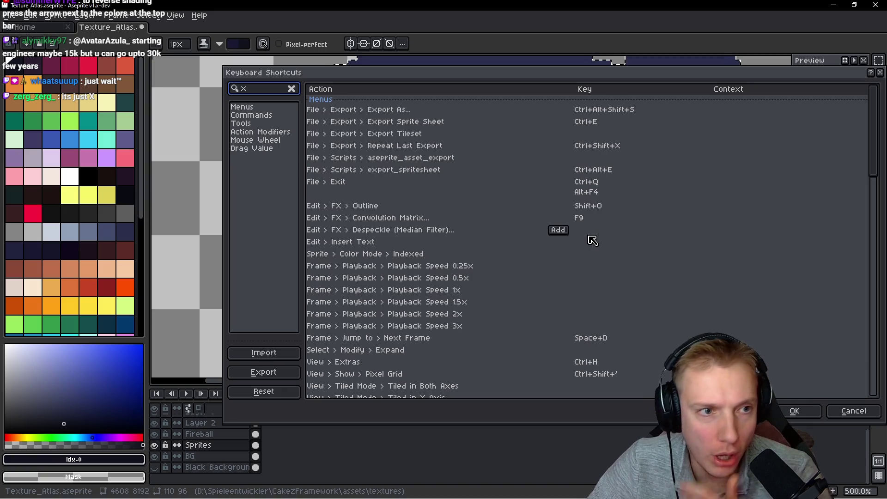
{"action": "mouse_move", "coordinate": [635, 147]}
{"action": "scroll", "coordinate": [644, 178], "scroll_direction": "down", "scroll_amount": 10}
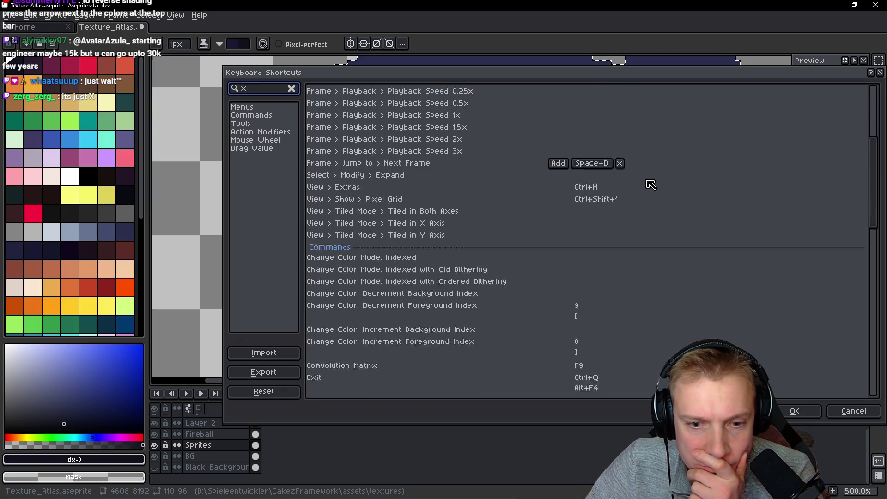
{"action": "scroll", "coordinate": [652, 188], "scroll_direction": "down", "scroll_amount": 8}
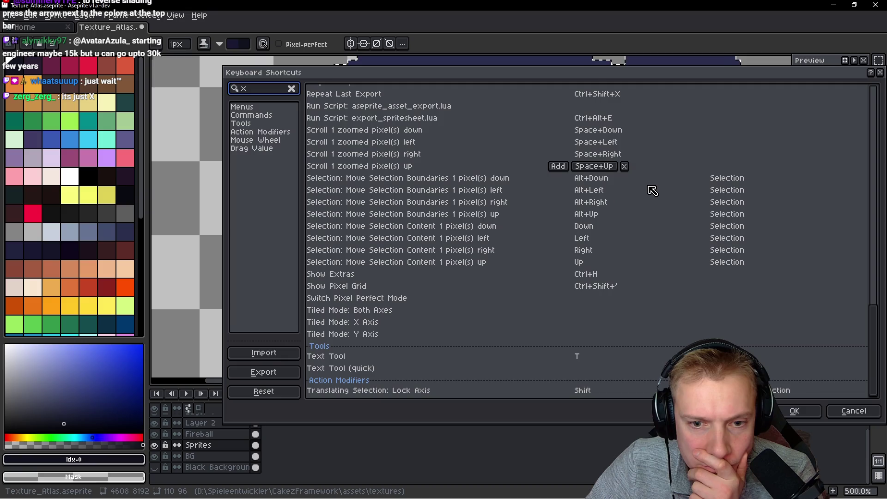
{"action": "scroll", "coordinate": [651, 190], "scroll_direction": "up", "scroll_amount": 12}
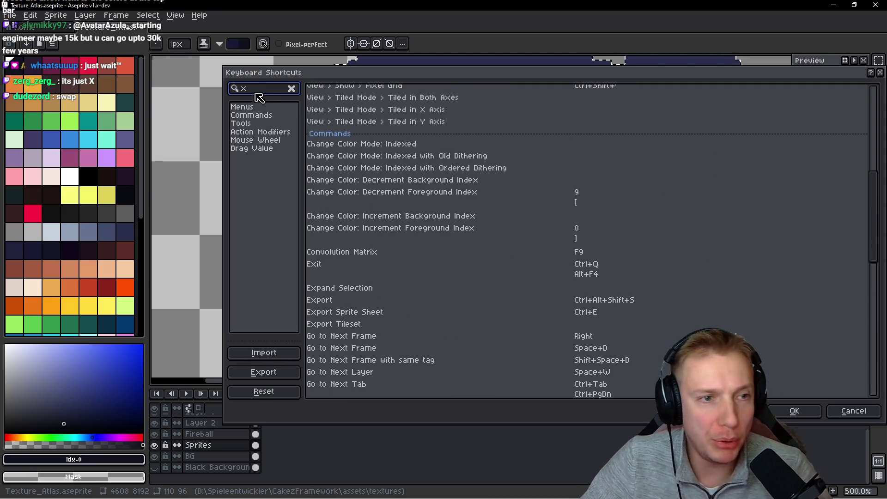
{"action": "key", "text": "BackSpace"}
{"action": "type", "text": "swap"}
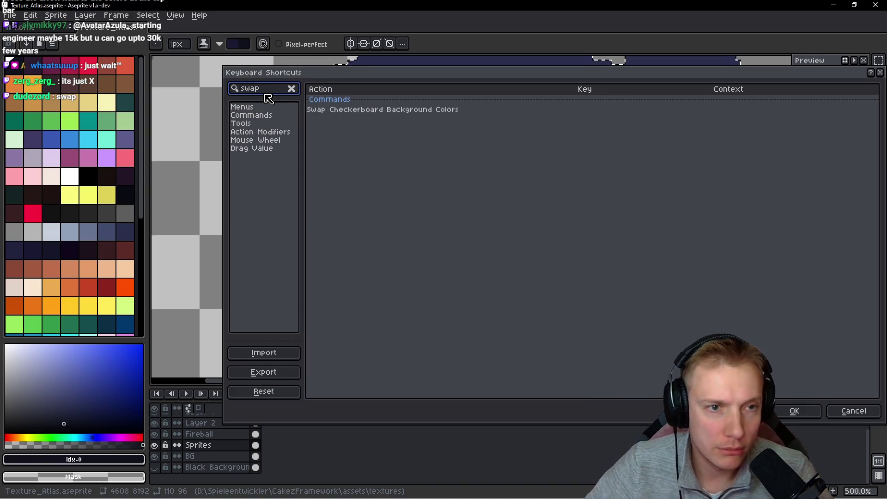
{"action": "left_click", "coordinate": [881, 74]}
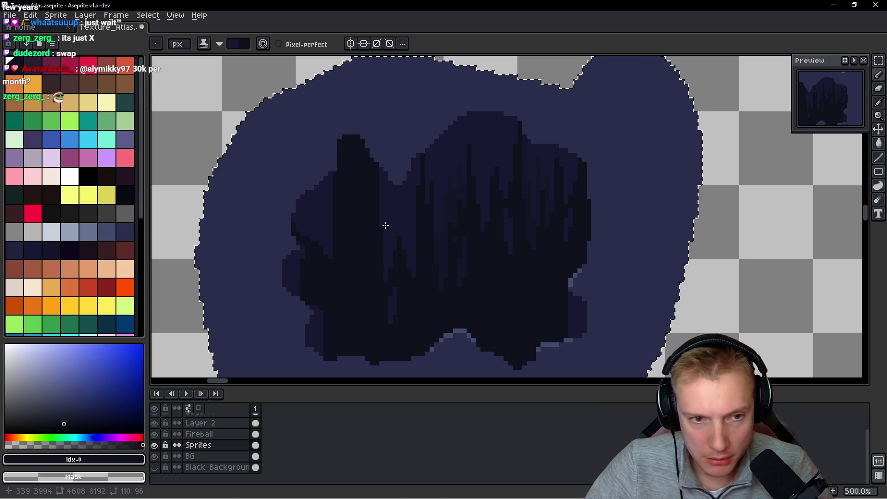
{"action": "scroll", "coordinate": [306, 215], "scroll_direction": "up", "scroll_amount": 2}
Repaint a dark streak and some mid-tone pixels in the left part of the interior
{"action": "left_click_drag", "start_coordinate": [306, 215], "coordinate": [306, 206]}
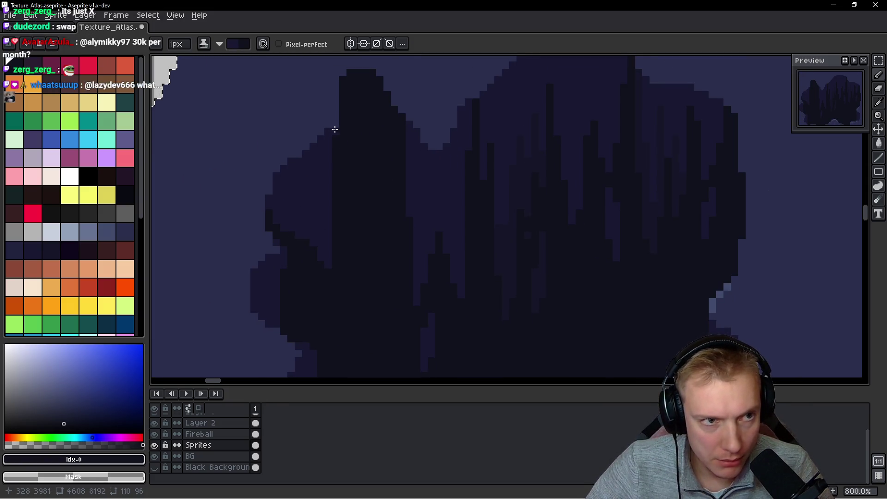
{"action": "left_click", "coordinate": [334, 209]}
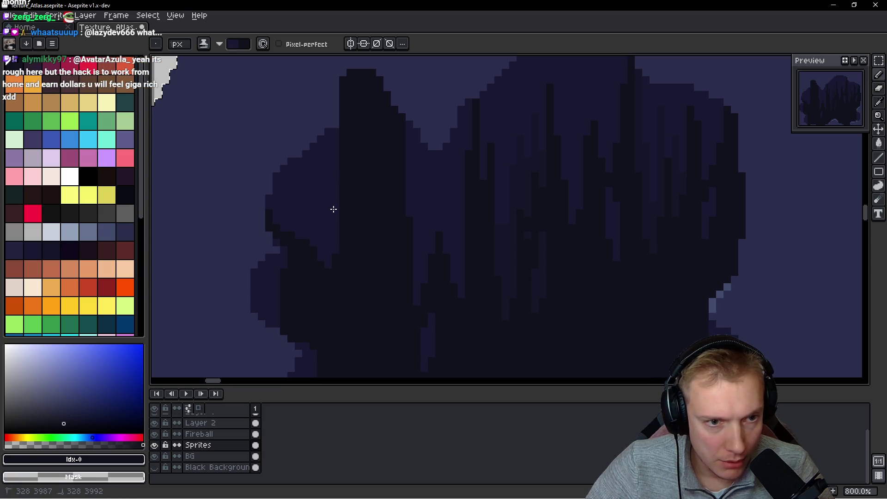
{"action": "left_click_drag", "start_coordinate": [304, 257], "coordinate": [310, 198]}
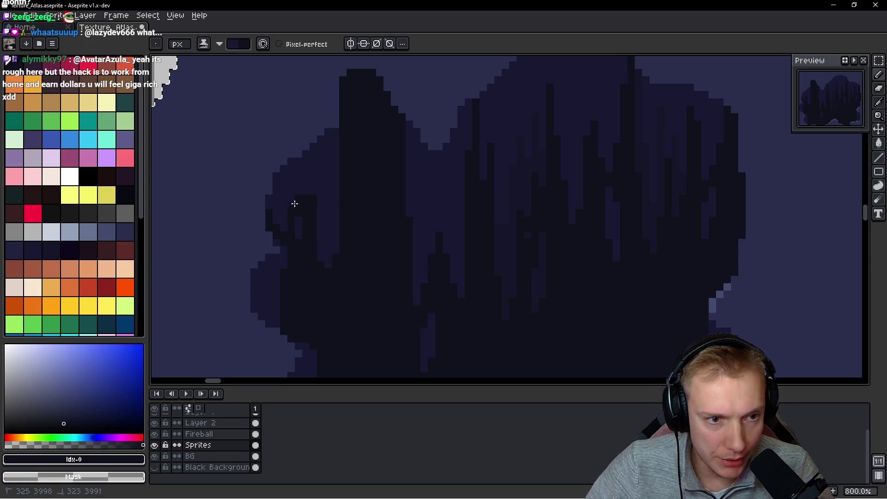
{"action": "left_click", "coordinate": [307, 168]}
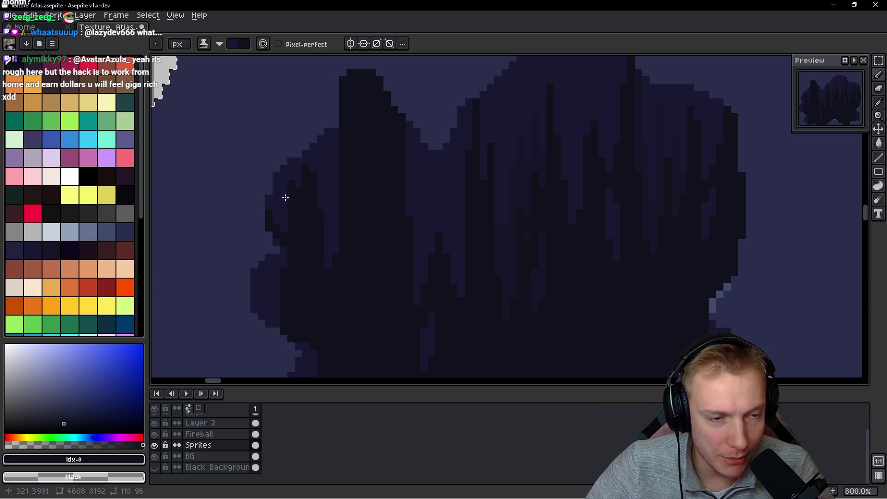
{"action": "left_click_drag", "start_coordinate": [275, 217], "coordinate": [276, 223]}
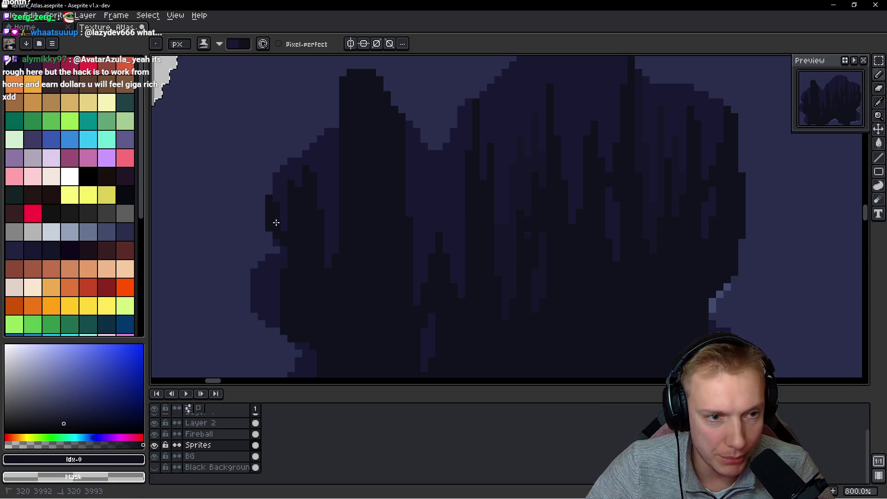
{"action": "scroll", "coordinate": [282, 221], "scroll_direction": "down", "scroll_amount": 5}
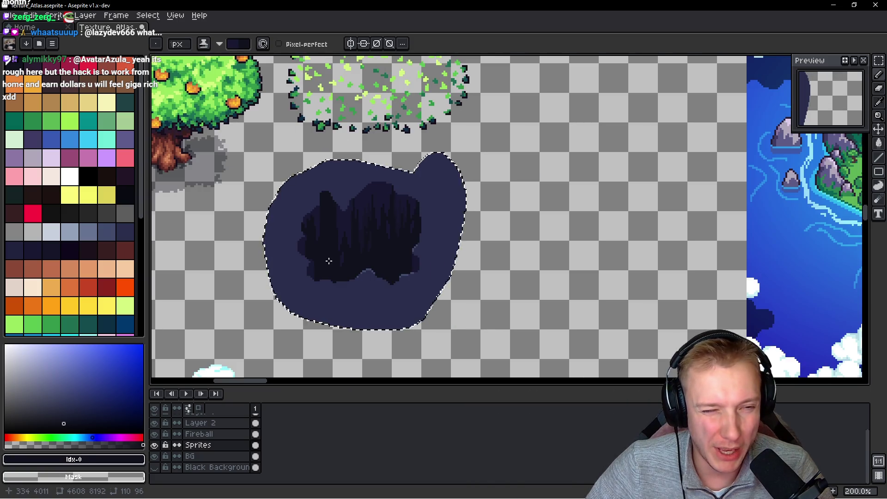
{"action": "scroll", "coordinate": [325, 254], "scroll_direction": "up", "scroll_amount": 5}
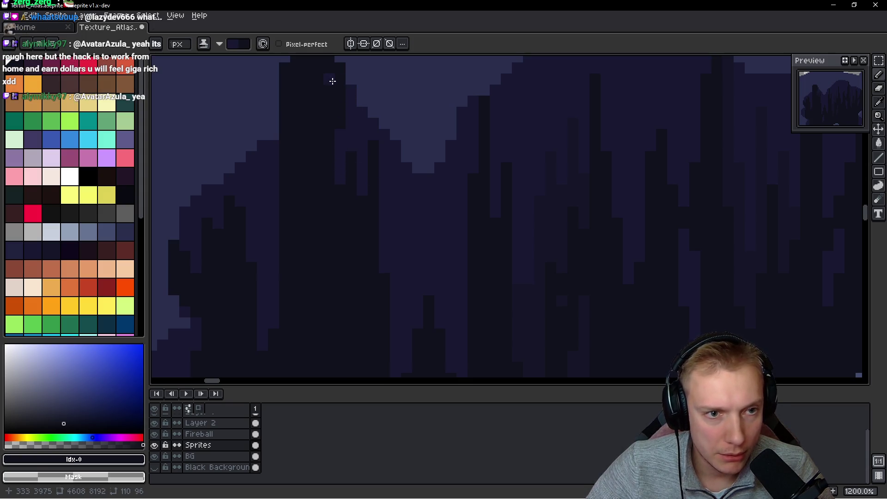
Paint a thin dark vertical streak near the tops of the streaks
{"action": "left_click_drag", "start_coordinate": [328, 102], "coordinate": [313, 147]}
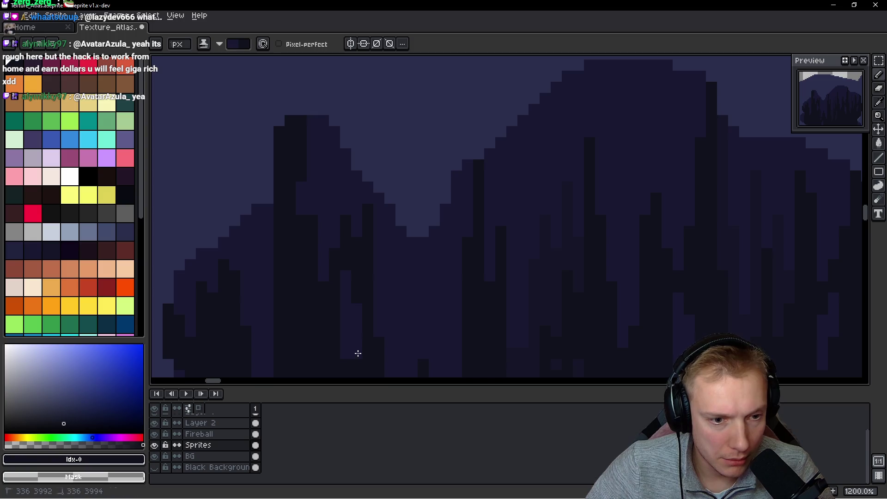
{"action": "scroll", "coordinate": [333, 244], "scroll_direction": "down", "scroll_amount": 1}
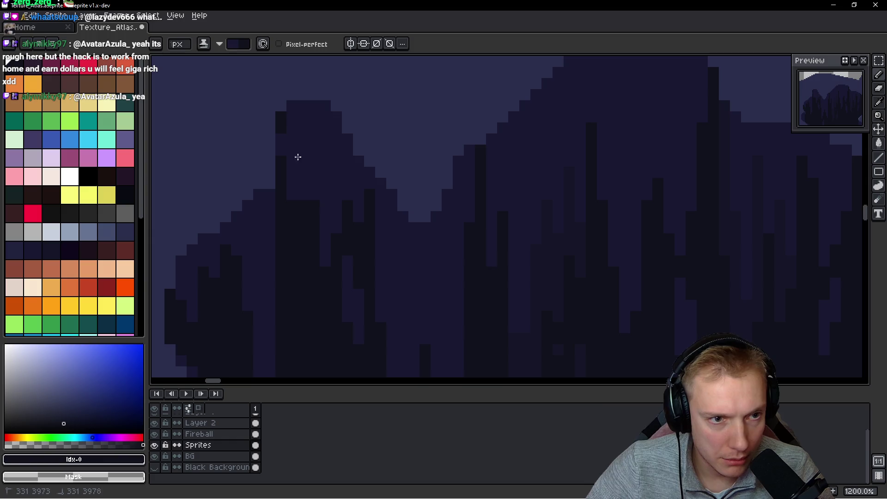
{"action": "left_click_drag", "start_coordinate": [301, 213], "coordinate": [304, 185]}
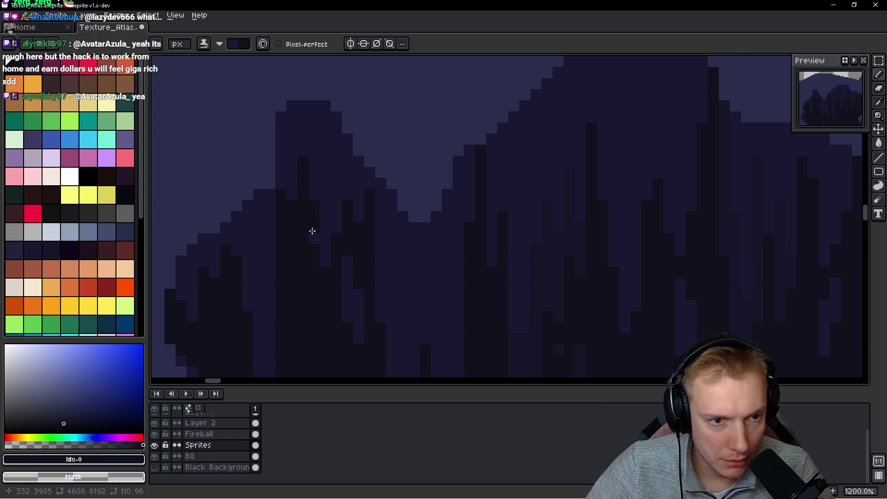
{"action": "scroll", "coordinate": [312, 230], "scroll_direction": "down", "scroll_amount": 8}
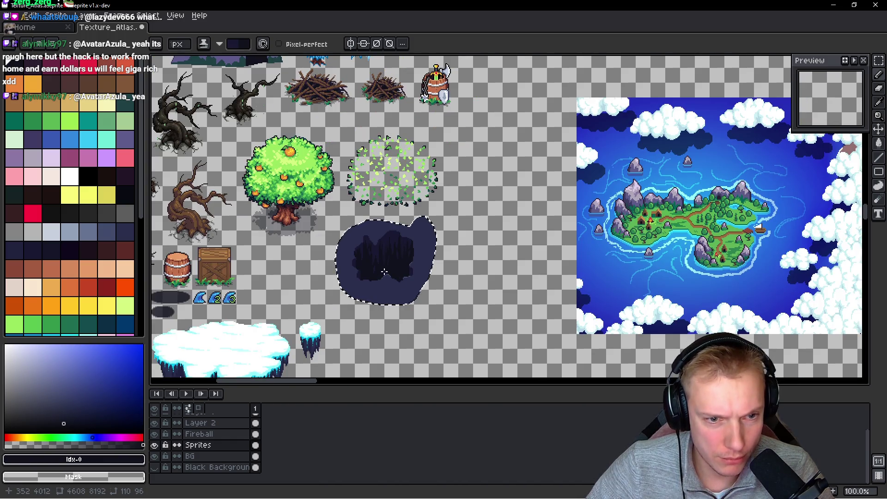
{"action": "scroll", "coordinate": [384, 273], "scroll_direction": "up", "scroll_amount": 5}
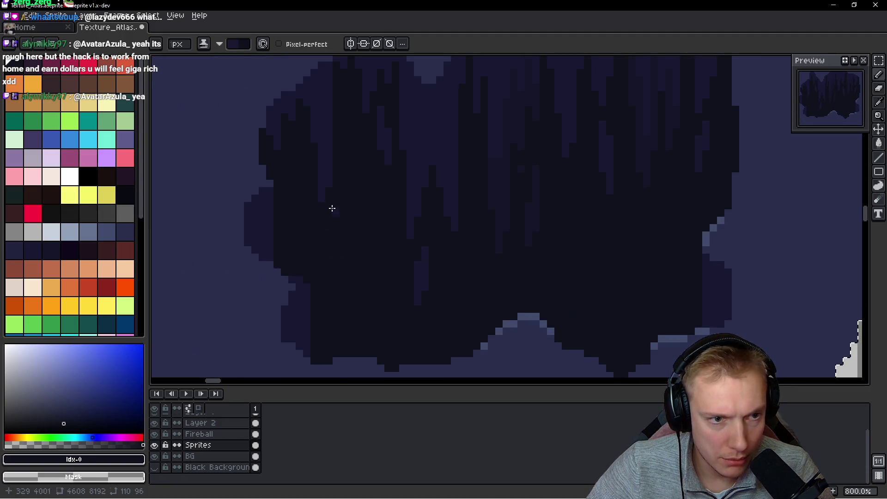
Eyedrop navy tones #2a2f4c, #1a1932 and #10121c, ending on mid navy #2a2f4c
{"action": "left_click", "coordinate": [252, 175], "text": "alt"}
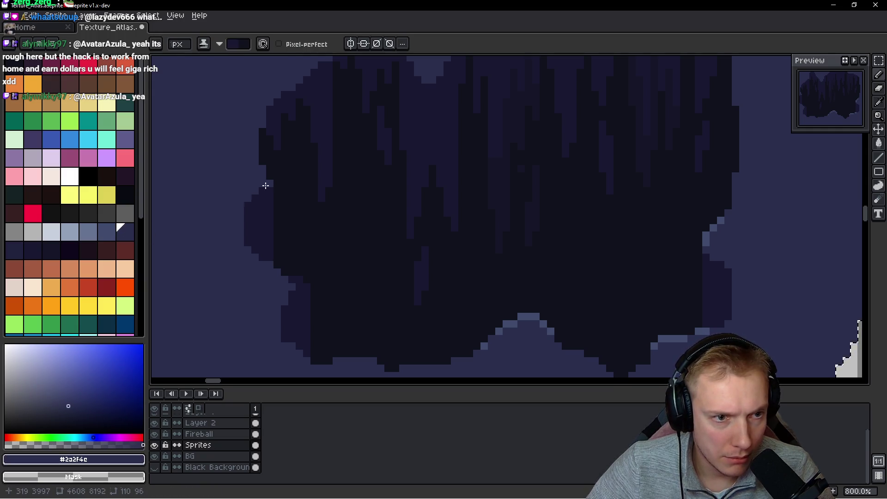
{"action": "scroll", "coordinate": [268, 180], "scroll_direction": "up", "scroll_amount": 5}
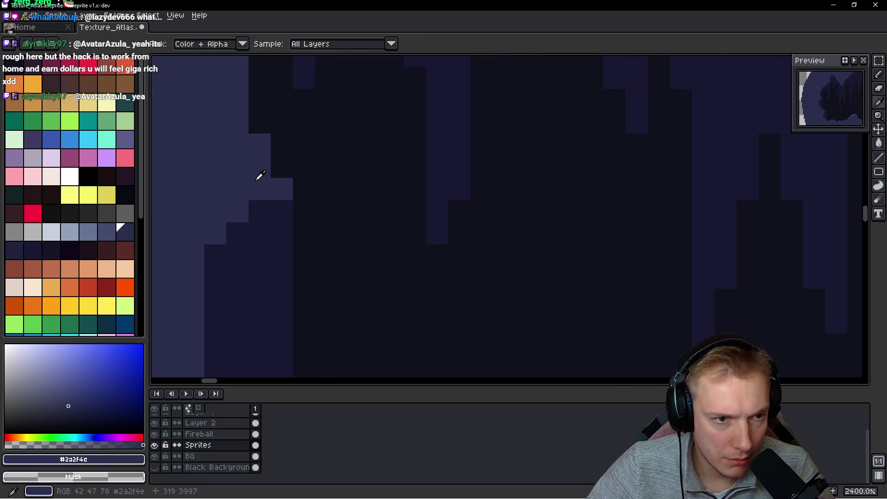
{"action": "scroll", "coordinate": [286, 143], "scroll_direction": "down", "scroll_amount": 5}
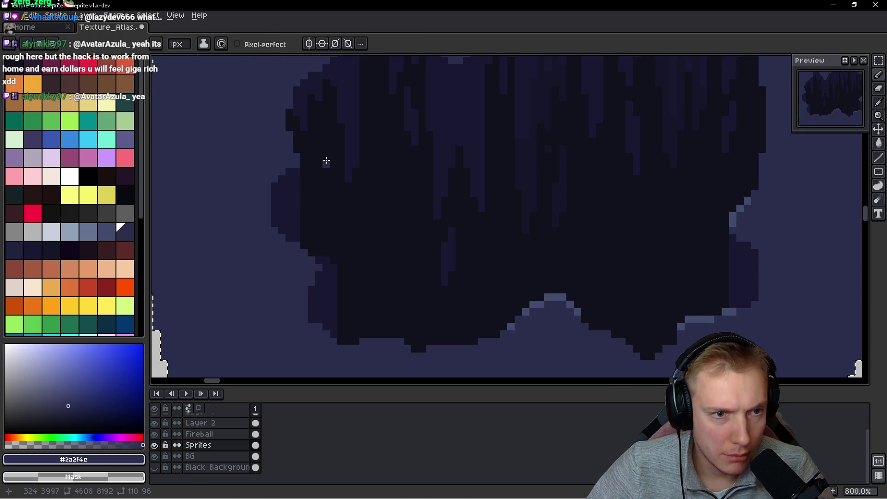
{"action": "left_click", "coordinate": [287, 212], "text": "alt"}
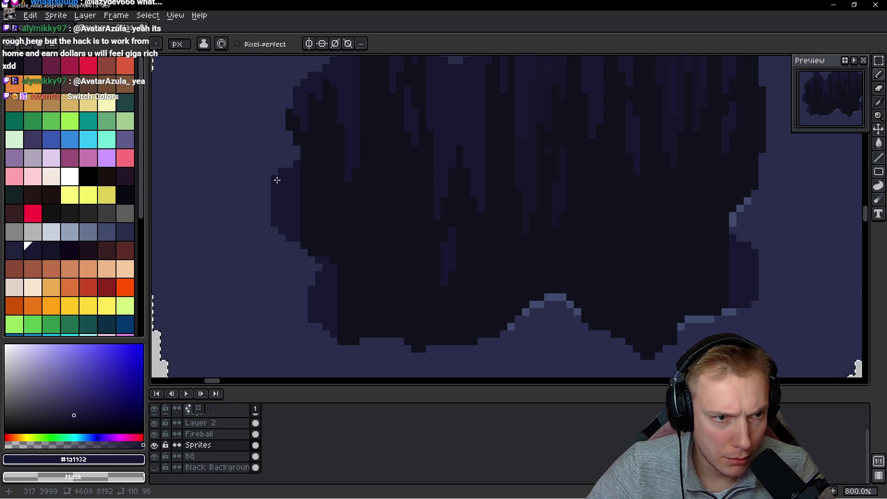
{"action": "left_click", "coordinate": [293, 148], "text": "alt"}
{"action": "scroll", "coordinate": [325, 283], "scroll_direction": "up", "scroll_amount": 3}
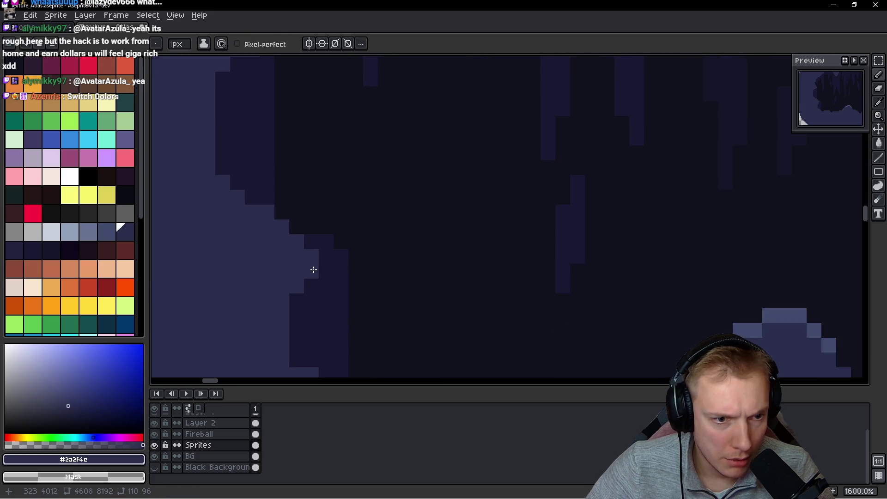
{"action": "left_click", "coordinate": [328, 276], "text": "alt"}
{"action": "scroll", "coordinate": [372, 239], "scroll_direction": "down", "scroll_amount": 5}
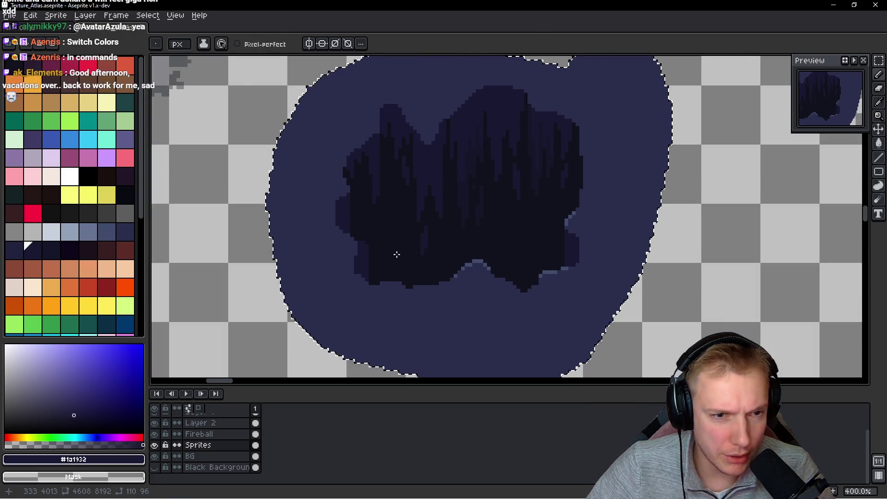
{"action": "scroll", "coordinate": [396, 253], "scroll_direction": "up", "scroll_amount": 5}
{"action": "left_click", "coordinate": [366, 228], "text": "alt"}
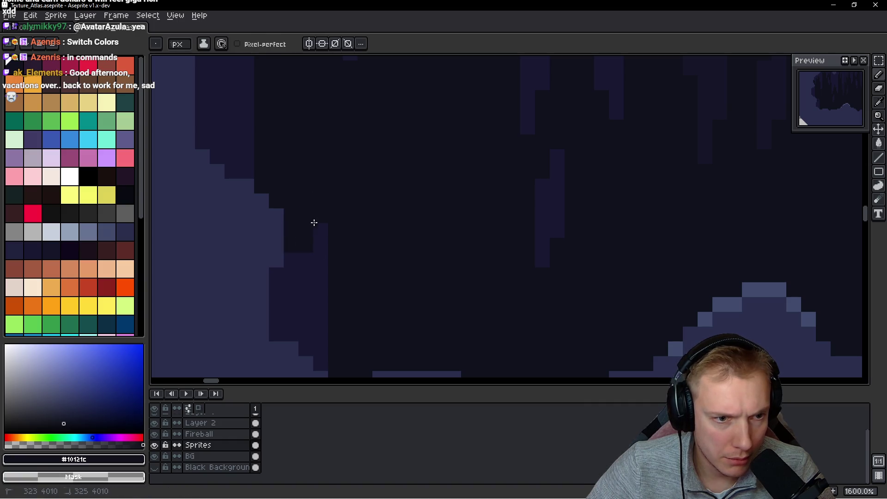
{"action": "left_click", "coordinate": [248, 230], "text": "alt"}
Paint mid-tone #2a2f4c pixels along the interior's left edge, covering remaining dark edge pixels
{"action": "mouse_move", "coordinate": [281, 202]}
{"action": "left_mouse_down"}
{"action": "mouse_move", "coordinate": [335, 230]}
{"action": "mouse_move", "coordinate": [255, 290]}
{"action": "mouse_move", "coordinate": [263, 327]}
{"action": "left_mouse_up"}
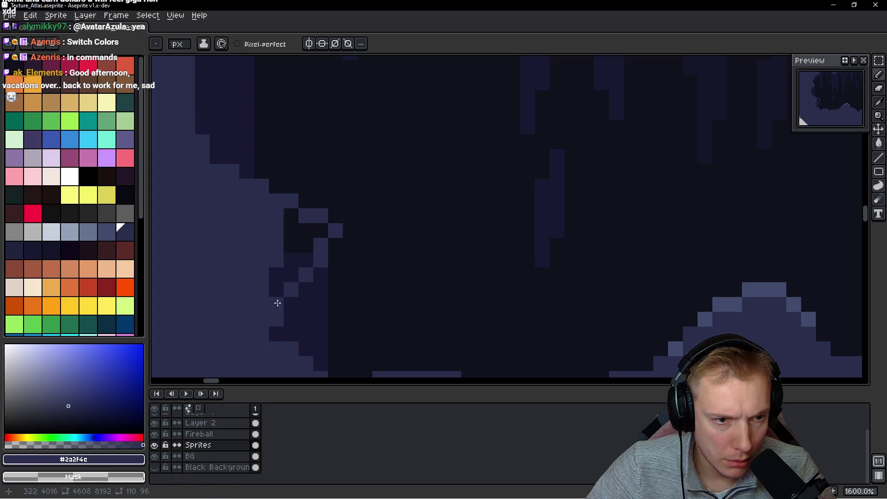
{"action": "mouse_move", "coordinate": [269, 281]}
{"action": "left_mouse_down"}
{"action": "mouse_move", "coordinate": [316, 231]}
{"action": "mouse_move", "coordinate": [296, 245]}
{"action": "mouse_move", "coordinate": [306, 260]}
{"action": "left_mouse_up"}
{"action": "left_click", "coordinate": [382, 254], "text": "alt"}
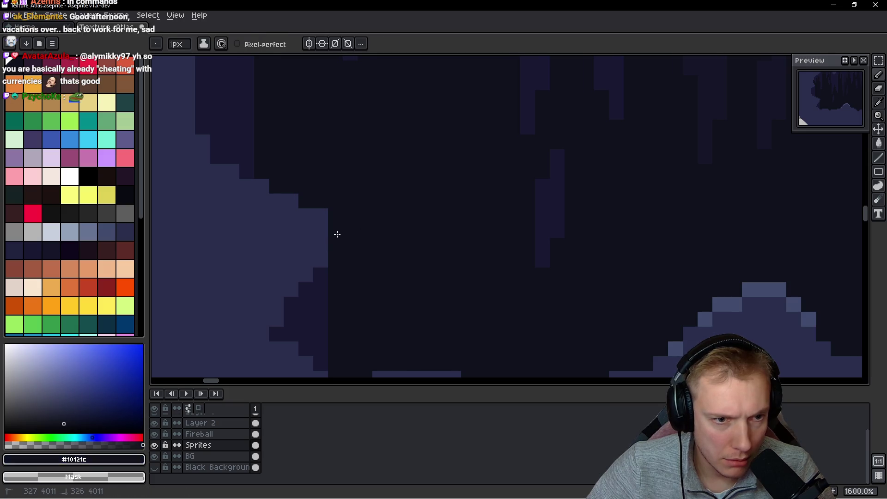
{"action": "scroll", "coordinate": [331, 303], "scroll_direction": "down", "scroll_amount": 3}
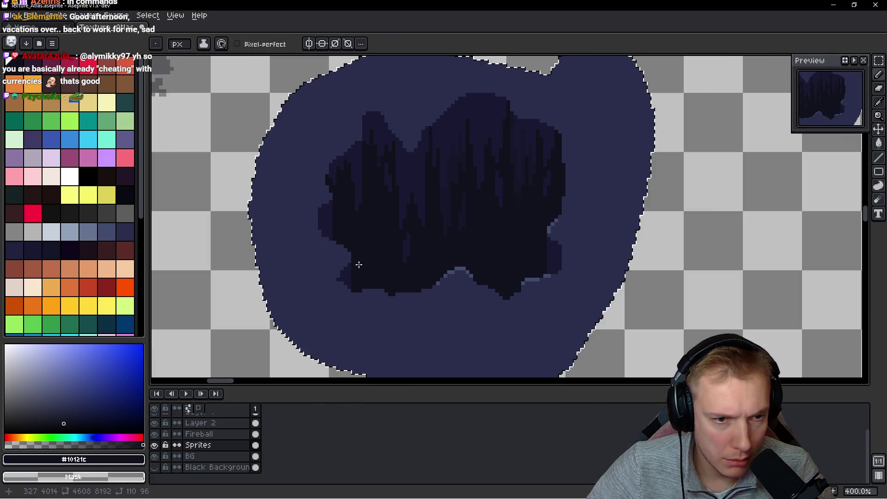
{"action": "scroll", "coordinate": [366, 297], "scroll_direction": "up", "scroll_amount": 3}
With #1a1932, add two dark pixel blocks over the mid-tone edge
{"action": "left_click", "coordinate": [255, 310], "text": "alt"}
{"action": "left_click_drag", "start_coordinate": [228, 316], "coordinate": [201, 326]}
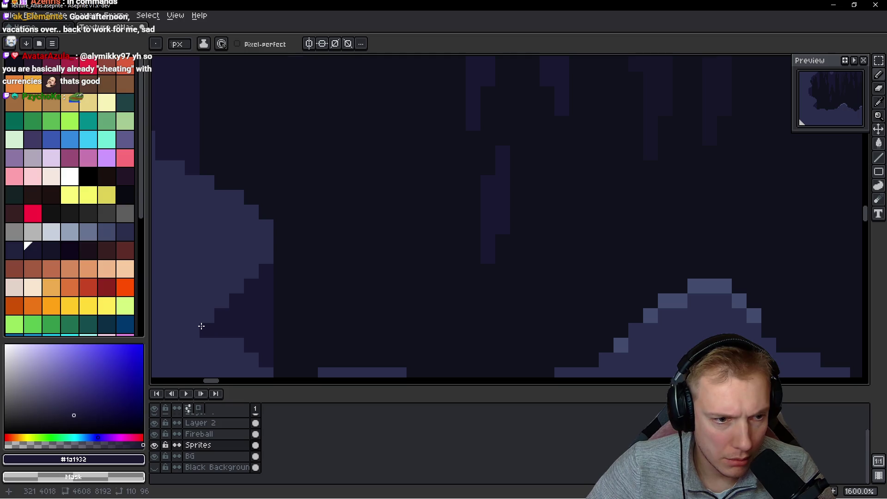
{"action": "scroll", "coordinate": [345, 200], "scroll_direction": "down", "scroll_amount": 6}
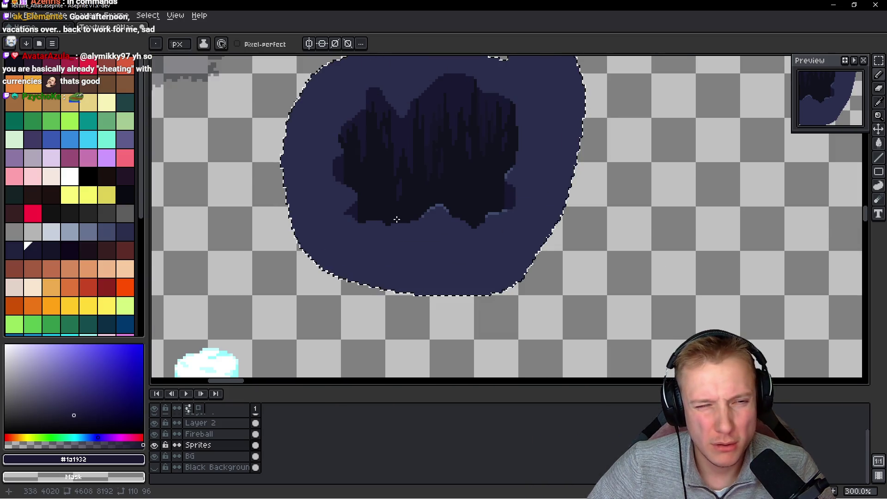
{"action": "scroll", "coordinate": [420, 222], "scroll_direction": "up", "scroll_amount": 6}
Eyedrop the darkest navy #10121c, then settle on #151627 from the hole's interior
{"action": "left_click", "coordinate": [204, 216], "text": "alt"}
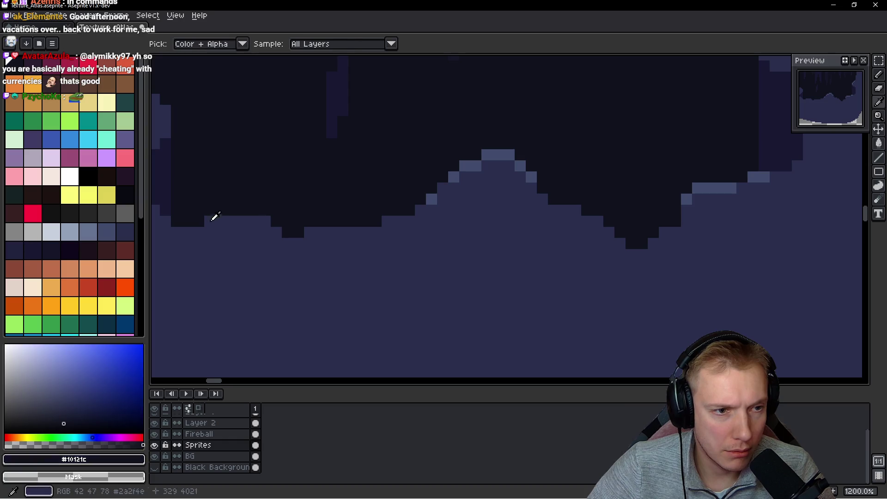
{"action": "scroll", "coordinate": [206, 220], "scroll_direction": "down", "scroll_amount": 4}
{"action": "scroll", "coordinate": [390, 176], "scroll_direction": "up", "scroll_amount": 1}
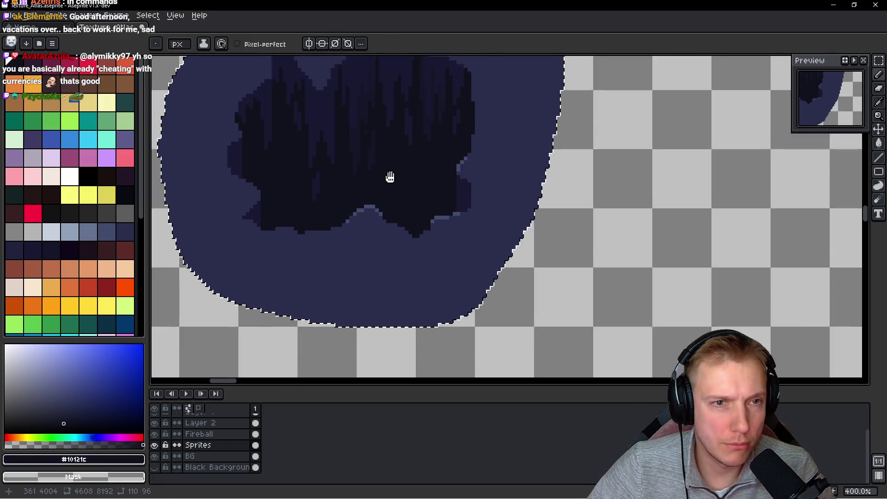
{"action": "scroll", "coordinate": [513, 238], "scroll_direction": "up", "scroll_amount": 3}
{"action": "scroll", "coordinate": [451, 246], "scroll_direction": "up", "scroll_amount": 2}
{"action": "scroll", "coordinate": [451, 237], "scroll_direction": "down", "scroll_amount": 2}
{"action": "scroll", "coordinate": [452, 237], "scroll_direction": "down", "scroll_amount": 2}
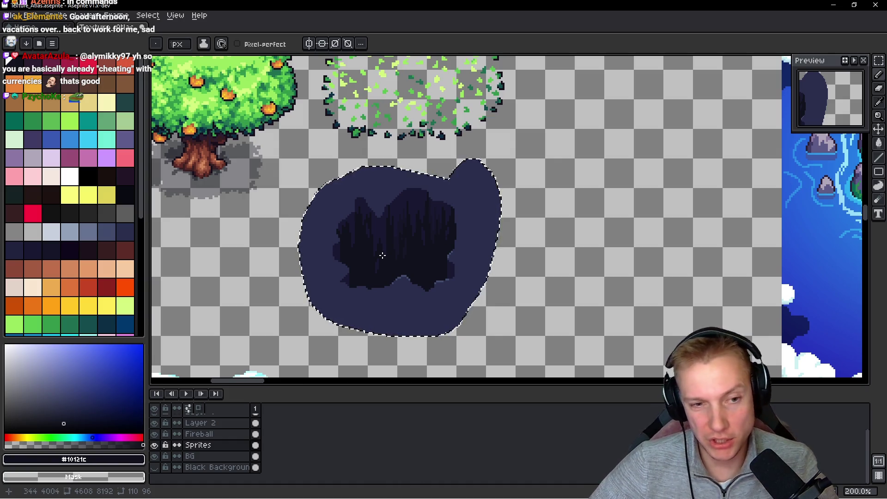
{"action": "scroll", "coordinate": [396, 259], "scroll_direction": "up", "scroll_amount": 2}
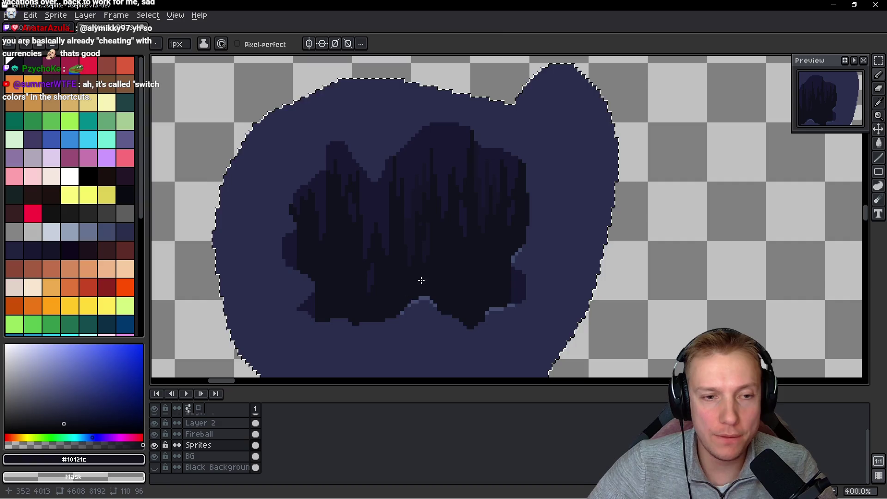
{"action": "scroll", "coordinate": [416, 274], "scroll_direction": "up", "scroll_amount": 2}
{"action": "left_click", "coordinate": [402, 156], "text": "alt"}
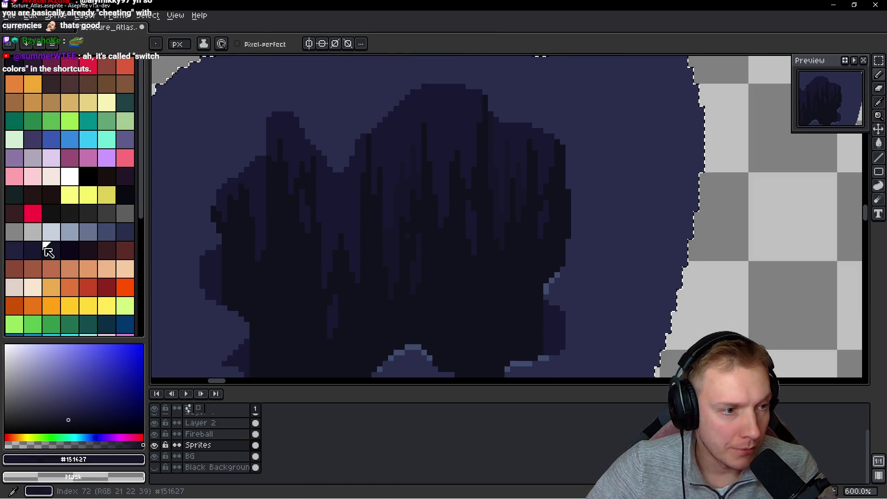
{"action": "left_click", "coordinate": [396, 153], "text": "alt"}
{"action": "left_click", "coordinate": [42, 253]}
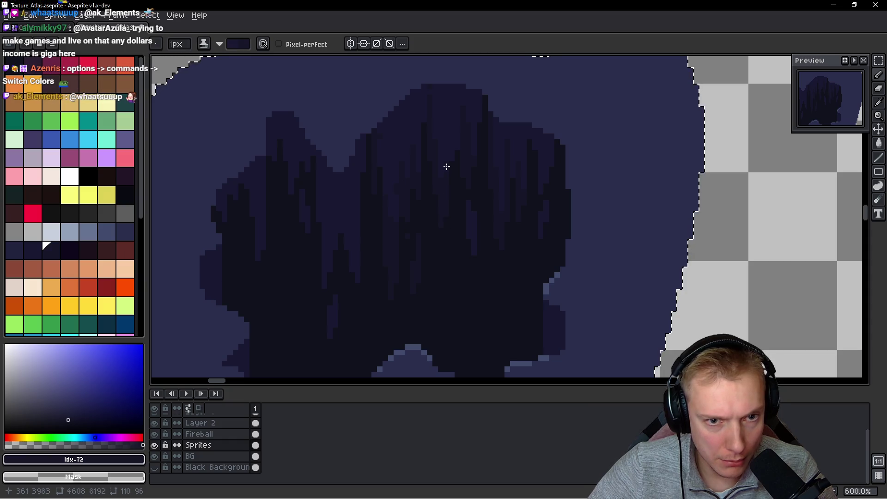
{"action": "scroll", "coordinate": [452, 152], "scroll_direction": "down", "scroll_amount": 4}
{"action": "scroll", "coordinate": [462, 217], "scroll_direction": "up", "scroll_amount": 5}
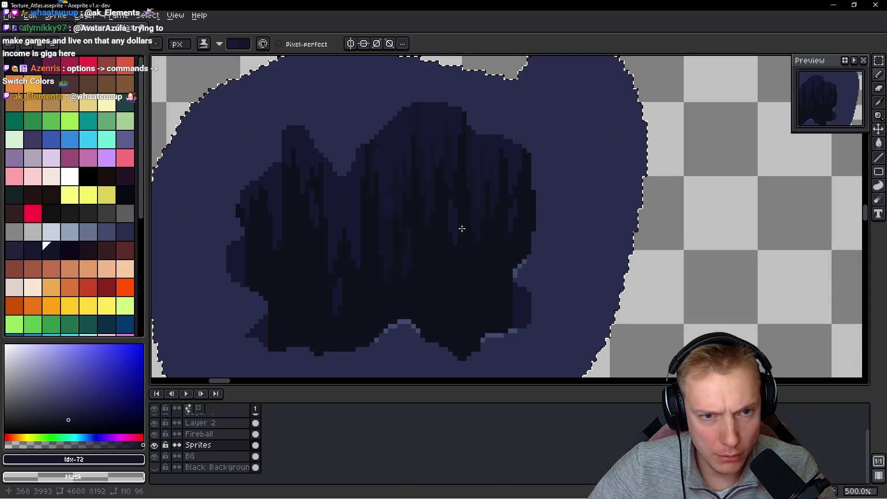
{"action": "scroll", "coordinate": [483, 218], "scroll_direction": "down", "scroll_amount": 2}
{"action": "scroll", "coordinate": [483, 218], "scroll_direction": "up", "scroll_amount": 2}
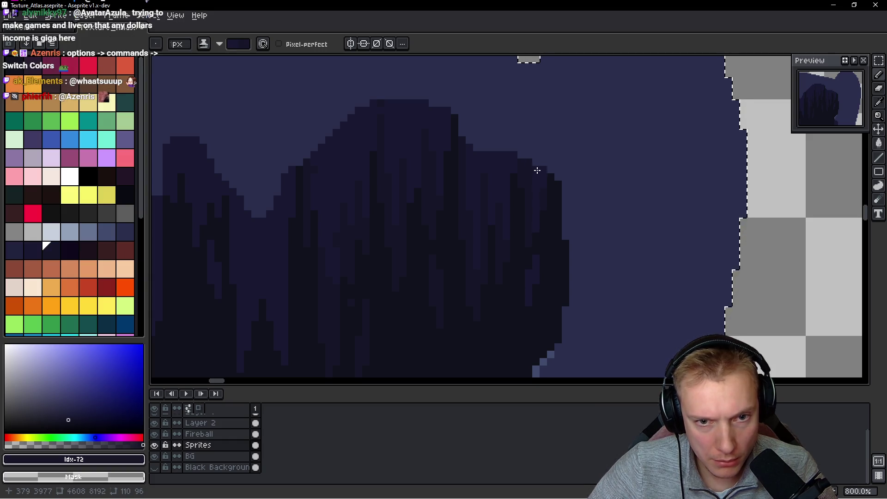
{"action": "scroll", "coordinate": [531, 300], "scroll_direction": "down", "scroll_amount": 4}
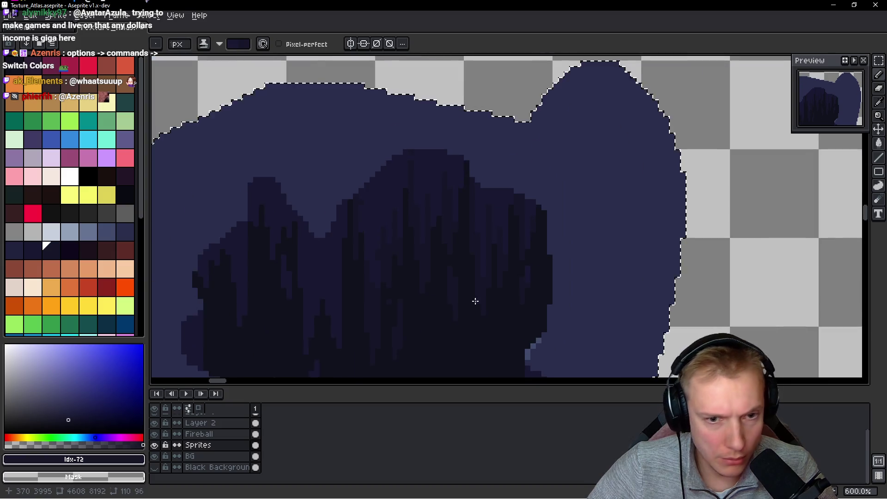
{"action": "scroll", "coordinate": [469, 305], "scroll_direction": "down", "scroll_amount": 1}
{"action": "scroll", "coordinate": [467, 307], "scroll_direction": "up", "scroll_amount": 3}
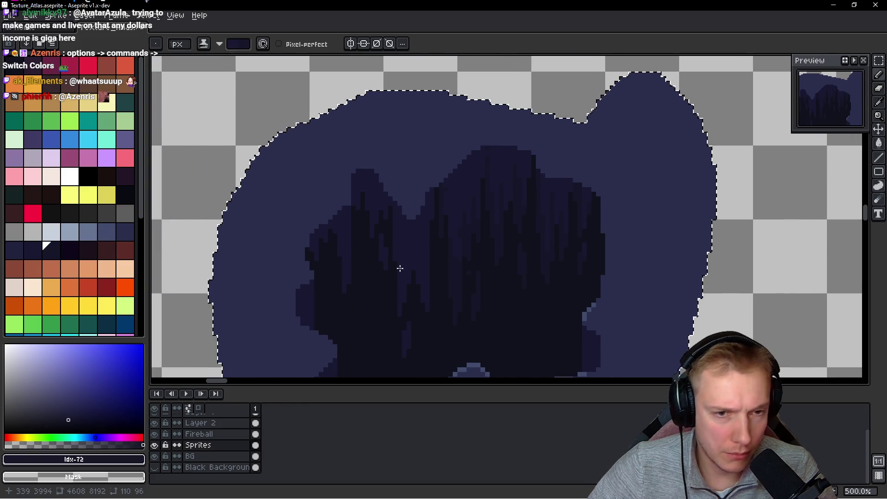
{"action": "scroll", "coordinate": [388, 204], "scroll_direction": "up", "scroll_amount": 1}
{"action": "left_click_drag", "start_coordinate": [432, 174], "coordinate": [432, 239]}
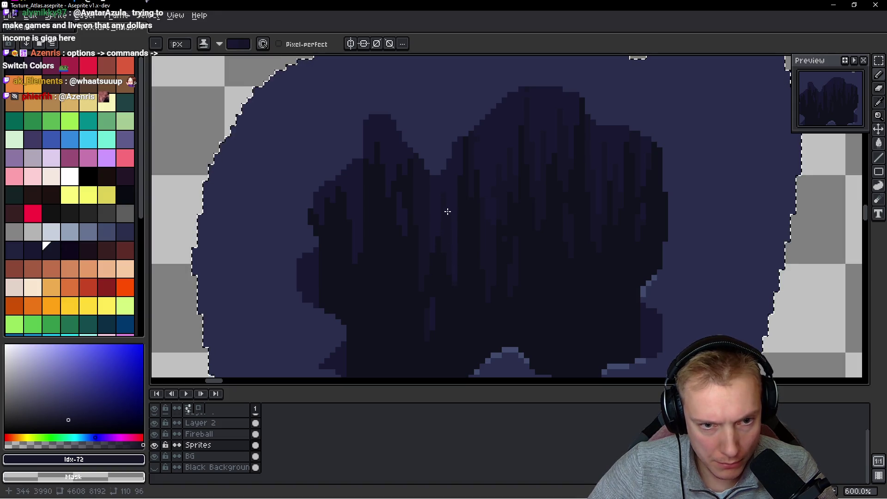
{"action": "scroll", "coordinate": [449, 211], "scroll_direction": "down", "scroll_amount": 3}
{"action": "scroll", "coordinate": [451, 217], "scroll_direction": "up", "scroll_amount": 1}
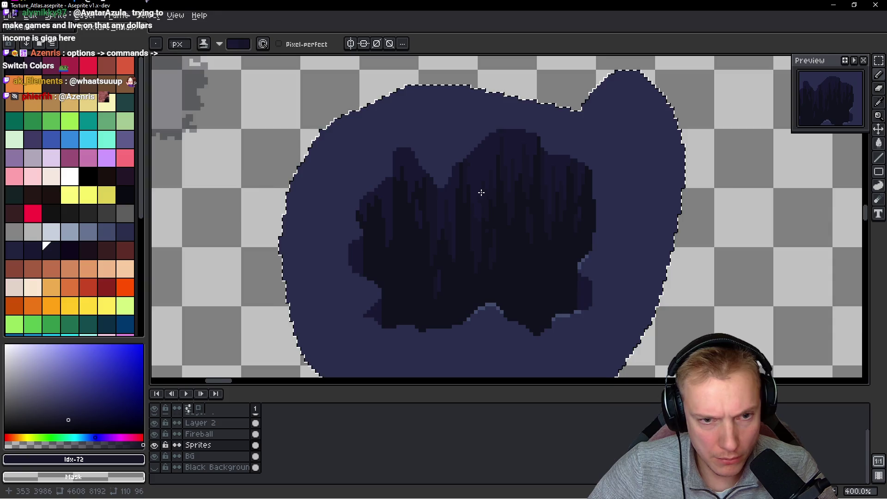
{"action": "scroll", "coordinate": [481, 193], "scroll_direction": "up", "scroll_amount": 5}
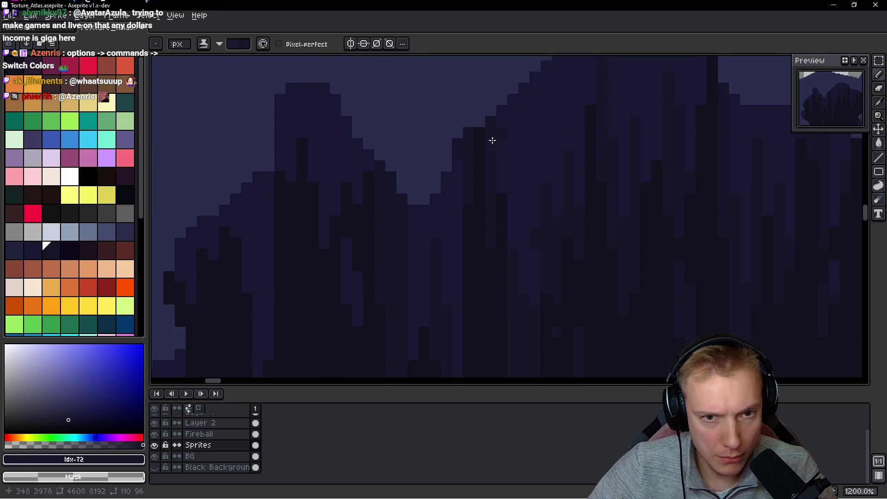
{"action": "scroll", "coordinate": [471, 192], "scroll_direction": "down", "scroll_amount": 6}
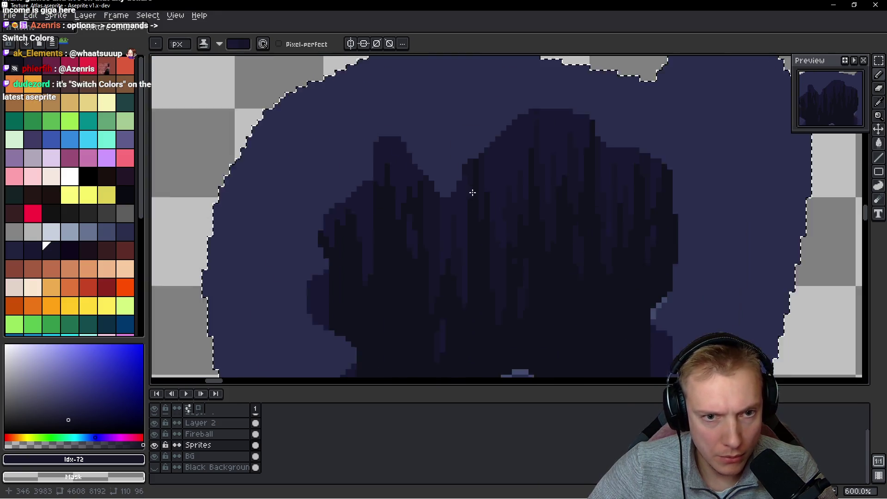
{"action": "scroll", "coordinate": [454, 170], "scroll_direction": "up", "scroll_amount": 5}
{"action": "scroll", "coordinate": [428, 166], "scroll_direction": "down", "scroll_amount": 1}
{"action": "scroll", "coordinate": [443, 208], "scroll_direction": "up", "scroll_amount": 1}
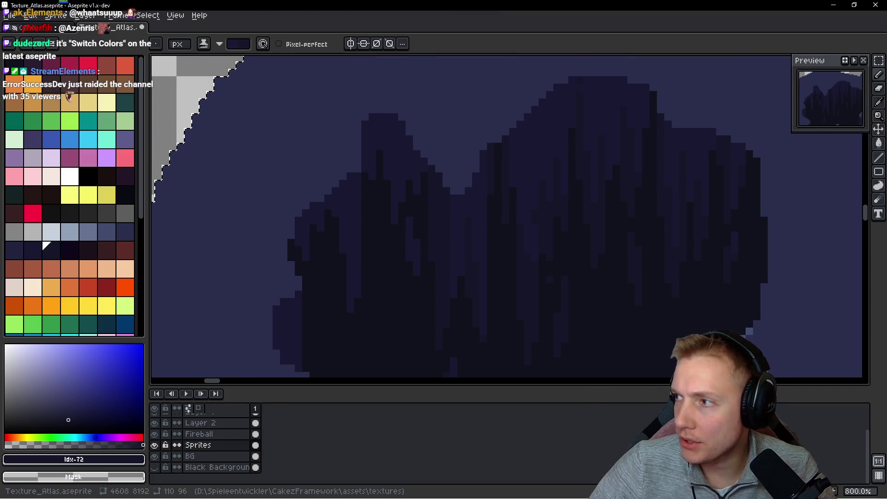
{"action": "left_click_drag", "start_coordinate": [429, 202], "coordinate": [448, 196]}
{"action": "scroll", "coordinate": [448, 196], "scroll_direction": "up", "scroll_amount": 3}
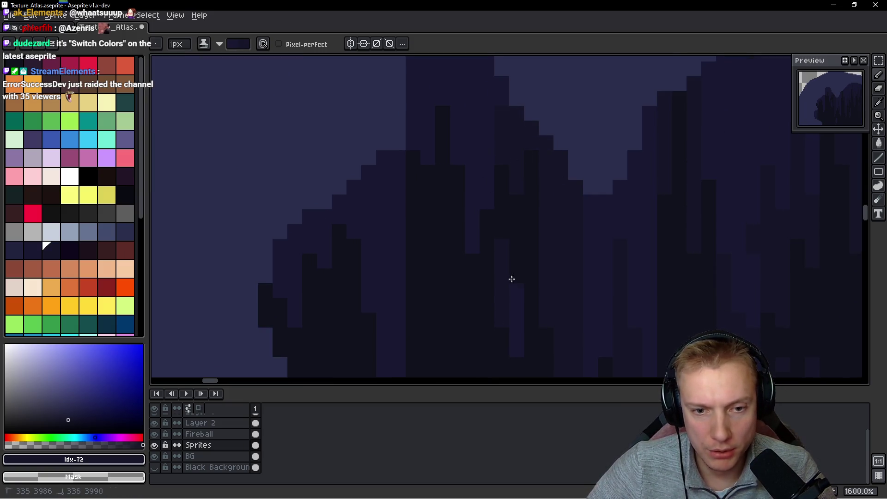
{"action": "left_click_drag", "start_coordinate": [503, 237], "coordinate": [465, 303]}
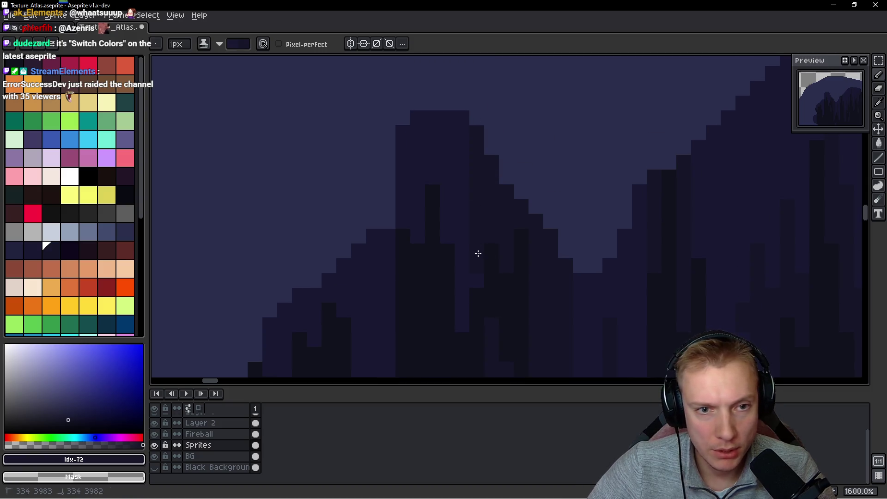
{"action": "scroll", "coordinate": [474, 308], "scroll_direction": "down", "scroll_amount": 4}
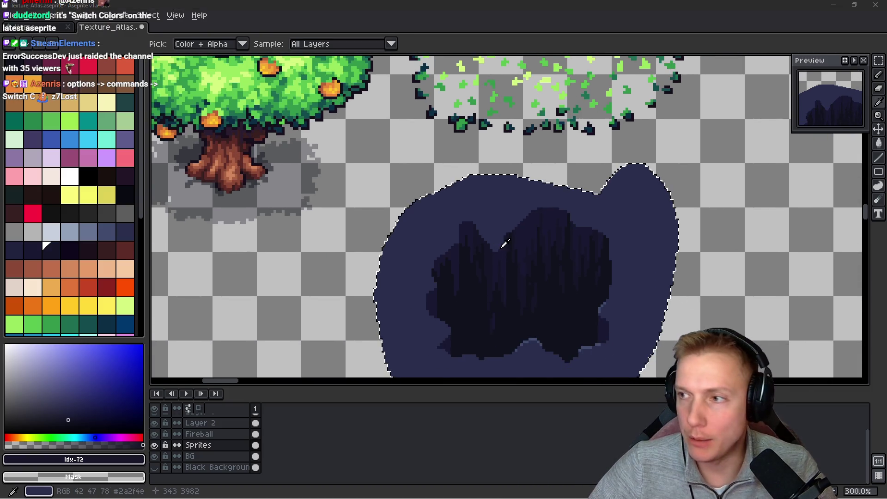
{"action": "key", "text": "alt+Tab"}
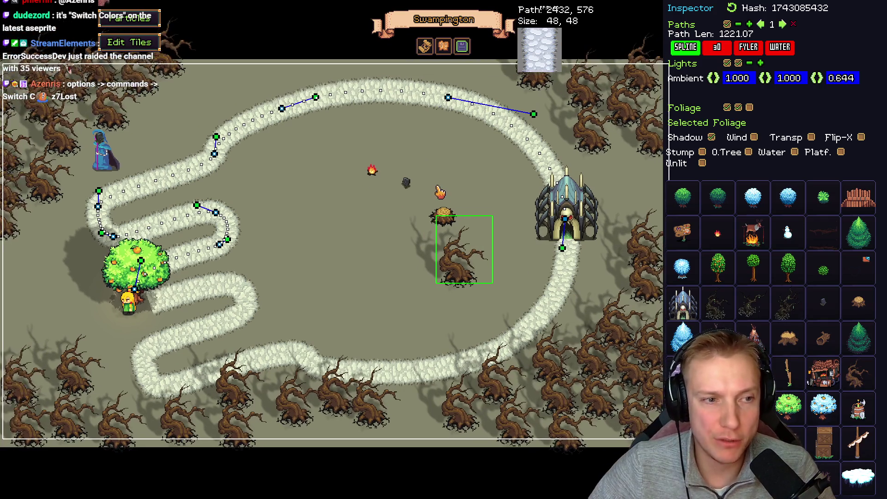
{"action": "left_click_drag", "start_coordinate": [366, 279], "coordinate": [331, 244]}
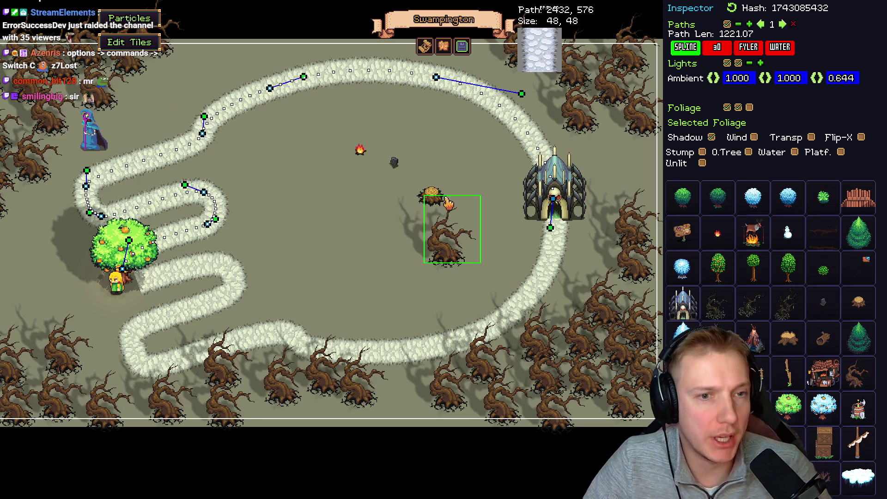
{"action": "key", "text": "alt+Tab"}
{"action": "scroll", "coordinate": [432, 182], "scroll_direction": "down", "scroll_amount": 3}
{"action": "scroll", "coordinate": [493, 209], "scroll_direction": "up", "scroll_amount": 8}
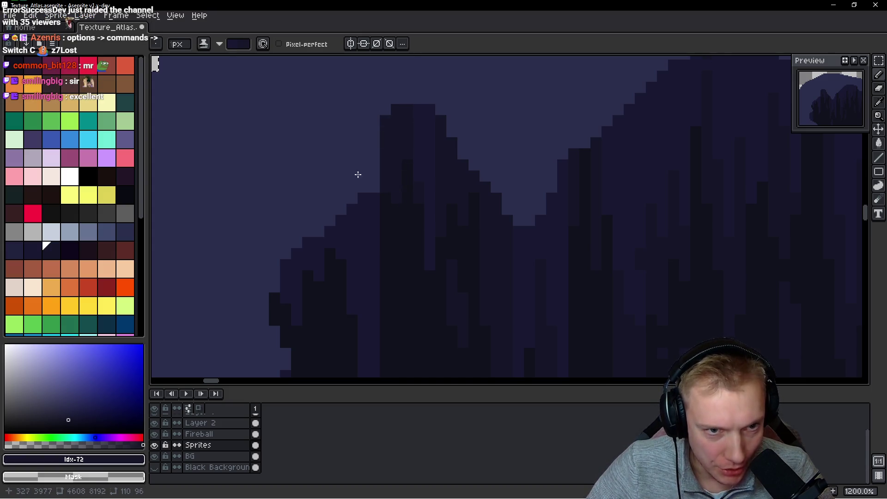
Zoom in and out around the hole sprite to inspect its pale blue rim highlights
{"action": "scroll", "coordinate": [411, 145], "scroll_direction": "down", "scroll_amount": 5}
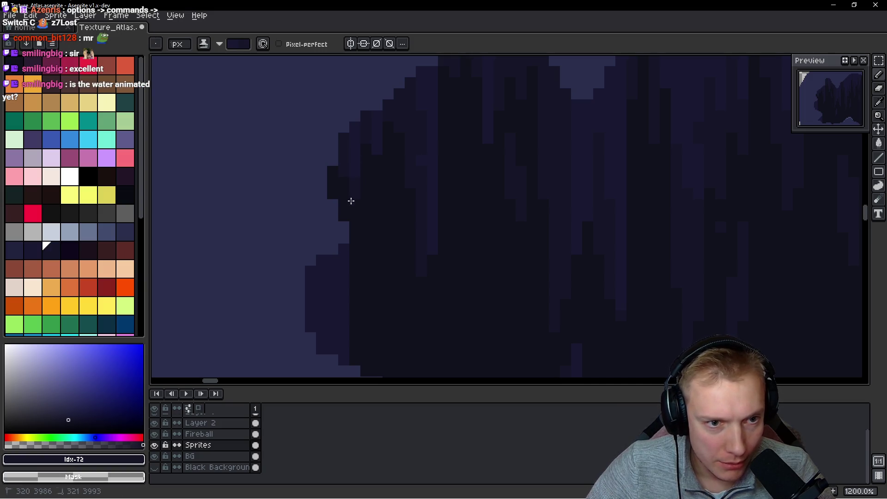
{"action": "scroll", "coordinate": [373, 180], "scroll_direction": "down", "scroll_amount": 5}
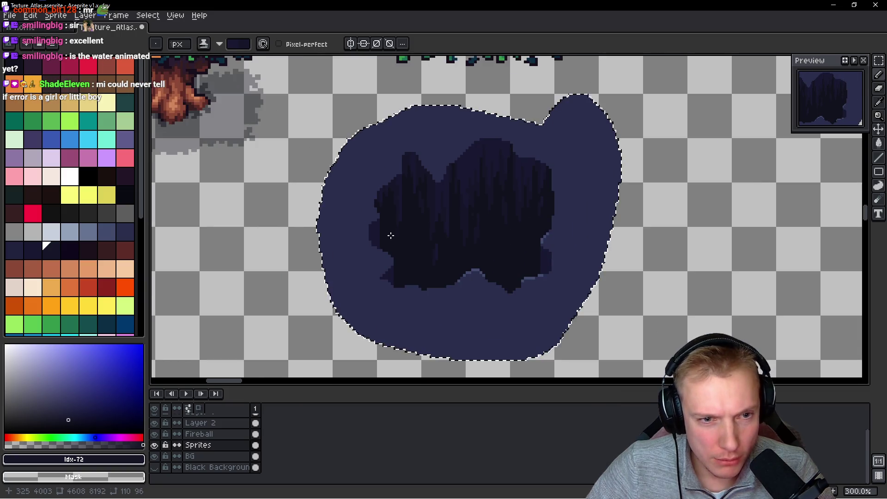
{"action": "scroll", "coordinate": [390, 236], "scroll_direction": "up", "scroll_amount": 4}
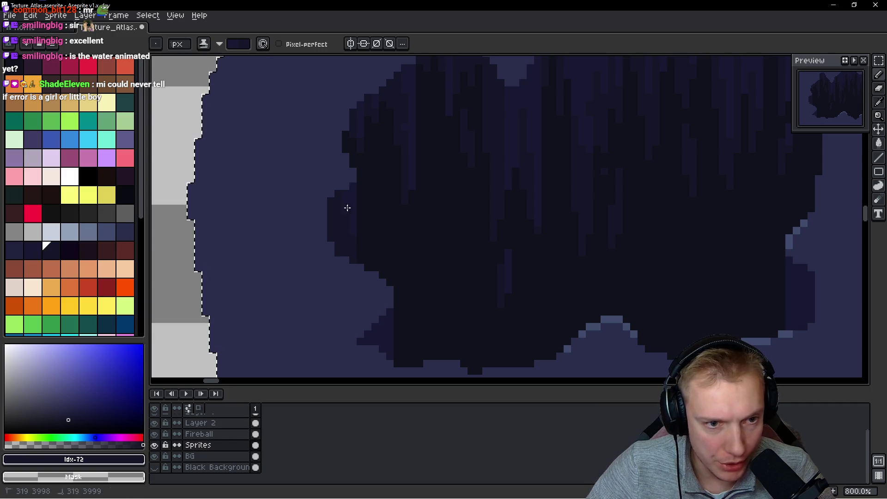
{"action": "scroll", "coordinate": [396, 202], "scroll_direction": "down", "scroll_amount": 3}
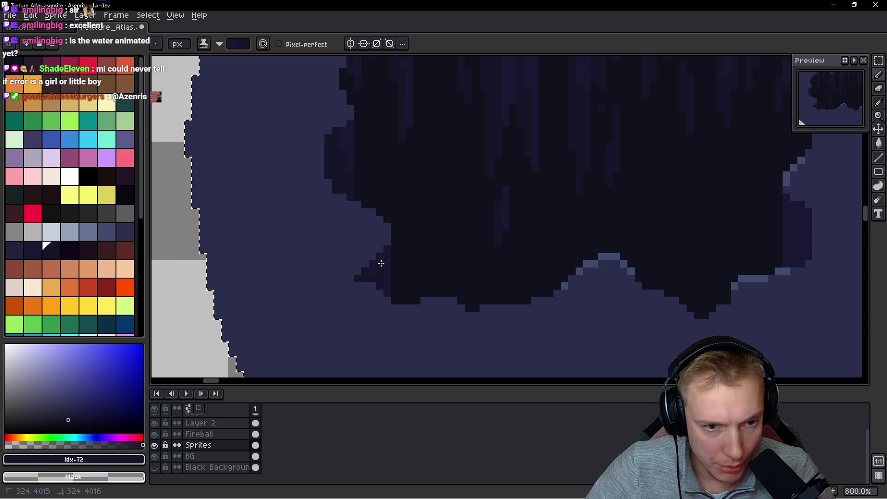
{"action": "scroll", "coordinate": [385, 315], "scroll_direction": "down", "scroll_amount": 5}
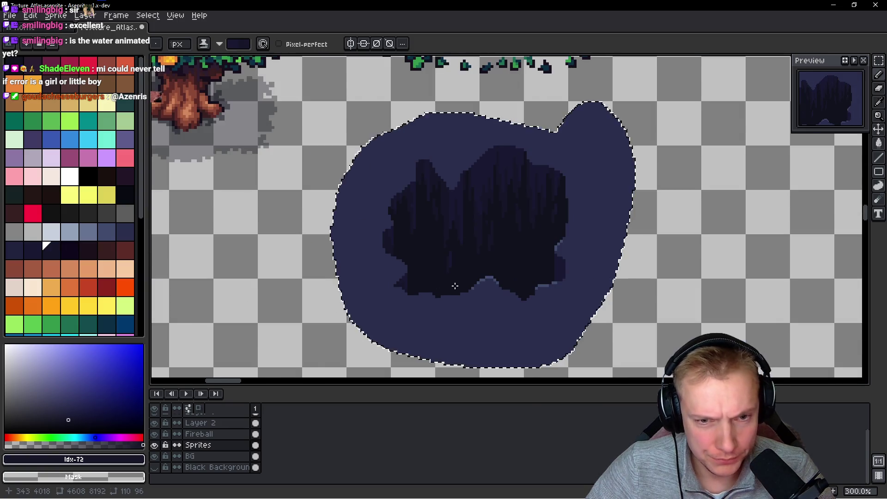
{"action": "scroll", "coordinate": [454, 284], "scroll_direction": "up", "scroll_amount": 4}
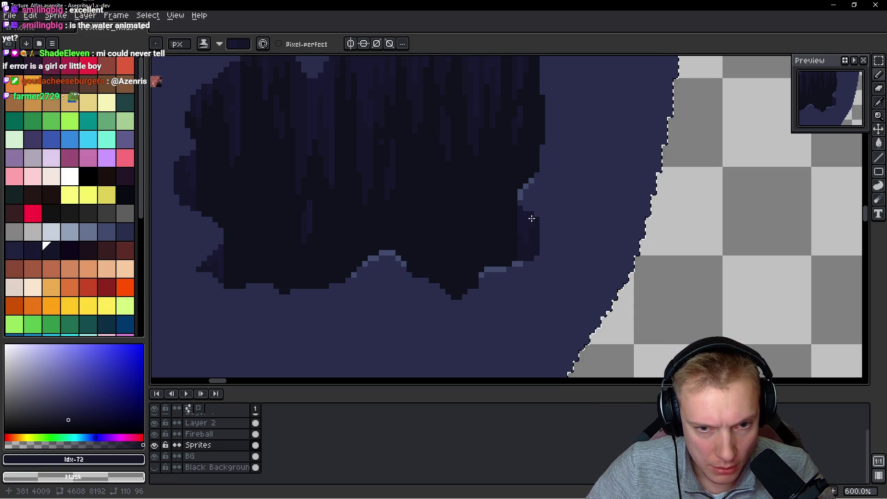
{"action": "scroll", "coordinate": [532, 219], "scroll_direction": "down", "scroll_amount": 4}
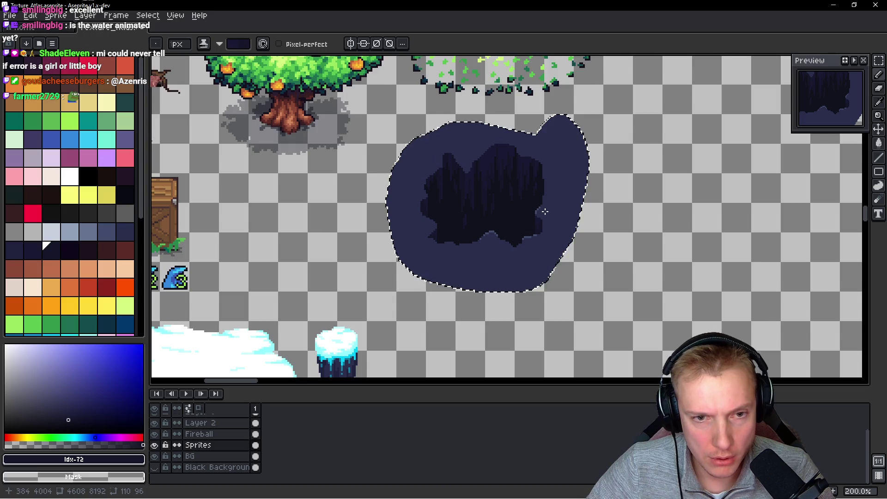
{"action": "scroll", "coordinate": [539, 211], "scroll_direction": "down", "scroll_amount": 1}
{"action": "scroll", "coordinate": [535, 212], "scroll_direction": "up", "scroll_amount": 5}
Sample the pale rim blue and pencil highlight pixels along the rim edge, erasing one surplus pixel
{"action": "key", "text": "i"}
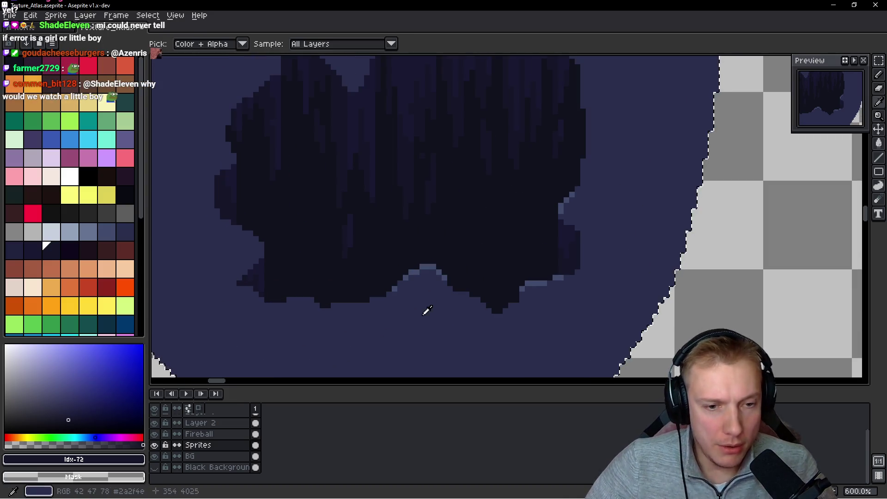
{"action": "left_click", "coordinate": [424, 324]}
{"action": "key", "text": "b"}
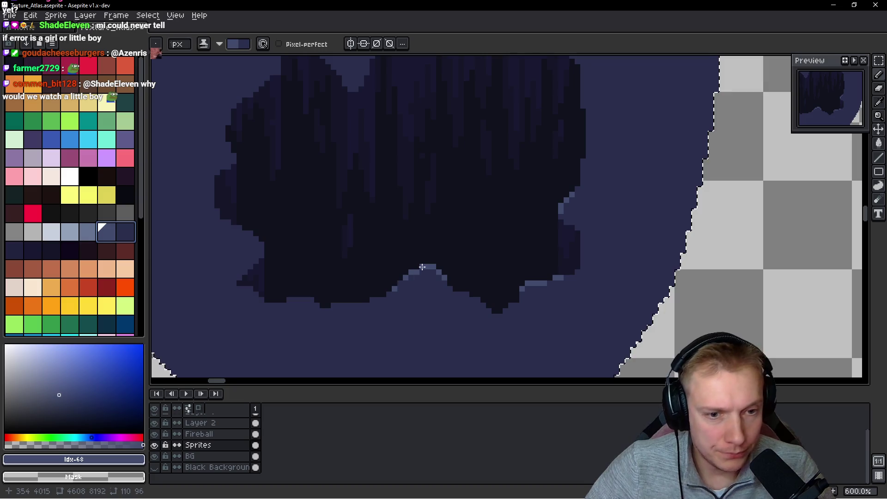
{"action": "scroll", "coordinate": [420, 261], "scroll_direction": "up", "scroll_amount": 3}
{"action": "scroll", "coordinate": [334, 288], "scroll_direction": "left", "scroll_amount": 2}
{"action": "left_click_drag", "start_coordinate": [354, 289], "coordinate": [331, 288]}
{"action": "mouse_move", "coordinate": [475, 287]}
{"action": "left_mouse_down"}
{"action": "mouse_move", "coordinate": [486, 287]}
{"action": "mouse_move", "coordinate": [416, 300]}
{"action": "mouse_move", "coordinate": [425, 301]}
{"action": "left_mouse_up"}
{"action": "left_click", "coordinate": [431, 300]}
{"action": "right_click", "coordinate": [459, 300]}
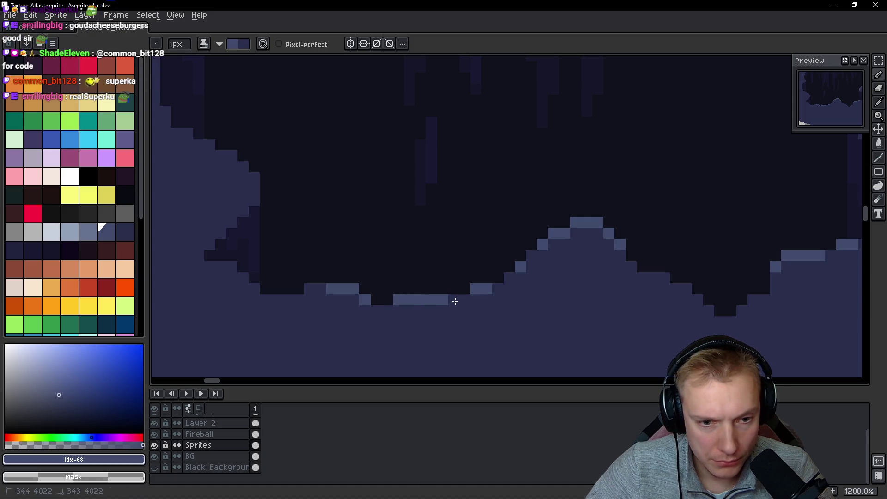
Add light highlights down the cliff edge, a diagonal run, and several single rim pixels
{"action": "scroll", "coordinate": [526, 296], "scroll_direction": "up", "scroll_amount": 3}
{"action": "scroll", "coordinate": [526, 296], "scroll_direction": "left", "scroll_amount": 3}
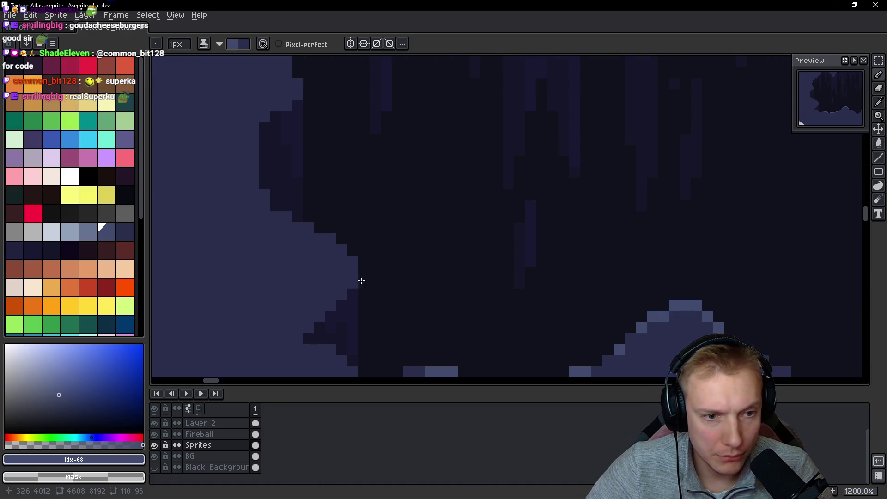
{"action": "left_click_drag", "start_coordinate": [352, 262], "coordinate": [330, 306]}
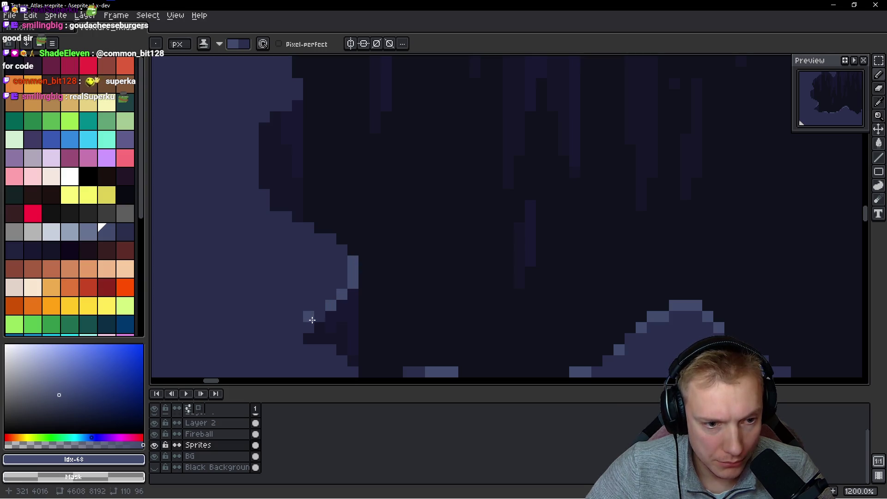
{"action": "scroll", "coordinate": [378, 231], "scroll_direction": "up", "scroll_amount": 3}
{"action": "left_click", "coordinate": [327, 336]}
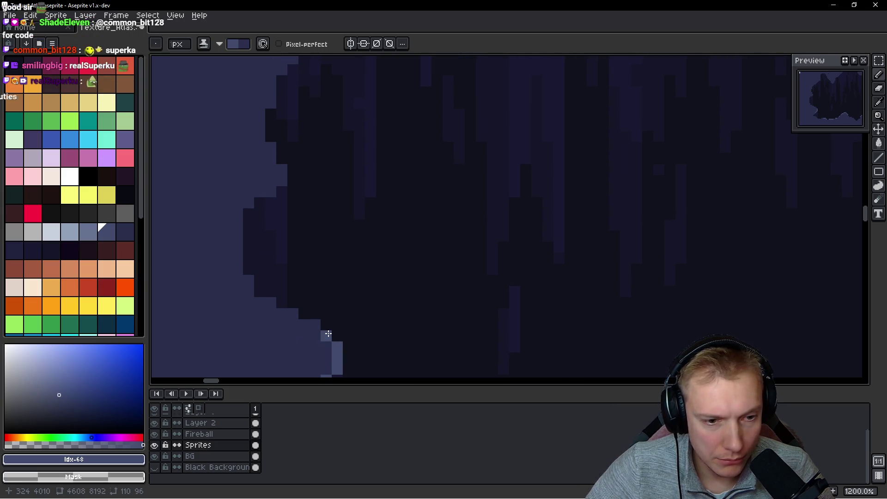
{"action": "scroll", "coordinate": [406, 248], "scroll_direction": "down", "scroll_amount": 2}
{"action": "scroll", "coordinate": [333, 206], "scroll_direction": "up", "scroll_amount": 5}
{"action": "left_click_drag", "start_coordinate": [298, 213], "coordinate": [229, 257]}
{"action": "left_click", "coordinate": [295, 191]}
{"action": "left_click", "coordinate": [276, 148]}
{"action": "scroll", "coordinate": [409, 145], "scroll_direction": "down", "scroll_amount": 6}
{"action": "scroll", "coordinate": [411, 152], "scroll_direction": "up", "scroll_amount": 5}
{"action": "left_click", "coordinate": [388, 150]}
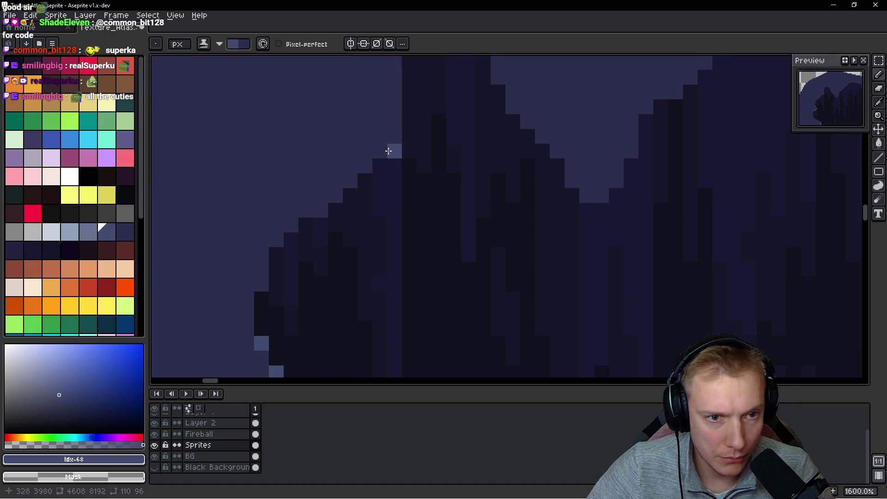
{"action": "scroll", "coordinate": [500, 192], "scroll_direction": "down", "scroll_amount": 6}
{"action": "scroll", "coordinate": [554, 202], "scroll_direction": "up", "scroll_amount": 6}
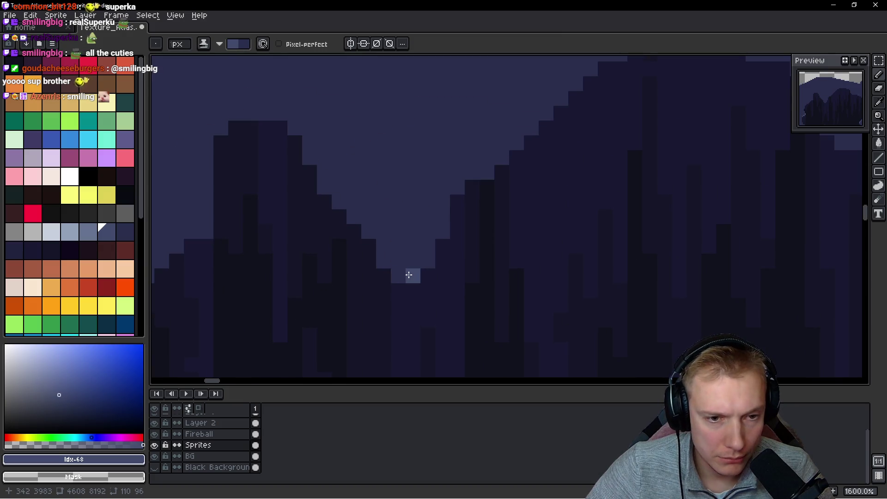
{"action": "scroll", "coordinate": [409, 274], "scroll_direction": "down", "scroll_amount": 12}
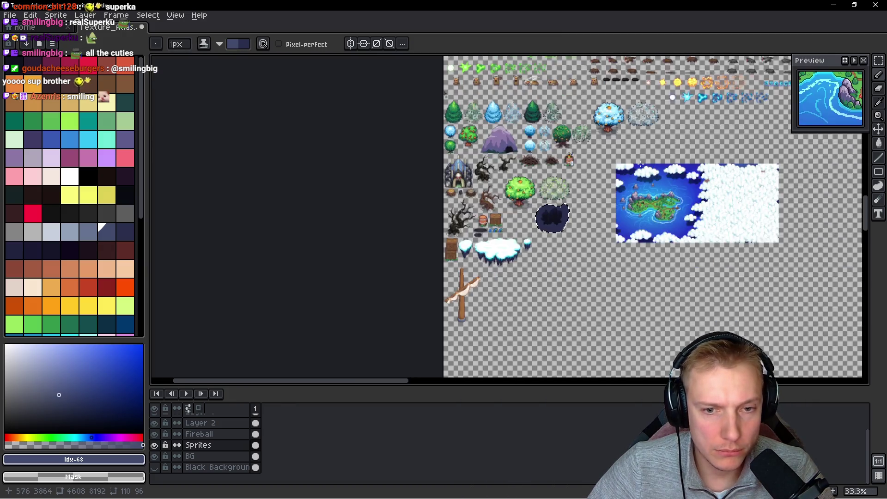
{"action": "scroll", "coordinate": [291, 263], "scroll_direction": "up", "scroll_amount": 2}
Centre on the dark hole sprite and paint a light blue line along its ridge's top-right edge
{"action": "left_click_drag", "start_coordinate": [291, 263], "coordinate": [454, 64]}
{"action": "mouse_move", "coordinate": [693, 336]}
{"action": "left_mouse_down"}
{"action": "mouse_move", "coordinate": [440, 374]}
{"action": "mouse_move", "coordinate": [355, 266]}
{"action": "mouse_move", "coordinate": [488, 210]}
{"action": "left_mouse_up"}
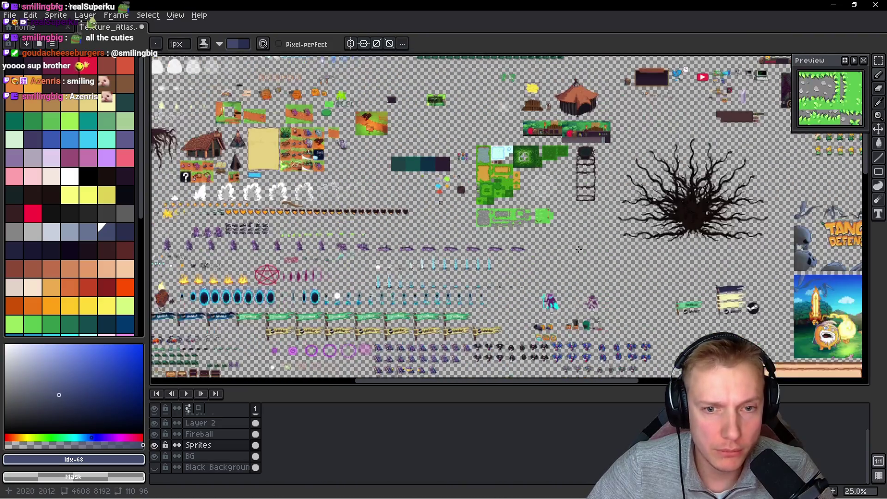
{"action": "scroll", "coordinate": [465, 93], "scroll_direction": "down", "scroll_amount": 3}
{"action": "scroll", "coordinate": [466, 93], "scroll_direction": "up", "scroll_amount": 3}
{"action": "scroll", "coordinate": [465, 93], "scroll_direction": "up", "scroll_amount": 4}
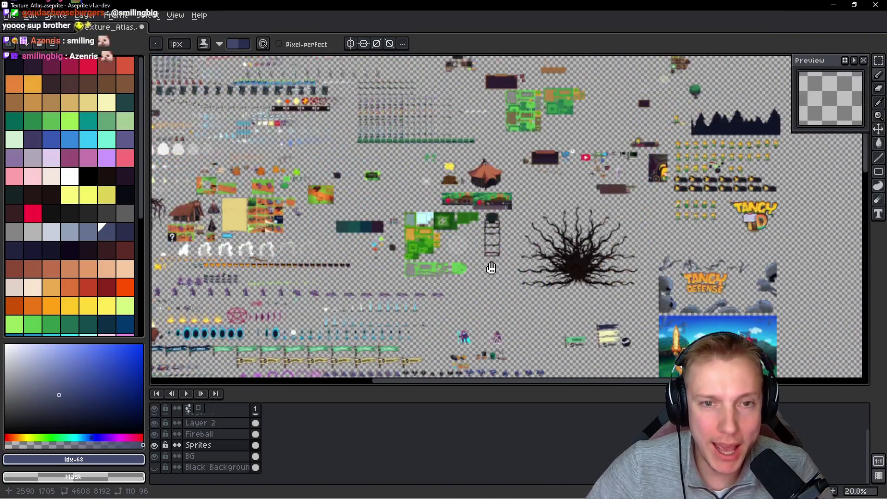
{"action": "scroll", "coordinate": [522, 243], "scroll_direction": "down", "scroll_amount": 2}
{"action": "scroll", "coordinate": [522, 242], "scroll_direction": "up", "scroll_amount": 8}
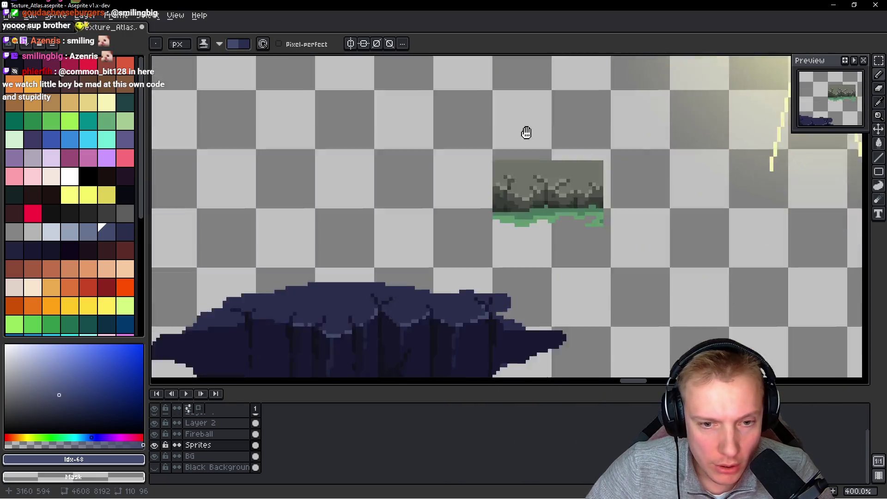
{"action": "left_click_drag", "start_coordinate": [526, 133], "coordinate": [568, 213]}
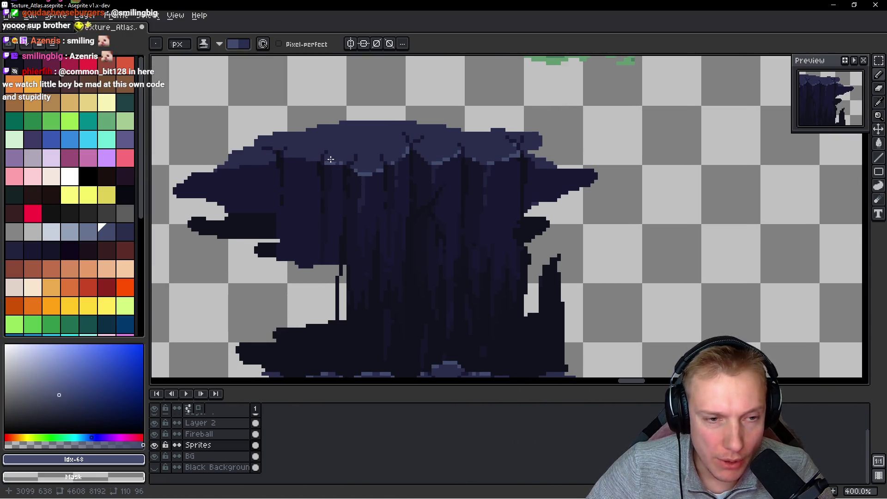
{"action": "scroll", "coordinate": [331, 159], "scroll_direction": "down", "scroll_amount": 6}
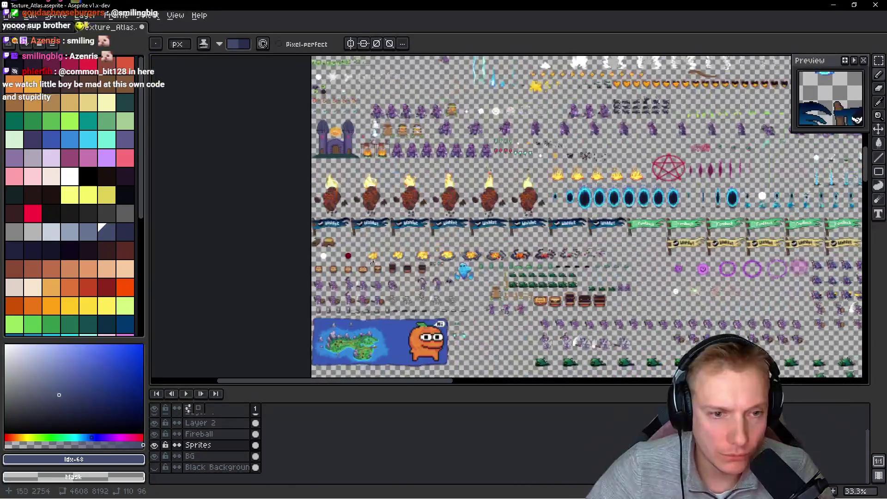
{"action": "scroll", "coordinate": [533, 80], "scroll_direction": "up", "scroll_amount": 6}
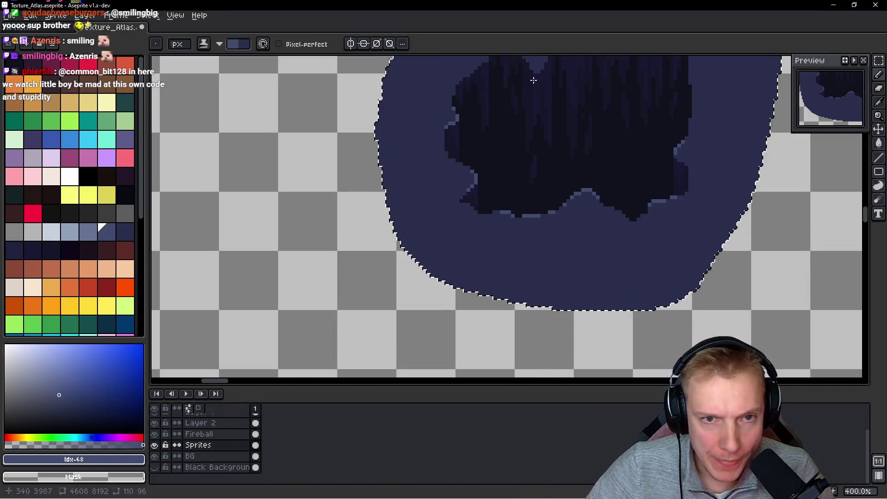
{"action": "scroll", "coordinate": [475, 271], "scroll_direction": "up", "scroll_amount": 4}
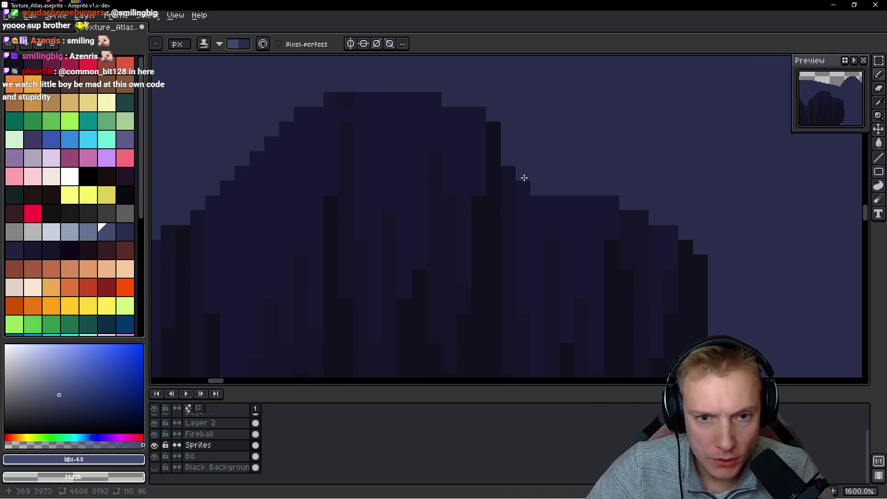
{"action": "mouse_move", "coordinate": [573, 196]}
{"action": "left_mouse_down"}
{"action": "mouse_move", "coordinate": [532, 187]}
{"action": "mouse_move", "coordinate": [564, 186]}
{"action": "mouse_move", "coordinate": [505, 154]}
{"action": "left_mouse_up"}
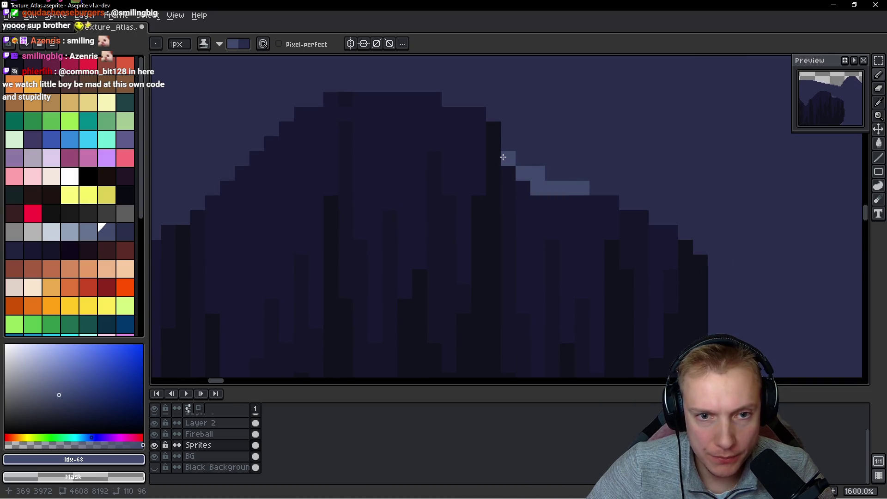
Sample the navy rim colour #2a2f4c from the hole sprite's surround
{"action": "scroll", "coordinate": [488, 229], "scroll_direction": "down", "scroll_amount": 1}
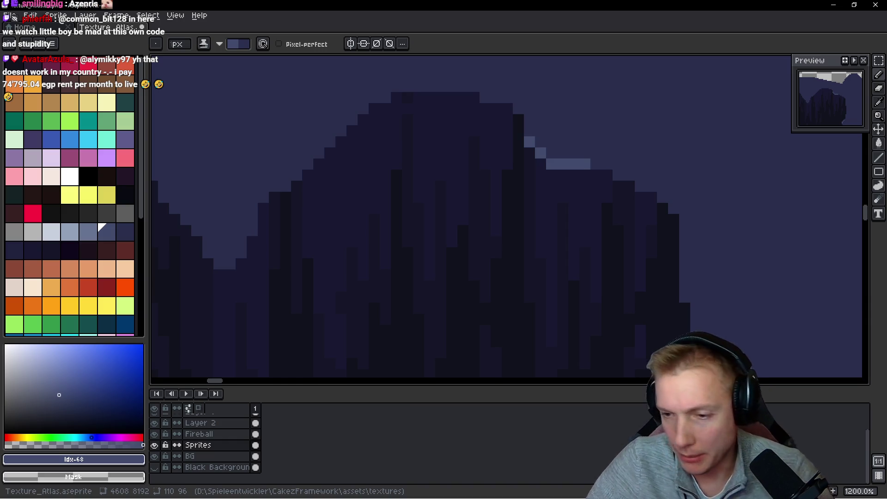
{"action": "scroll", "coordinate": [461, 239], "scroll_direction": "left", "scroll_amount": 5}
{"action": "scroll", "coordinate": [559, 229], "scroll_direction": "up", "scroll_amount": 3}
{"action": "scroll", "coordinate": [590, 183], "scroll_direction": "down", "scroll_amount": 5}
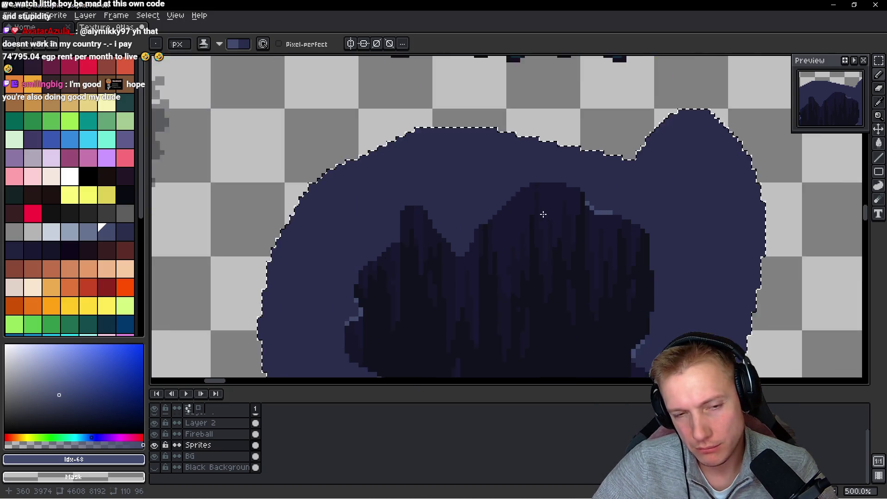
{"action": "scroll", "coordinate": [549, 213], "scroll_direction": "up", "scroll_amount": 5}
{"action": "left_click", "coordinate": [464, 171], "text": "alt"}
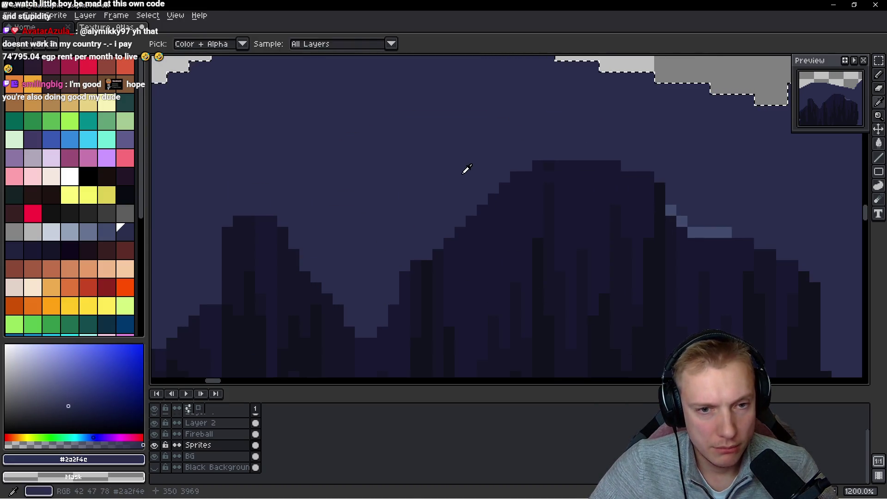
Reshape the ridge outline in navy and extend it leftward with dark interior pixels
{"action": "mouse_move", "coordinate": [445, 235]}
{"action": "left_mouse_down"}
{"action": "mouse_move", "coordinate": [511, 207]}
{"action": "mouse_move", "coordinate": [512, 172]}
{"action": "mouse_move", "coordinate": [482, 211]}
{"action": "mouse_move", "coordinate": [432, 242]}
{"action": "left_mouse_up"}
{"action": "left_click", "coordinate": [467, 247], "text": "alt"}
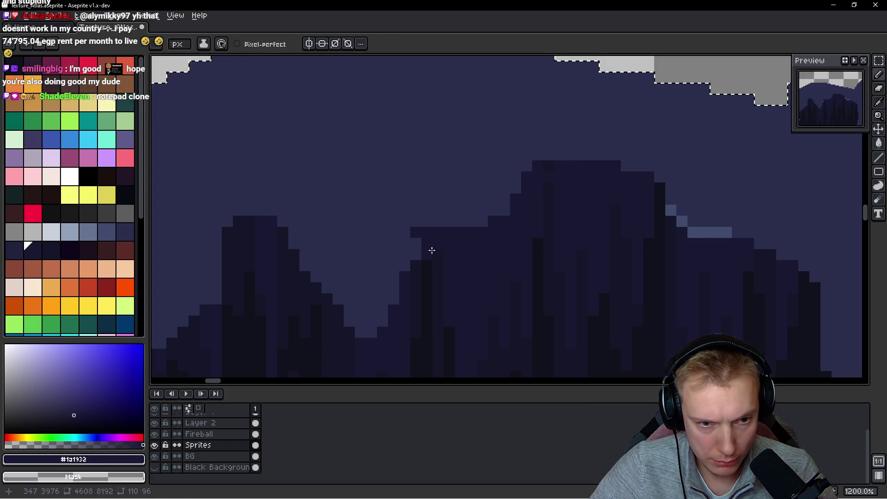
{"action": "scroll", "coordinate": [431, 249], "scroll_direction": "down", "scroll_amount": 4}
{"action": "scroll", "coordinate": [434, 235], "scroll_direction": "up", "scroll_amount": 2}
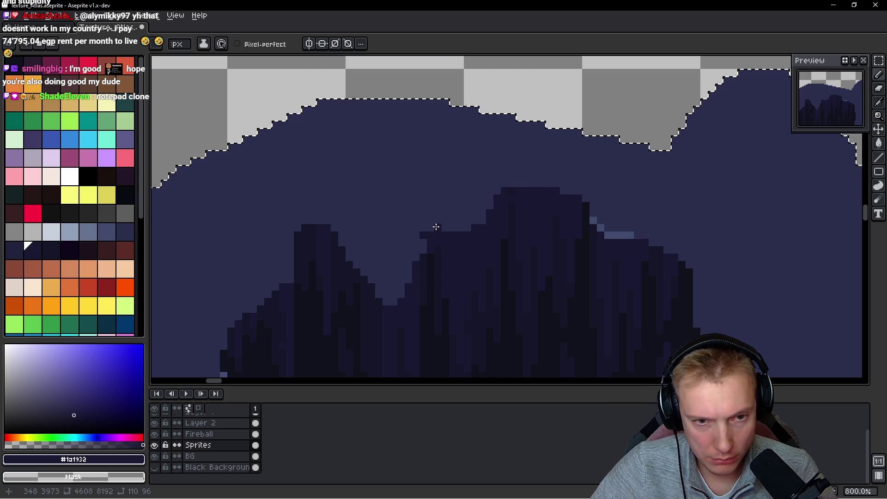
{"action": "left_click", "coordinate": [423, 236], "text": "alt"}
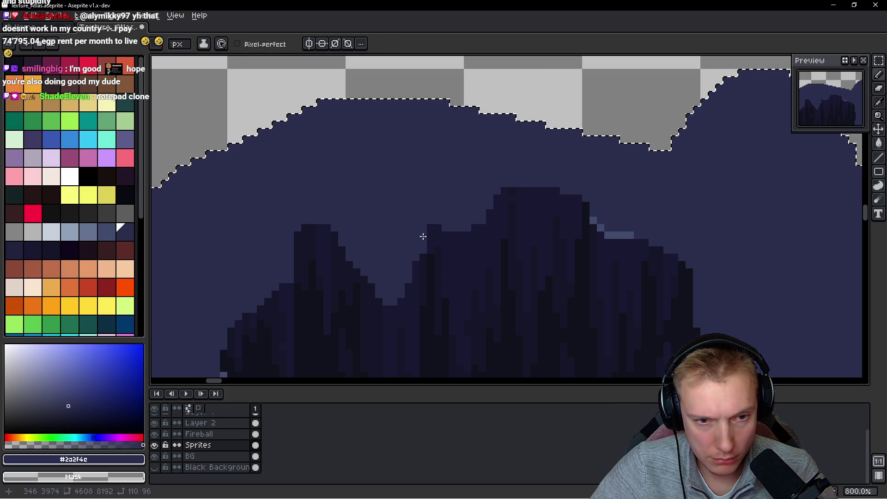
{"action": "scroll", "coordinate": [536, 270], "scroll_direction": "down", "scroll_amount": 3}
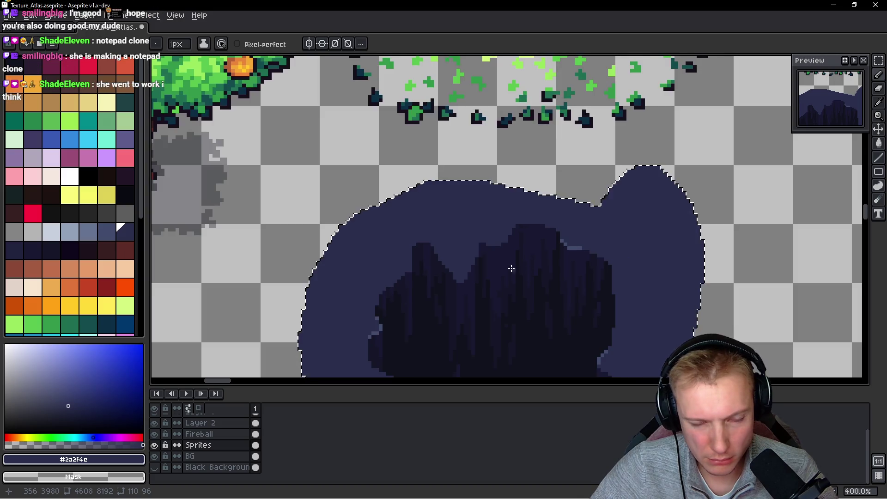
{"action": "scroll", "coordinate": [508, 263], "scroll_direction": "up", "scroll_amount": 5}
{"action": "left_click", "coordinate": [477, 275], "text": "alt"}
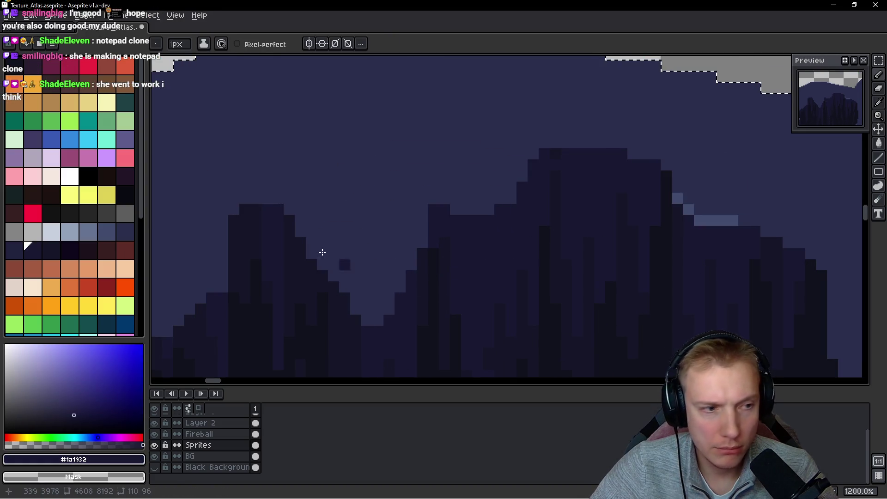
{"action": "left_click", "coordinate": [438, 263], "text": "alt"}
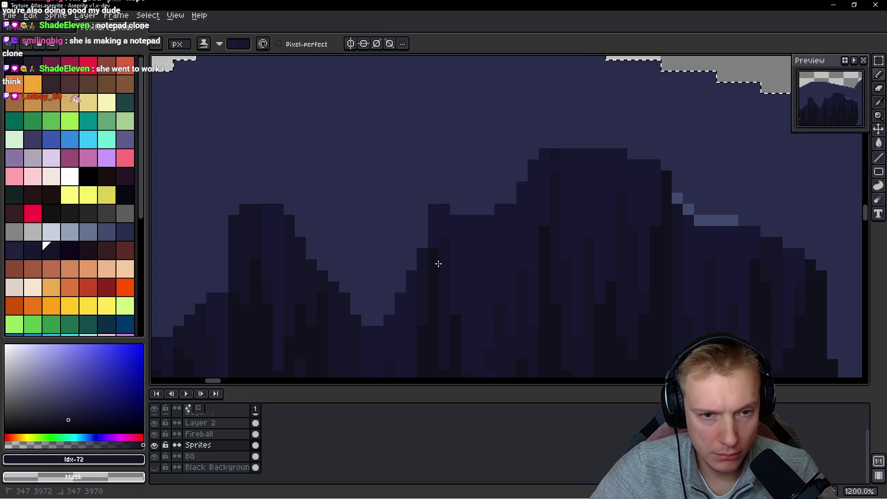
Shift the view up over the ridge and zoom in and out to inspect it
{"action": "left_click_drag", "start_coordinate": [448, 274], "coordinate": [437, 204]}
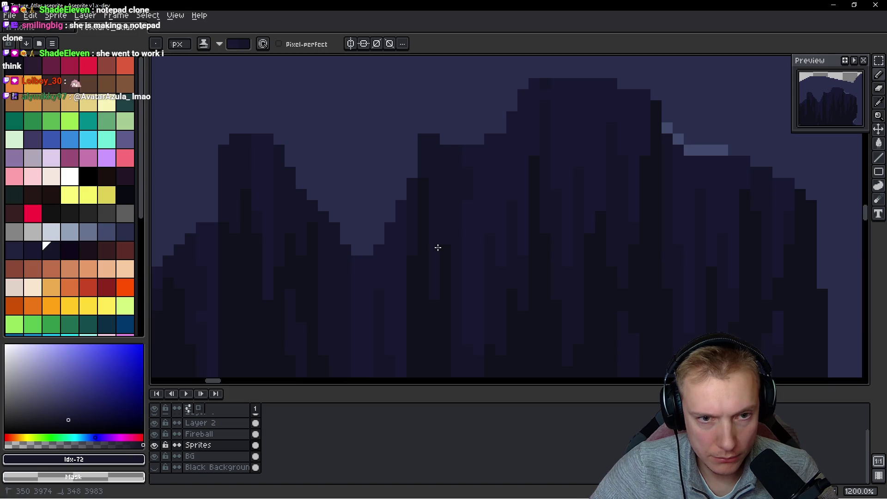
{"action": "scroll", "coordinate": [502, 170], "scroll_direction": "down", "scroll_amount": 5}
{"action": "scroll", "coordinate": [501, 170], "scroll_direction": "down", "scroll_amount": 2}
{"action": "scroll", "coordinate": [449, 149], "scroll_direction": "up", "scroll_amount": 7}
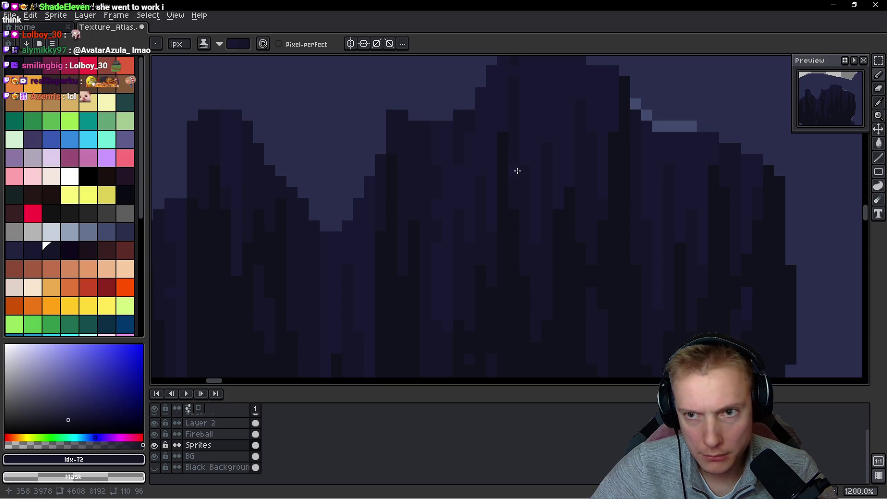
{"action": "scroll", "coordinate": [481, 199], "scroll_direction": "up", "scroll_amount": 2}
{"action": "scroll", "coordinate": [430, 210], "scroll_direction": "right", "scroll_amount": 2}
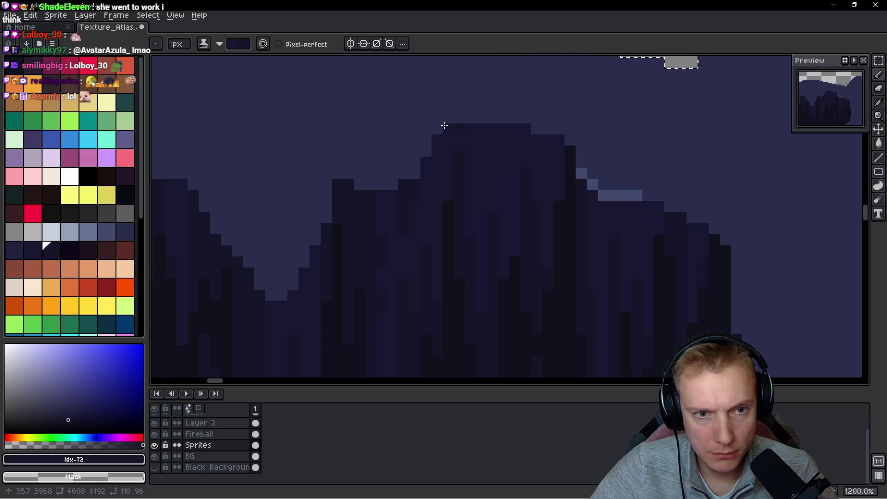
{"action": "scroll", "coordinate": [471, 124], "scroll_direction": "down", "scroll_amount": 2}
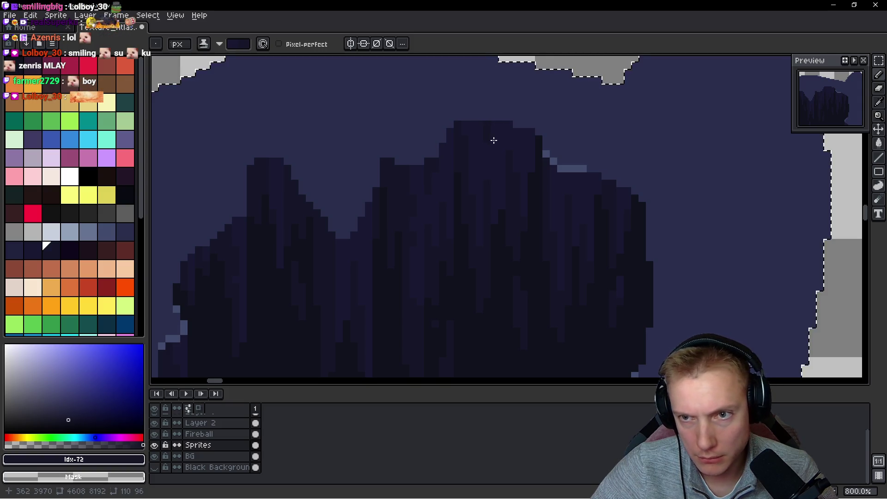
{"action": "scroll", "coordinate": [454, 188], "scroll_direction": "down", "scroll_amount": 1}
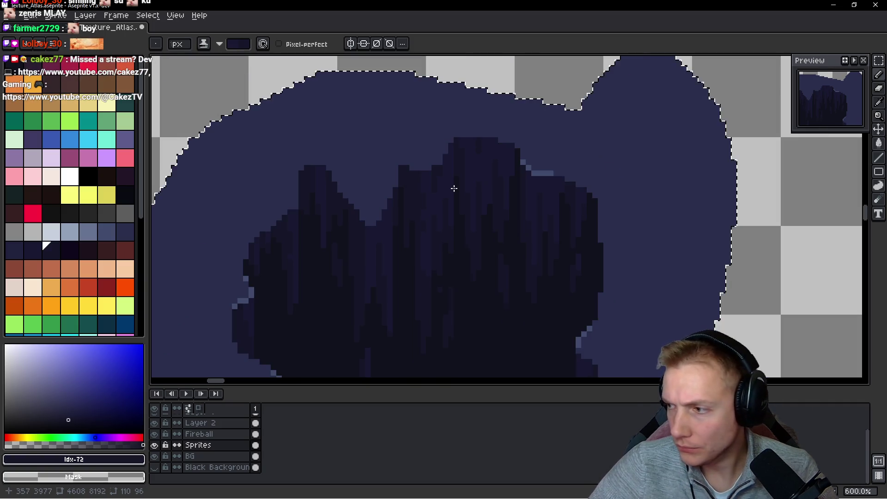
{"action": "scroll", "coordinate": [464, 188], "scroll_direction": "up", "scroll_amount": 2}
{"action": "scroll", "coordinate": [425, 206], "scroll_direction": "down", "scroll_amount": 5}
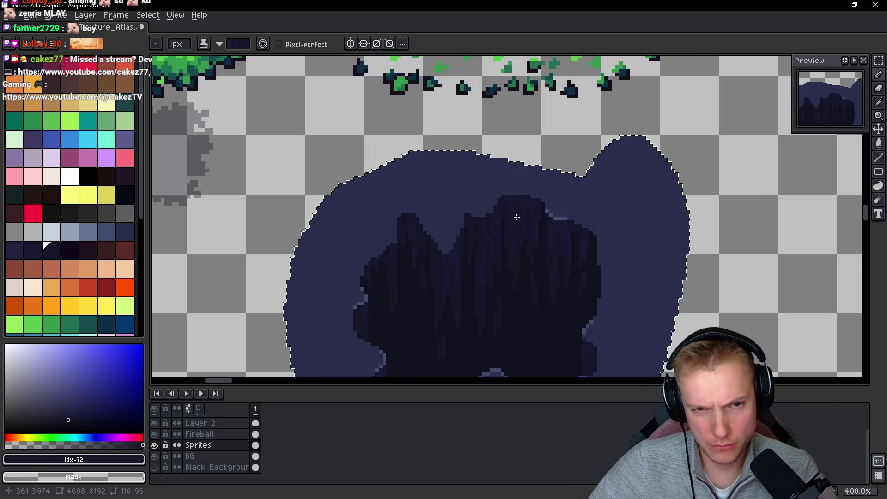
{"action": "scroll", "coordinate": [476, 217], "scroll_direction": "up", "scroll_amount": 5}
Pick the light blue-grey and dot highlight pixels along the ridge top, undoing the last one
{"action": "left_click", "coordinate": [277, 144], "text": "alt"}
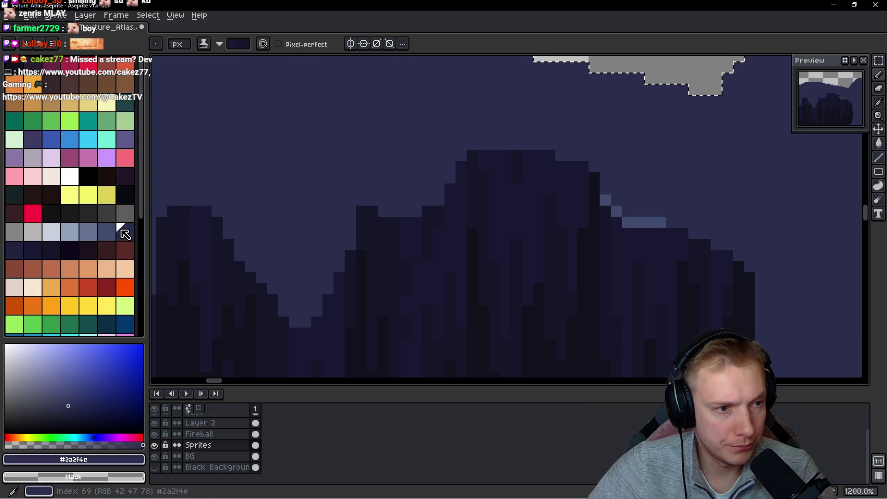
{"action": "left_click", "coordinate": [419, 206]}
{"action": "left_click", "coordinate": [439, 200]}
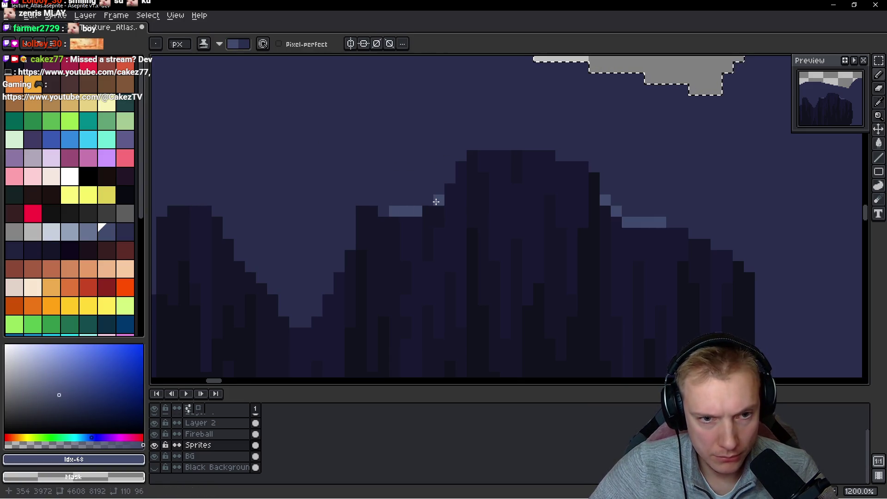
{"action": "left_click", "coordinate": [448, 178]}
{"action": "scroll", "coordinate": [403, 193], "scroll_direction": "left", "scroll_amount": 2}
{"action": "left_click_drag", "start_coordinate": [426, 210], "coordinate": [437, 210]}
{"action": "left_click", "coordinate": [370, 210]}
{"action": "key", "text": "ctrl+z"}
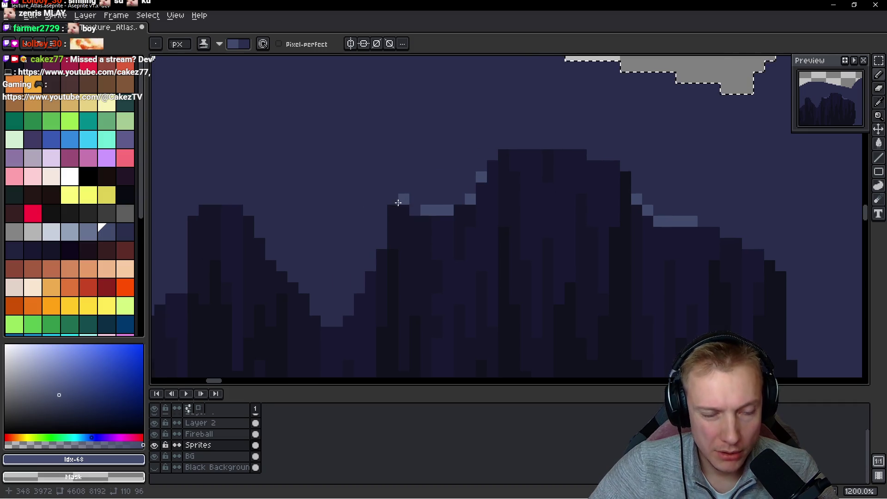
Add more light highlight pixels on the ridge slope, a short vertical highlight, and one above the ridge
{"action": "scroll", "coordinate": [398, 277], "scroll_direction": "left", "scroll_amount": 6}
{"action": "scroll", "coordinate": [402, 301], "scroll_direction": "down", "scroll_amount": 2}
{"action": "left_click_drag", "start_coordinate": [431, 288], "coordinate": [420, 288]}
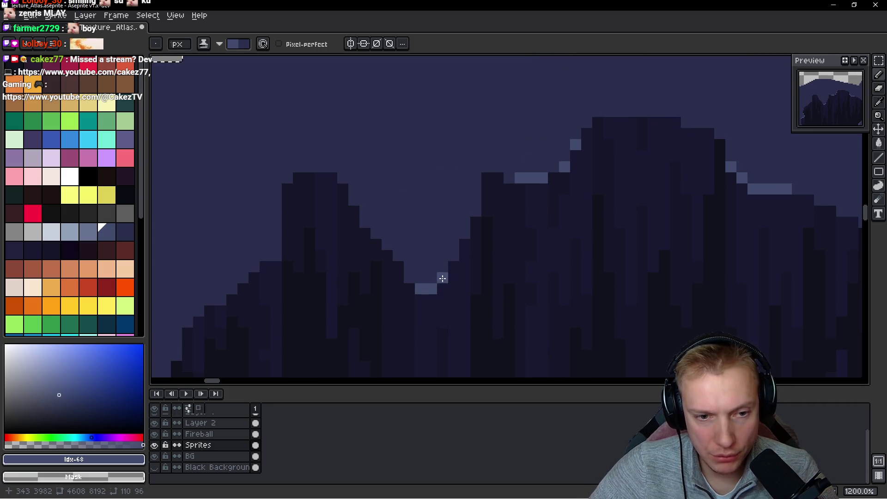
{"action": "left_click_drag", "start_coordinate": [476, 210], "coordinate": [476, 200]}
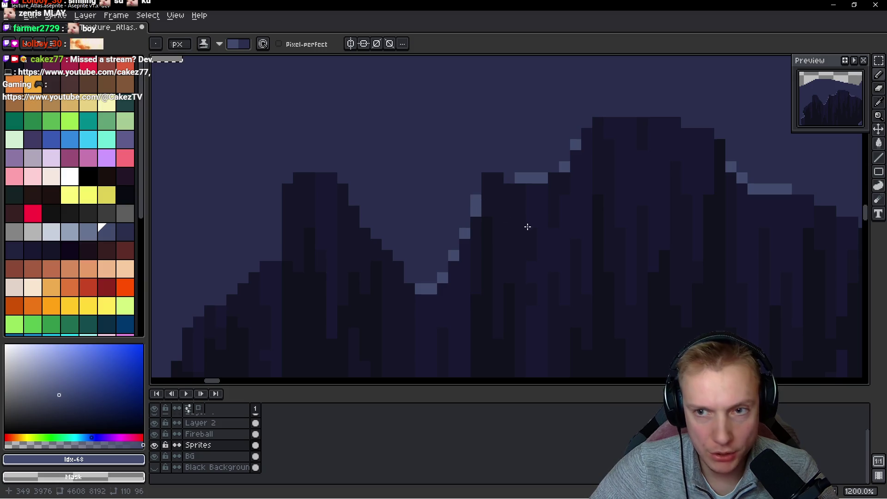
{"action": "left_click", "coordinate": [409, 277]}
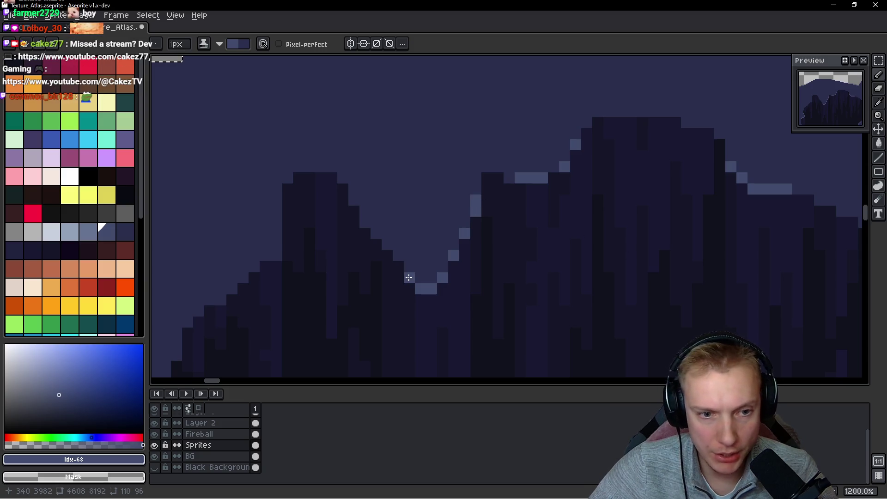
{"action": "left_click", "coordinate": [398, 255]}
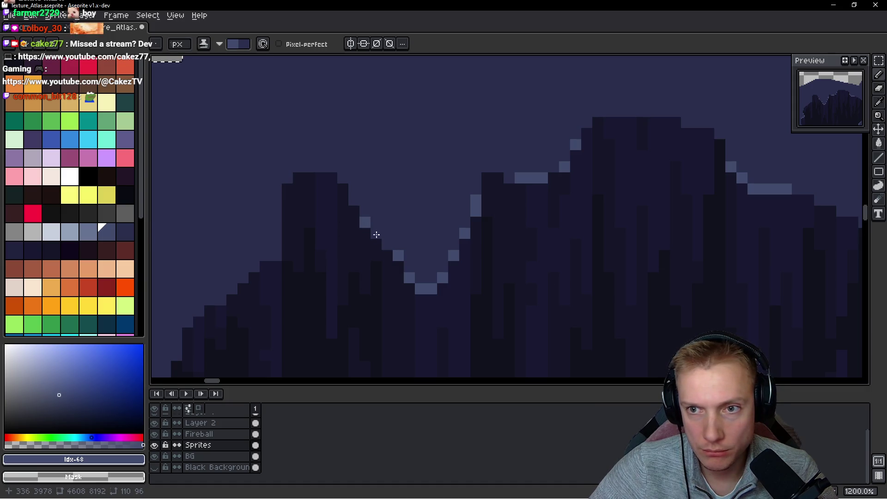
{"action": "scroll", "coordinate": [376, 234], "scroll_direction": "down", "scroll_amount": 3}
{"action": "scroll", "coordinate": [351, 215], "scroll_direction": "up", "scroll_amount": 4}
{"action": "left_click", "coordinate": [349, 209]}
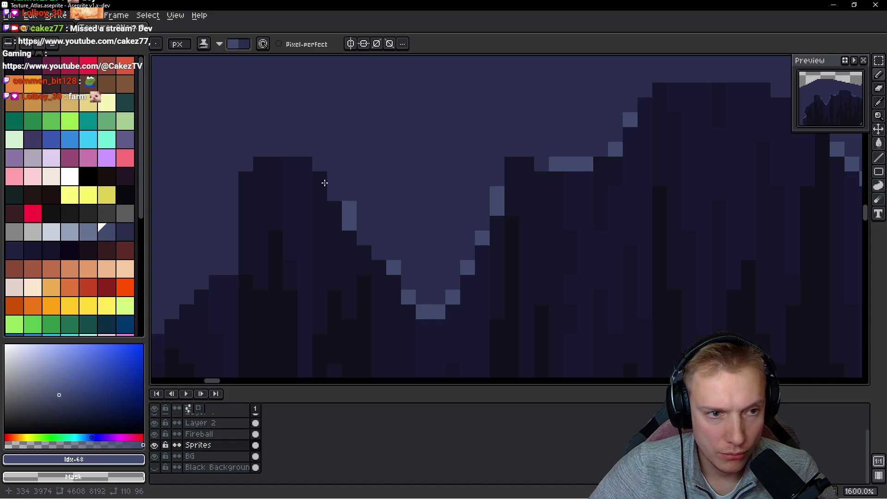
{"action": "scroll", "coordinate": [378, 232], "scroll_direction": "left", "scroll_amount": 5}
{"action": "scroll", "coordinate": [372, 241], "scroll_direction": "down", "scroll_amount": 4}
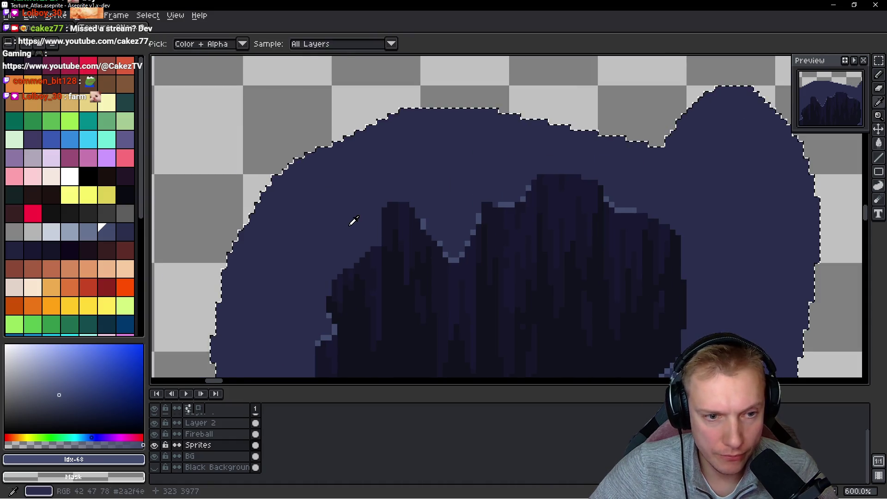
Fix the ridge edge with a dark pixel and recolour a stray dark pixel to navy rim colour
{"action": "left_click", "coordinate": [353, 222], "text": "alt"}
{"action": "scroll", "coordinate": [405, 282], "scroll_direction": "up", "scroll_amount": 4}
{"action": "left_click", "coordinate": [417, 273], "text": "alt"}
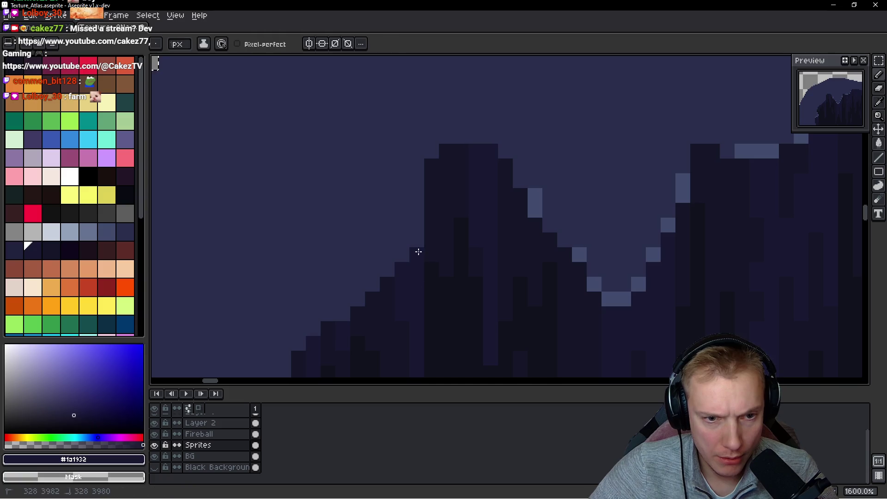
{"action": "left_click", "coordinate": [422, 230]}
{"action": "scroll", "coordinate": [430, 208], "scroll_direction": "down", "scroll_amount": 3}
{"action": "left_click", "coordinate": [422, 202], "text": "alt"}
{"action": "mouse_move", "coordinate": [418, 238]}
{"action": "left_mouse_down"}
{"action": "mouse_move", "coordinate": [401, 280]}
{"action": "mouse_move", "coordinate": [333, 264]}
{"action": "left_mouse_up"}
{"action": "key", "text": "ctrl+z"}
{"action": "key", "text": "ctrl+z"}
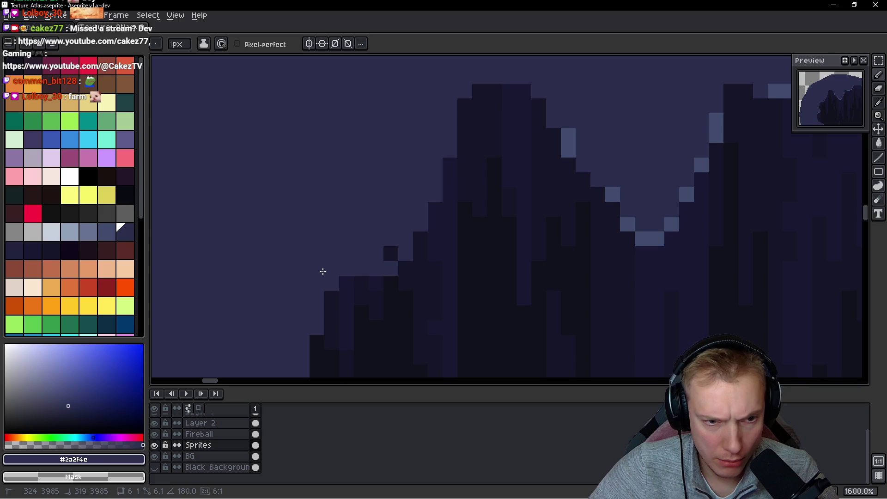
{"action": "left_click", "coordinate": [391, 254]}
Sample the dark streak colour #1a1932 and zoom out to 200%
{"action": "key", "text": "alt"}
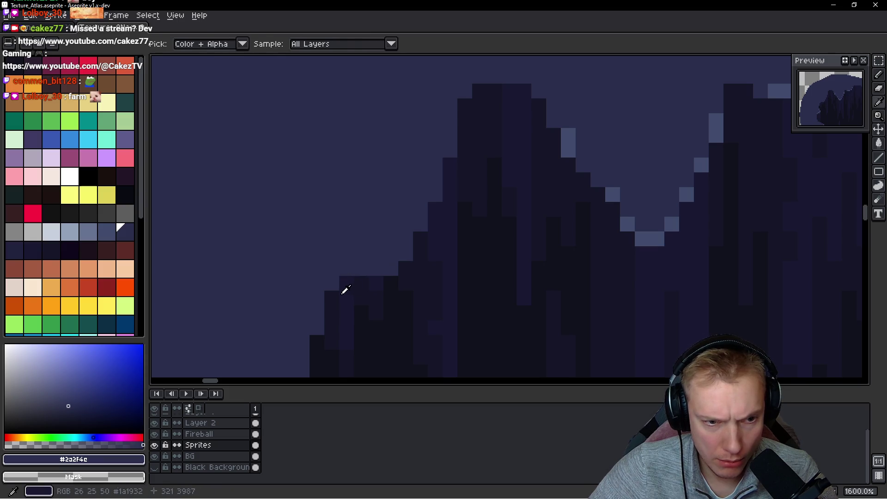
{"action": "scroll", "coordinate": [345, 289], "scroll_direction": "down", "scroll_amount": 5}
{"action": "scroll", "coordinate": [416, 261], "scroll_direction": "up", "scroll_amount": 4}
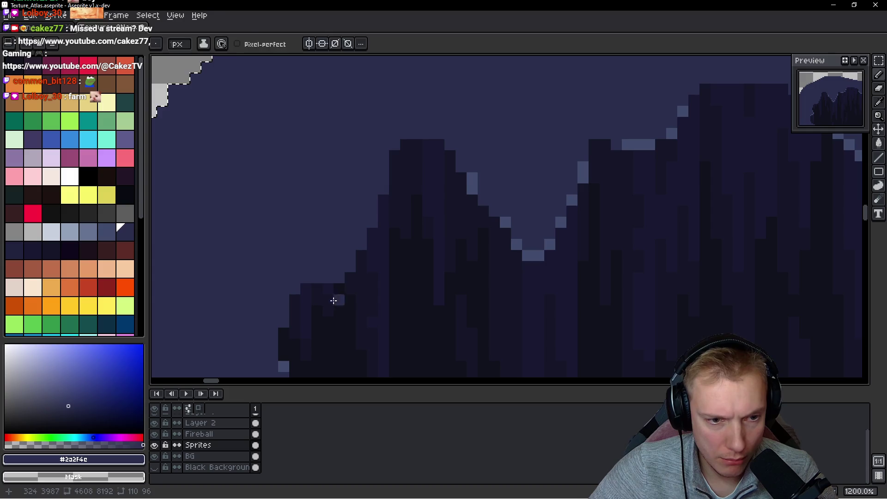
{"action": "left_click", "coordinate": [341, 279], "text": "alt"}
{"action": "left_click", "coordinate": [356, 273], "text": "alt"}
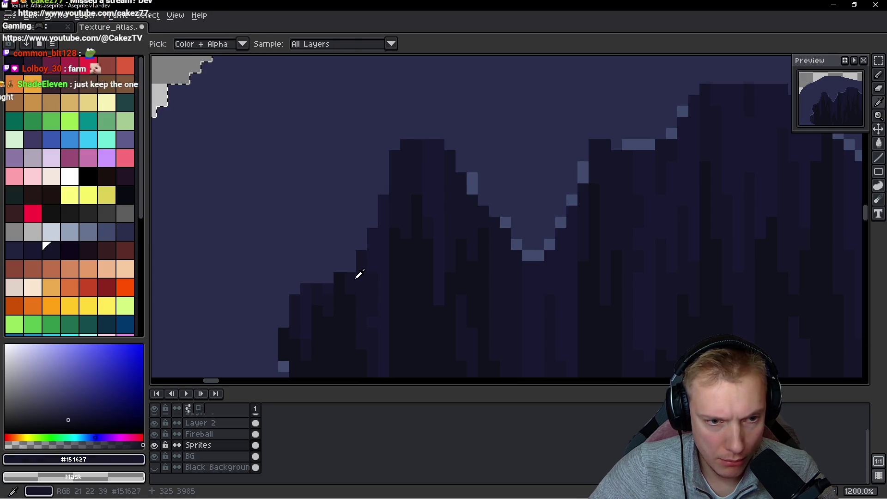
{"action": "left_click", "coordinate": [322, 283], "text": "alt"}
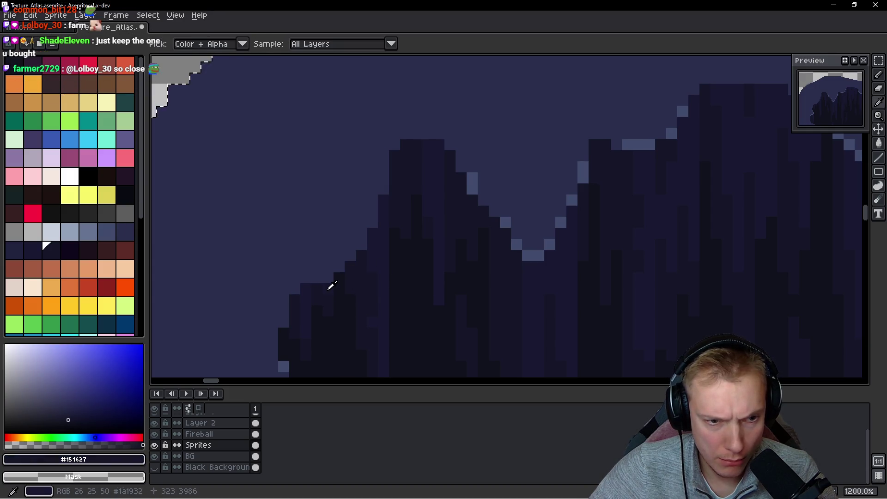
{"action": "scroll", "coordinate": [430, 267], "scroll_direction": "down", "scroll_amount": 5}
{"action": "scroll", "coordinate": [437, 262], "scroll_direction": "down", "scroll_amount": 1}
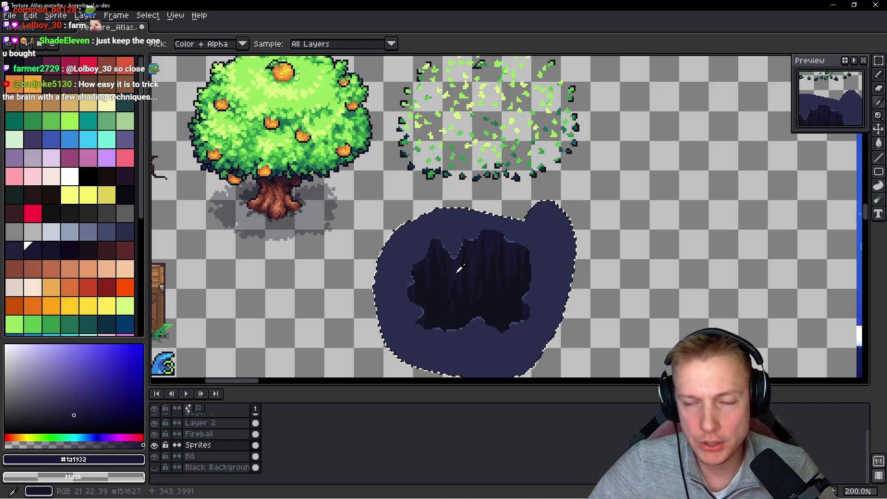
{"action": "key", "text": "alt+Tab"}
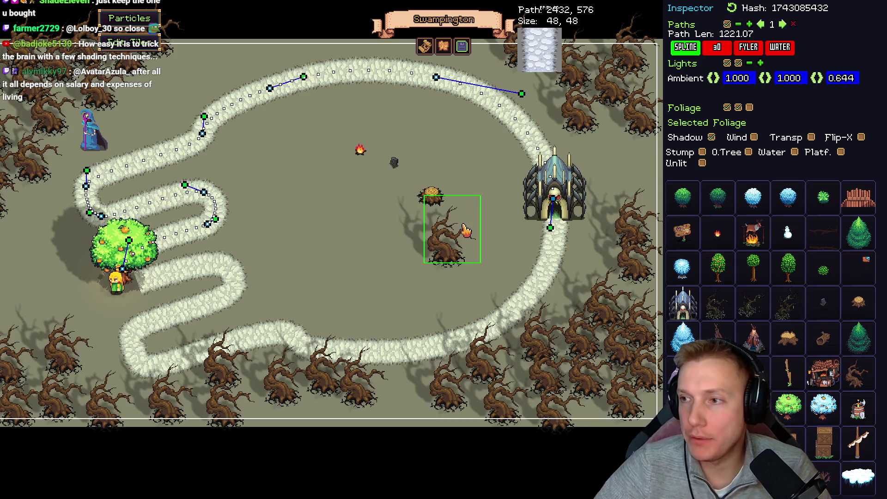
After viewing the Swampington map in Tangy TD, switch back to Aseprite
{"action": "key", "text": "alt+Tab"}
Zoom to 1600% on the hole sprite and choose the light blue palette swatch, index 69
{"action": "scroll", "coordinate": [477, 240], "scroll_direction": "down", "scroll_amount": 4}
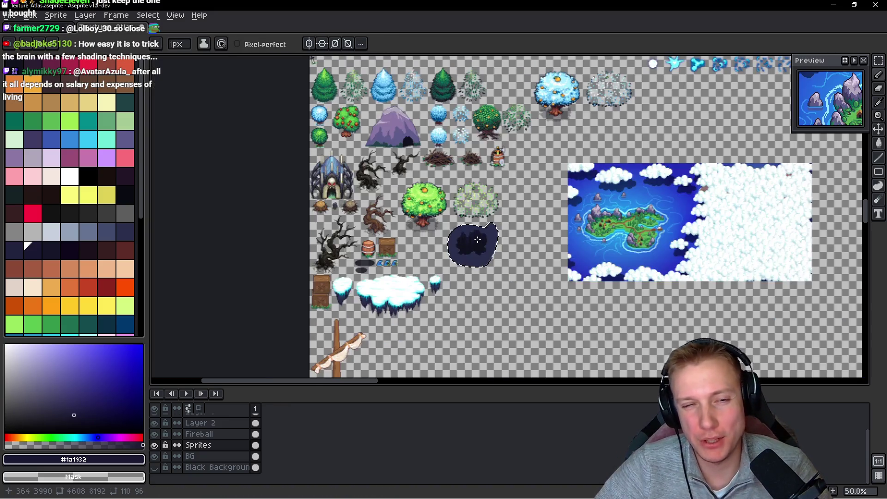
{"action": "scroll", "coordinate": [477, 240], "scroll_direction": "up", "scroll_amount": 4}
{"action": "scroll", "coordinate": [491, 254], "scroll_direction": "down", "scroll_amount": 2}
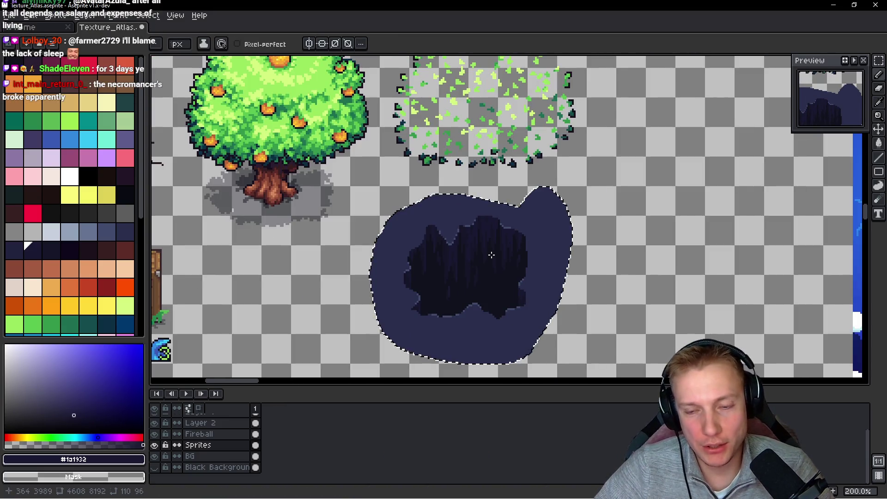
{"action": "scroll", "coordinate": [491, 254], "scroll_direction": "up", "scroll_amount": 1}
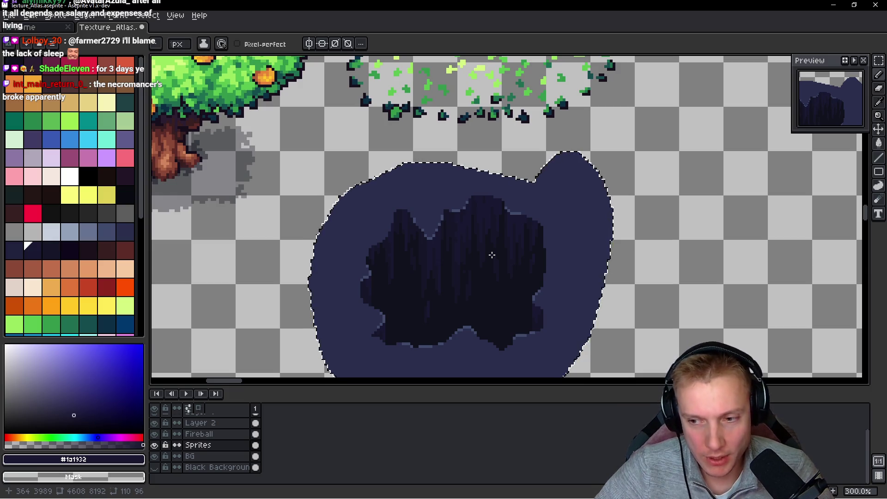
{"action": "scroll", "coordinate": [436, 268], "scroll_direction": "up", "scroll_amount": 1}
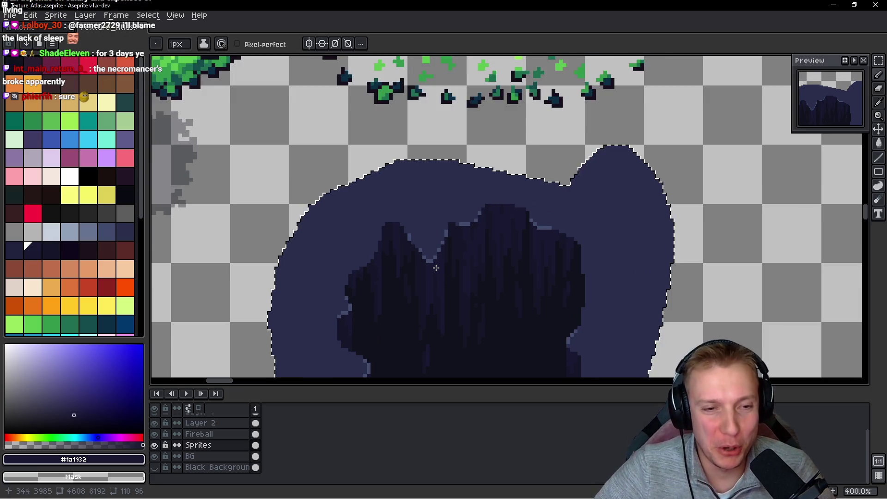
{"action": "scroll", "coordinate": [383, 277], "scroll_direction": "up", "scroll_amount": 2}
{"action": "scroll", "coordinate": [391, 276], "scroll_direction": "up", "scroll_amount": 2}
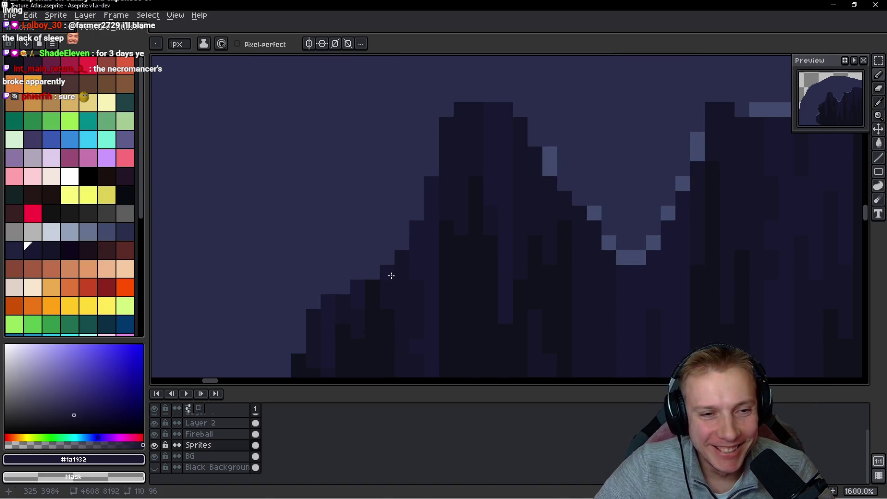
{"action": "left_click_drag", "start_coordinate": [390, 275], "coordinate": [356, 228]}
{"action": "left_click", "coordinate": [520, 109], "text": "alt"}
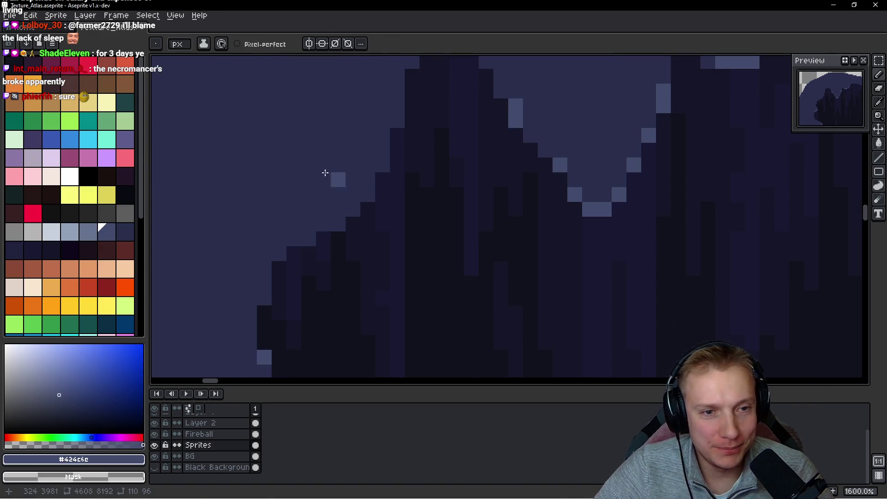
{"action": "left_click", "coordinate": [110, 232]}
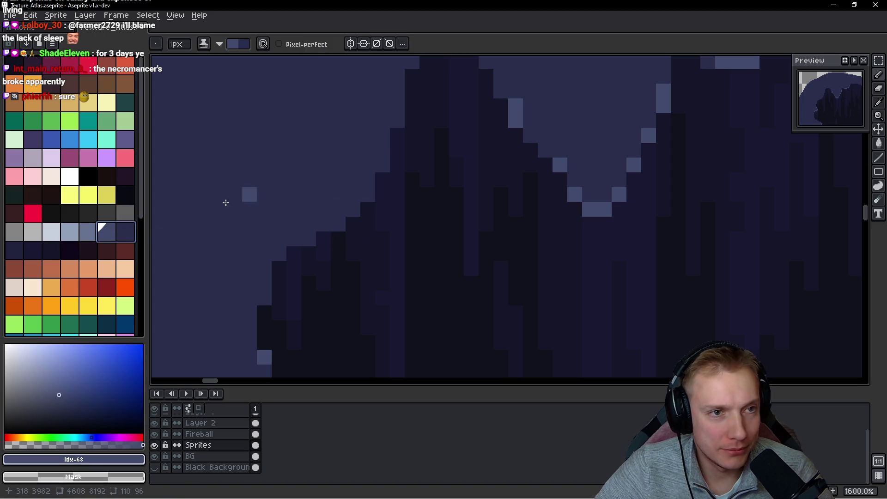
Pencil a light blue diagonal highlight along the dark interior's left slope
{"action": "mouse_move", "coordinate": [325, 223]}
{"action": "left_mouse_down"}
{"action": "mouse_move", "coordinate": [374, 191]}
{"action": "mouse_move", "coordinate": [387, 158]}
{"action": "left_mouse_up"}
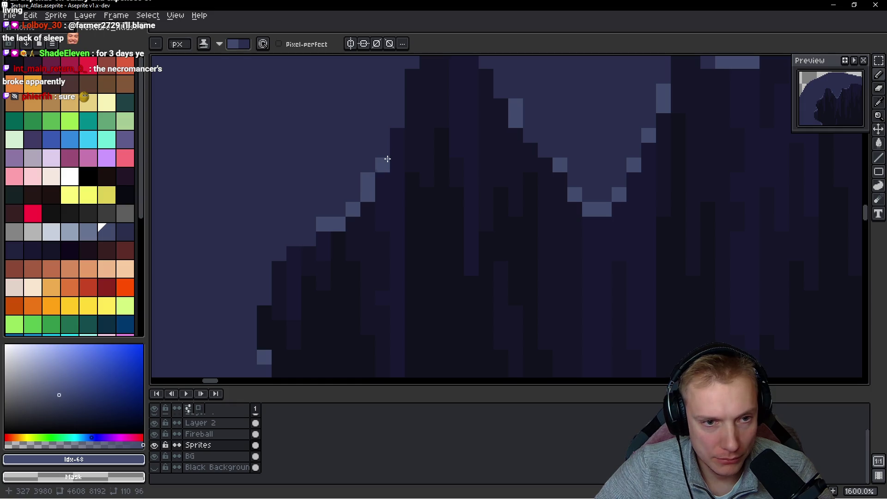
{"action": "scroll", "coordinate": [387, 207], "scroll_direction": "up", "scroll_amount": 3}
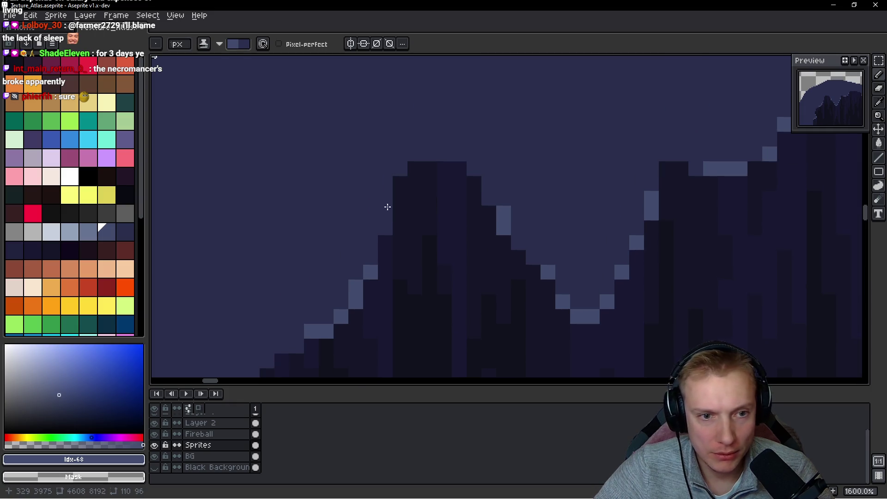
{"action": "scroll", "coordinate": [416, 217], "scroll_direction": "down", "scroll_amount": 4}
{"action": "scroll", "coordinate": [660, 253], "scroll_direction": "up", "scroll_amount": 2}
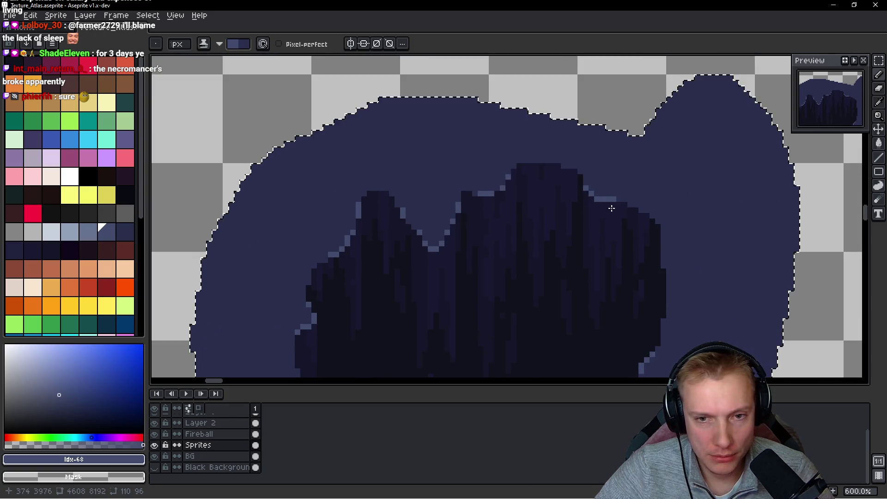
{"action": "scroll", "coordinate": [661, 253], "scroll_direction": "down", "scroll_amount": 3}
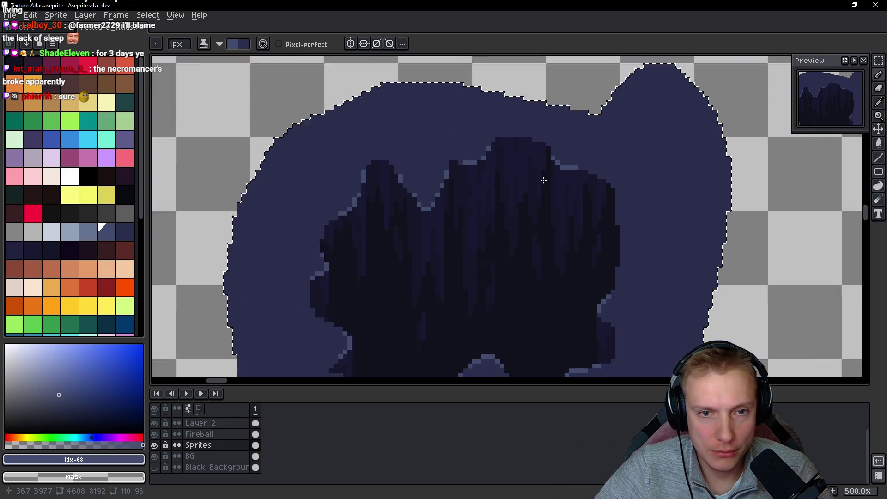
{"action": "scroll", "coordinate": [420, 276], "scroll_direction": "up", "scroll_amount": 4}
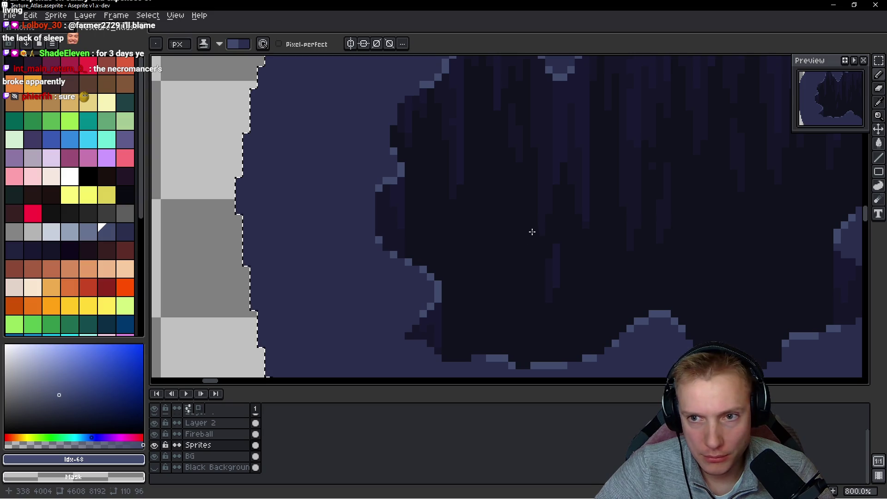
{"action": "scroll", "coordinate": [529, 224], "scroll_direction": "down", "scroll_amount": 3}
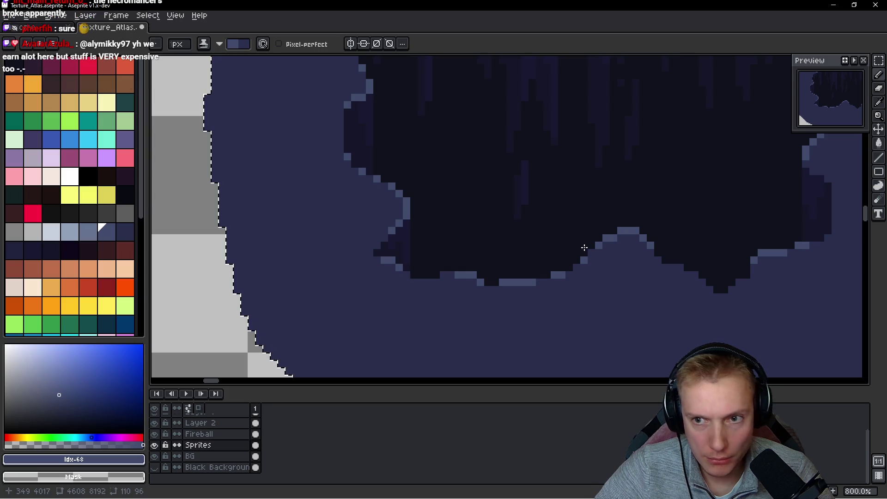
{"action": "scroll", "coordinate": [529, 237], "scroll_direction": "down", "scroll_amount": 4}
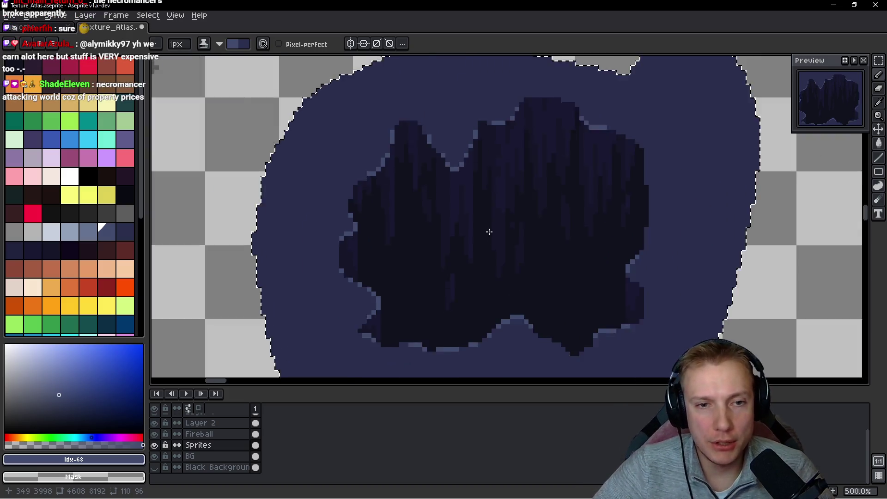
{"action": "scroll", "coordinate": [539, 133], "scroll_direction": "up", "scroll_amount": 2}
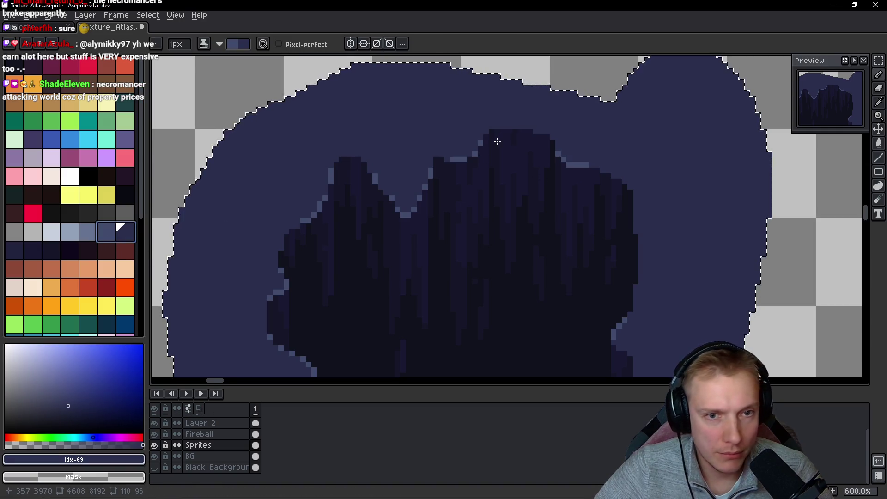
{"action": "scroll", "coordinate": [497, 138], "scroll_direction": "up", "scroll_amount": 4}
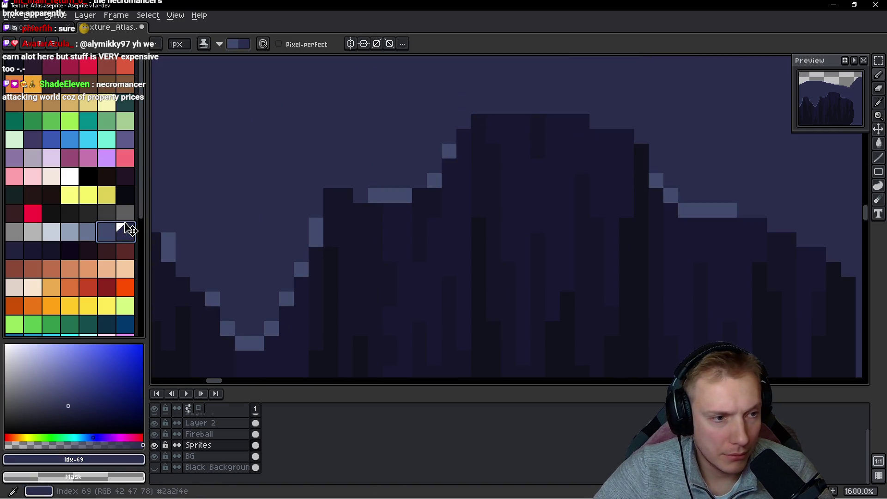
Switch to the next darker navy palette colour and paint crack pixels above the peak
{"action": "left_click", "coordinate": [130, 236]}
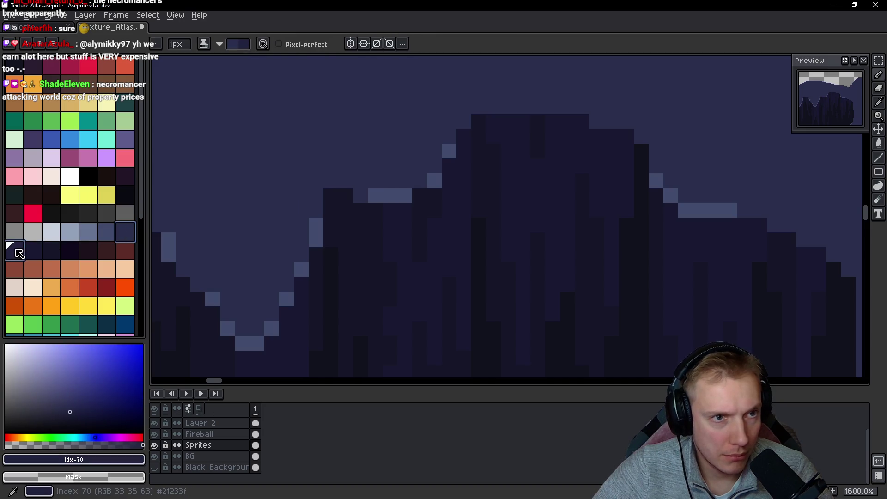
{"action": "key", "text": "x"}
{"action": "mouse_move", "coordinate": [465, 143]}
{"action": "left_mouse_down"}
{"action": "mouse_move", "coordinate": [491, 144]}
{"action": "mouse_move", "coordinate": [472, 158]}
{"action": "mouse_move", "coordinate": [462, 115]}
{"action": "left_mouse_up"}
{"action": "left_click", "coordinate": [448, 167]}
{"action": "left_click", "coordinate": [449, 153]}
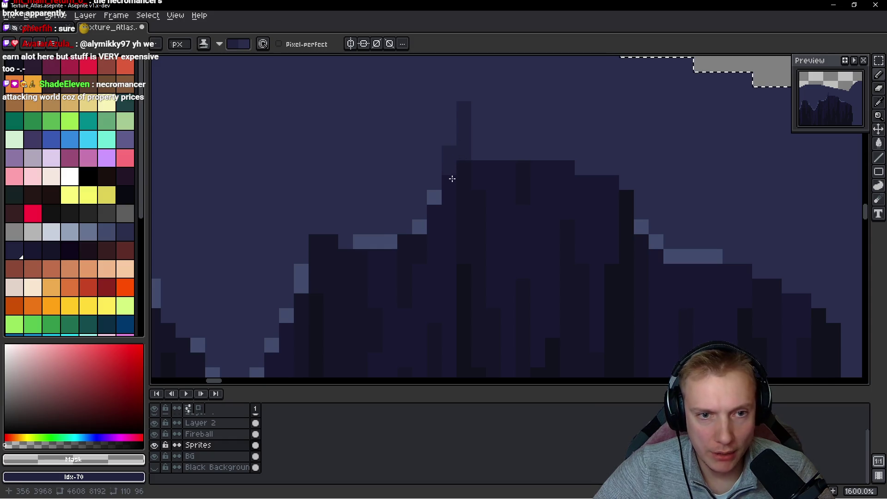
Draw a dark crack rising up into the rim that branches leftward in steps
{"action": "scroll", "coordinate": [405, 231], "scroll_direction": "left", "scroll_amount": 2}
{"action": "left_click", "coordinate": [390, 231]}
{"action": "mouse_move", "coordinate": [374, 229]}
{"action": "left_mouse_down"}
{"action": "mouse_move", "coordinate": [372, 248]}
{"action": "mouse_move", "coordinate": [373, 182]}
{"action": "left_mouse_up"}
{"action": "left_click", "coordinate": [369, 217]}
{"action": "left_click", "coordinate": [364, 214]}
{"action": "left_click_drag", "start_coordinate": [364, 215], "coordinate": [327, 210]}
{"action": "left_click", "coordinate": [316, 198]}
{"action": "left_click", "coordinate": [303, 195]}
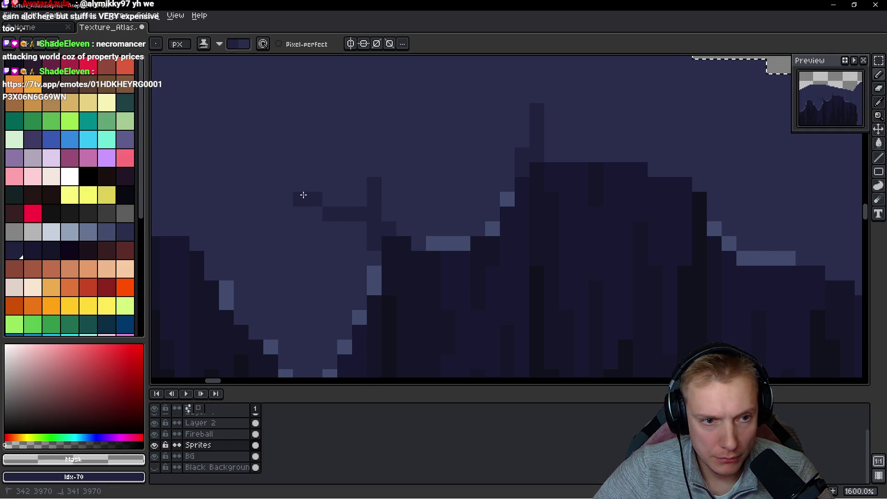
Add scattered dark crack pixels on another part of the rim
{"action": "mouse_move", "coordinate": [497, 190]}
{"action": "left_mouse_down"}
{"action": "mouse_move", "coordinate": [394, 225]}
{"action": "mouse_move", "coordinate": [429, 200]}
{"action": "mouse_move", "coordinate": [462, 144]}
{"action": "left_mouse_up"}
{"action": "left_click", "coordinate": [448, 218]}
{"action": "left_click", "coordinate": [416, 186]}
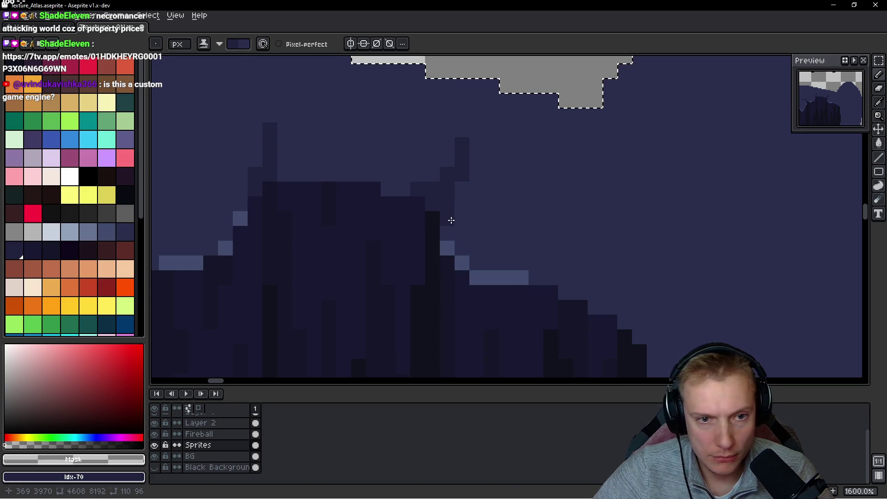
{"action": "left_click", "coordinate": [455, 207]}
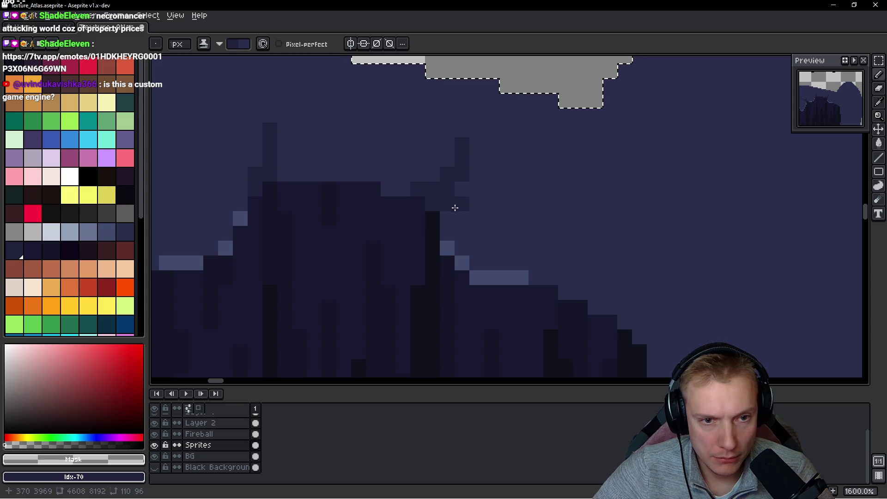
Draw a dark crack line across the rim with extra pixels just above and below it
{"action": "scroll", "coordinate": [568, 231], "scroll_direction": "down", "scroll_amount": 3}
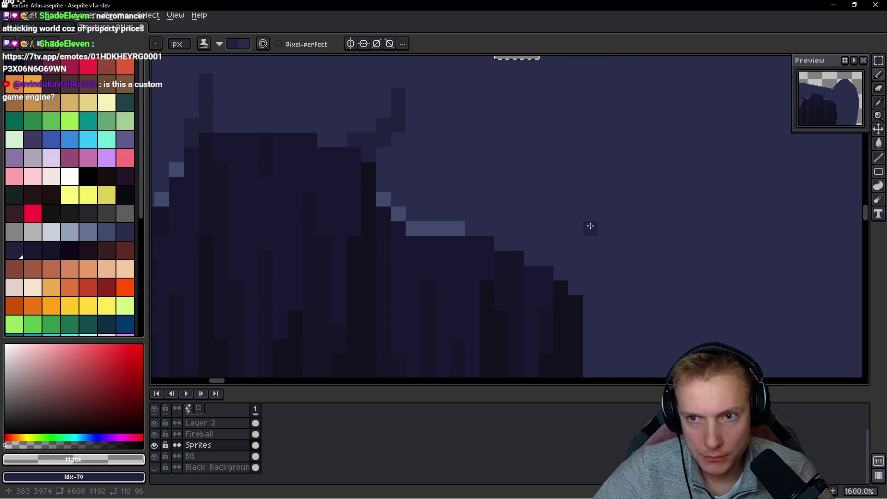
{"action": "scroll", "coordinate": [582, 245], "scroll_direction": "down", "scroll_amount": 1}
{"action": "mouse_move", "coordinate": [477, 214]}
{"action": "left_mouse_down"}
{"action": "mouse_move", "coordinate": [600, 214]}
{"action": "mouse_move", "coordinate": [631, 236]}
{"action": "left_mouse_up"}
{"action": "left_click", "coordinate": [538, 236]}
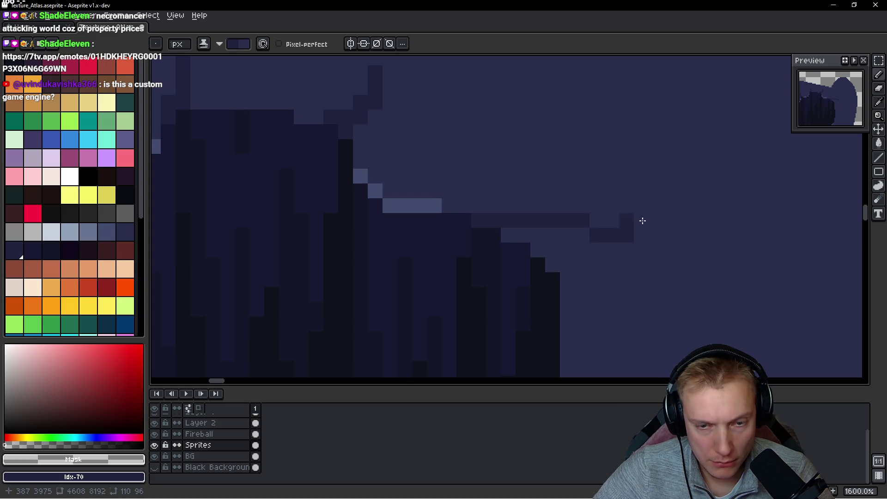
{"action": "mouse_move", "coordinate": [491, 206]}
{"action": "left_mouse_down"}
{"action": "mouse_move", "coordinate": [477, 206]}
{"action": "mouse_move", "coordinate": [521, 206]}
{"action": "mouse_move", "coordinate": [524, 188]}
{"action": "mouse_move", "coordinate": [551, 172]}
{"action": "mouse_move", "coordinate": [534, 159]}
{"action": "left_mouse_up"}
Add a higher crack branch stepping rightward and upward, undoing misplaced end pixels
{"action": "left_click", "coordinate": [537, 146]}
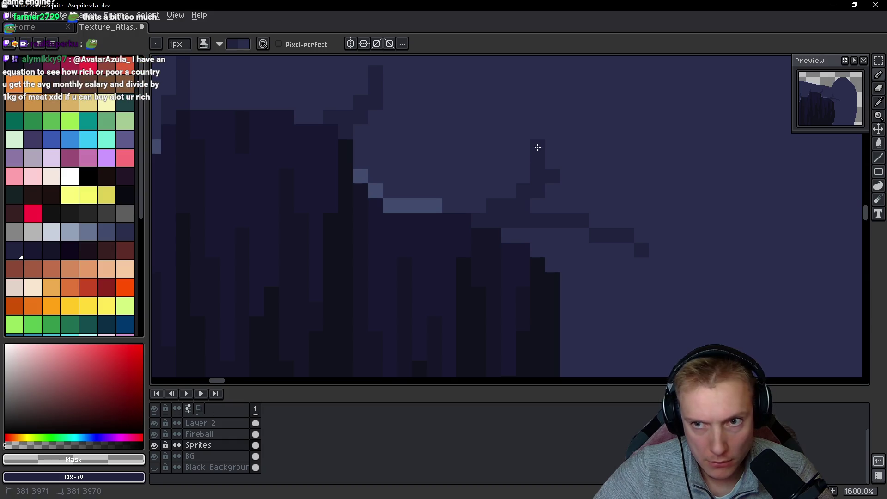
{"action": "left_click", "coordinate": [581, 161]}
{"action": "left_click_drag", "start_coordinate": [581, 162], "coordinate": [612, 161]}
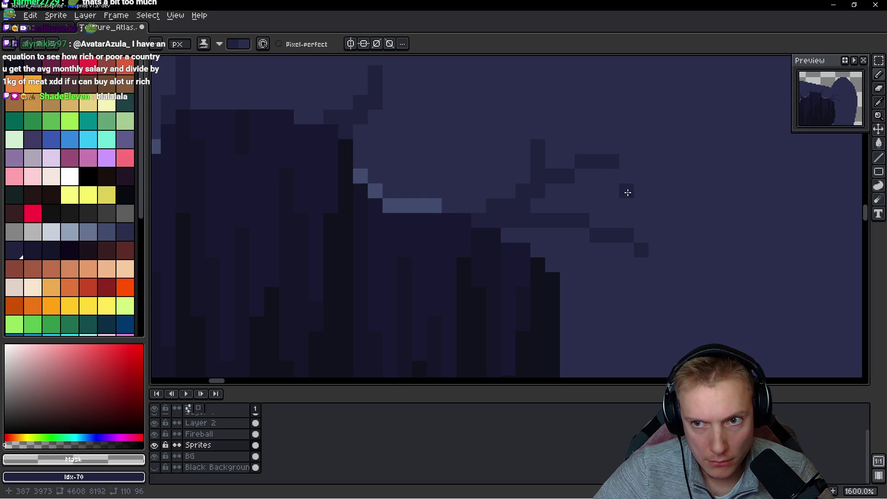
{"action": "key", "text": "ctrl+z"}
{"action": "left_click", "coordinate": [608, 143]}
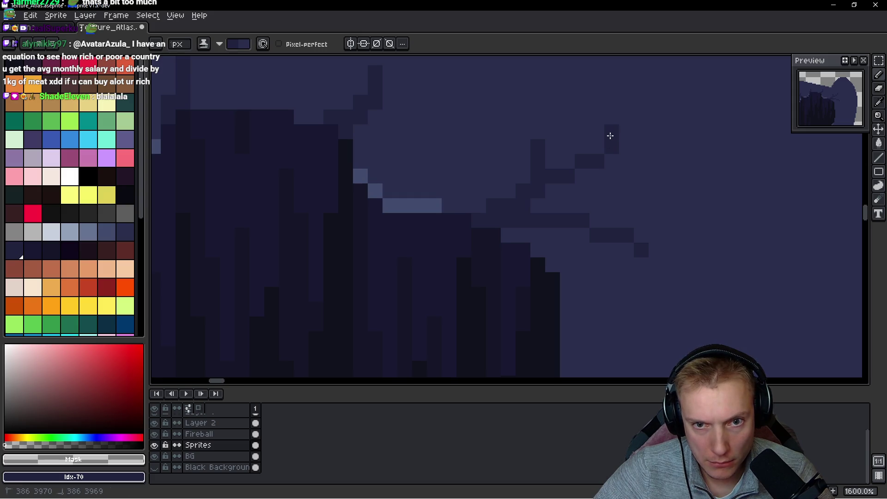
{"action": "key", "text": "ctrl+z"}
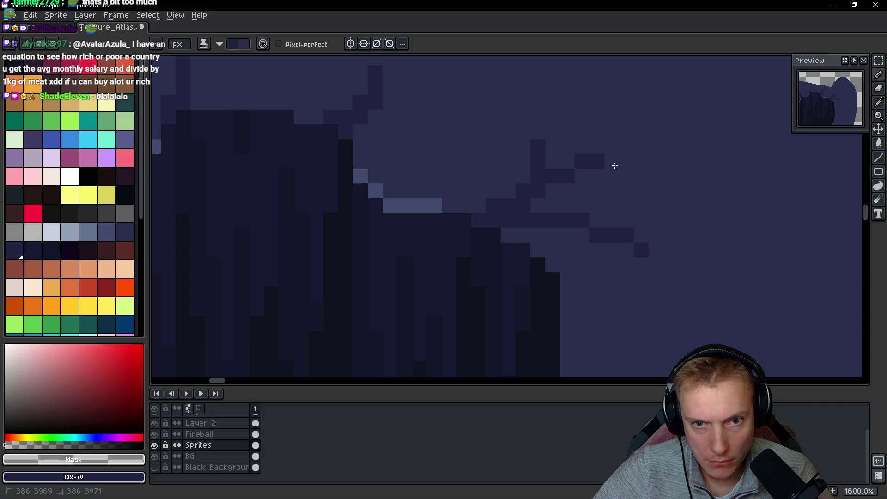
{"action": "left_click", "coordinate": [523, 131]}
{"action": "left_click", "coordinate": [525, 119]}
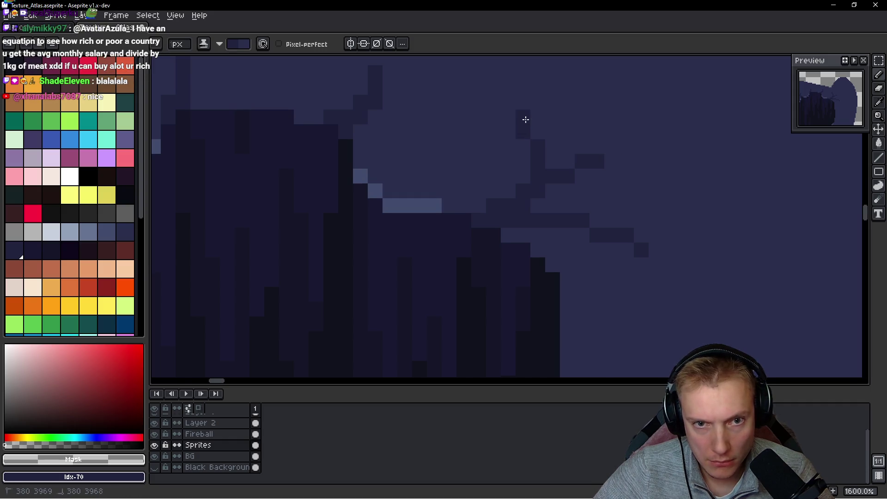
Draw a stepped crack across the right rim and lengthen it at both ends
{"action": "scroll", "coordinate": [639, 182], "scroll_direction": "down", "scroll_amount": 4}
{"action": "scroll", "coordinate": [643, 198], "scroll_direction": "left", "scroll_amount": 2}
{"action": "scroll", "coordinate": [511, 214], "scroll_direction": "right", "scroll_amount": 3}
{"action": "scroll", "coordinate": [464, 144], "scroll_direction": "up", "scroll_amount": 2}
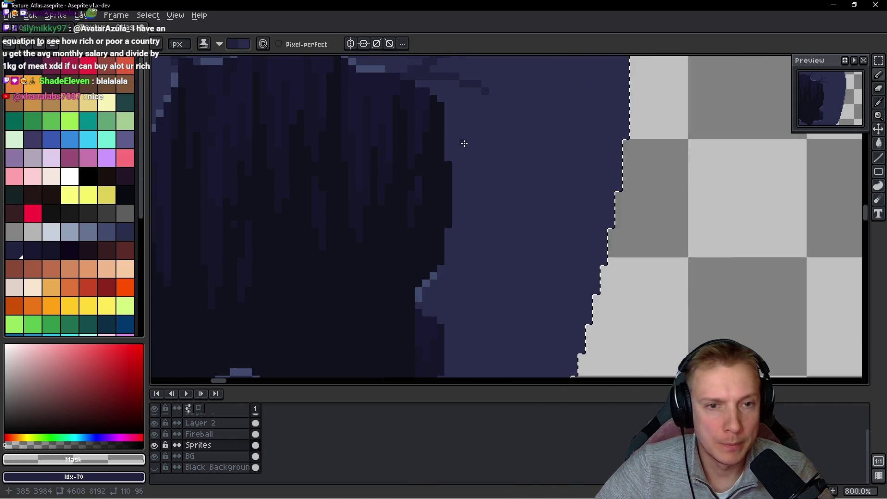
{"action": "scroll", "coordinate": [464, 144], "scroll_direction": "up", "scroll_amount": 1}
{"action": "mouse_move", "coordinate": [443, 172]}
{"action": "left_mouse_down"}
{"action": "mouse_move", "coordinate": [532, 190]}
{"action": "mouse_move", "coordinate": [543, 216]}
{"action": "left_mouse_up"}
{"action": "left_click", "coordinate": [430, 158]}
{"action": "left_click", "coordinate": [442, 158]}
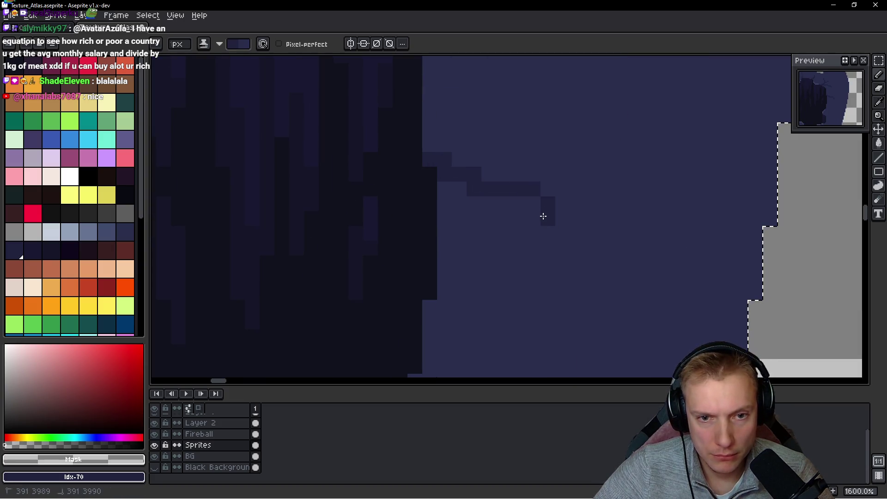
{"action": "left_click", "coordinate": [562, 233]}
Add small branch pixels around the right-rim crack
{"action": "left_click", "coordinate": [488, 160]}
{"action": "left_click", "coordinate": [503, 159]}
{"action": "left_click", "coordinate": [517, 144]}
{"action": "left_click", "coordinate": [484, 263]}
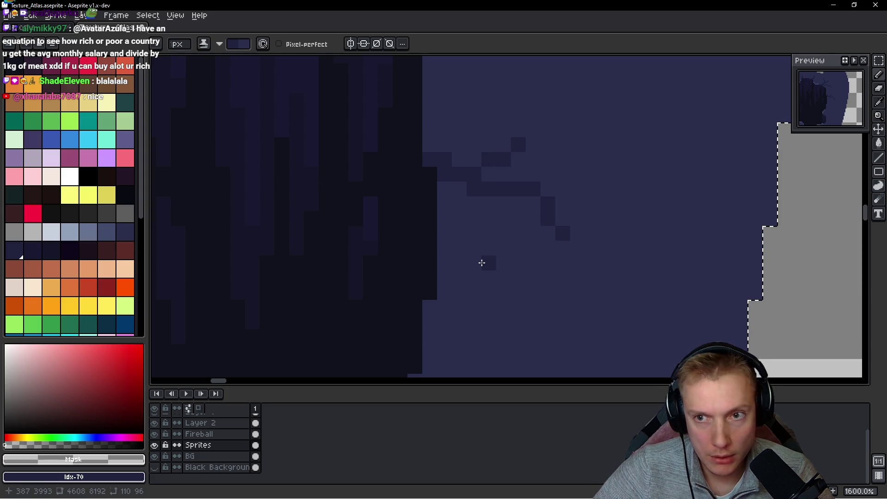
{"action": "scroll", "coordinate": [506, 229], "scroll_direction": "down", "scroll_amount": 3}
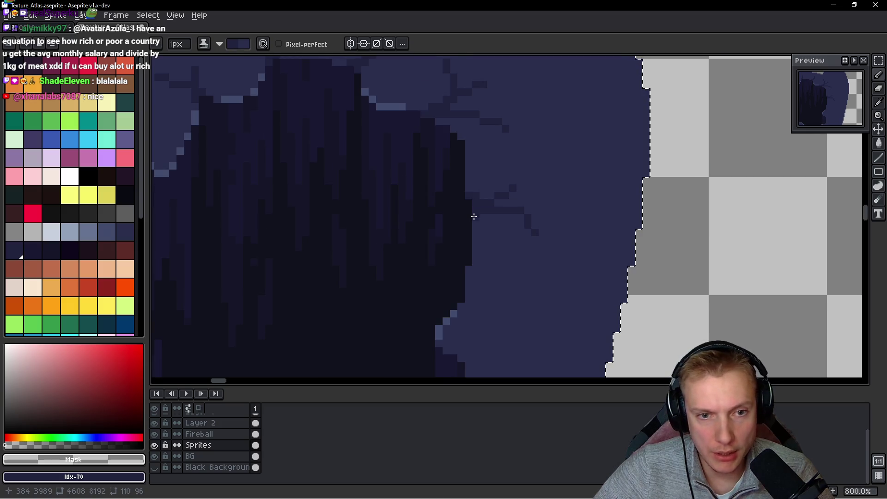
{"action": "scroll", "coordinate": [473, 216], "scroll_direction": "down", "scroll_amount": 5}
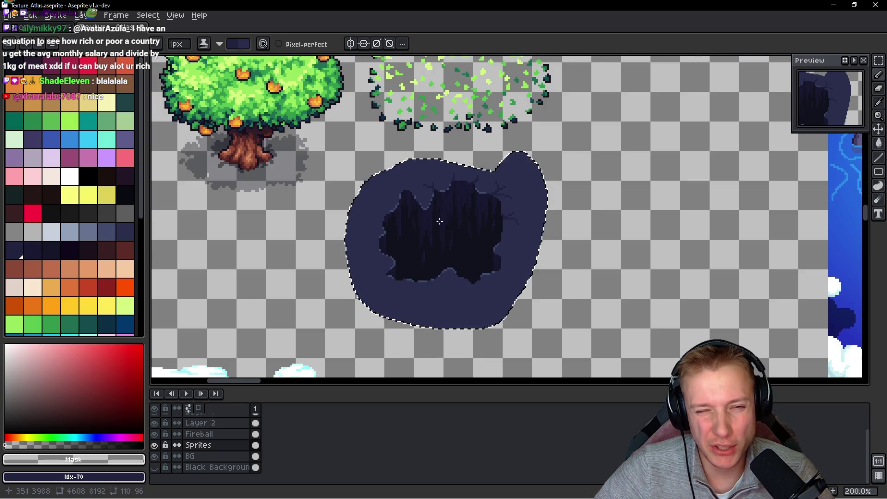
Draw a one-pixel vertical crack up from the inner edge, erasing the stray tip pixel
{"action": "scroll", "coordinate": [407, 199], "scroll_direction": "up", "scroll_amount": 8}
{"action": "left_click_drag", "start_coordinate": [430, 147], "coordinate": [425, 205]}
{"action": "left_click_drag", "start_coordinate": [446, 136], "coordinate": [465, 100]}
{"action": "left_click", "coordinate": [446, 103]}
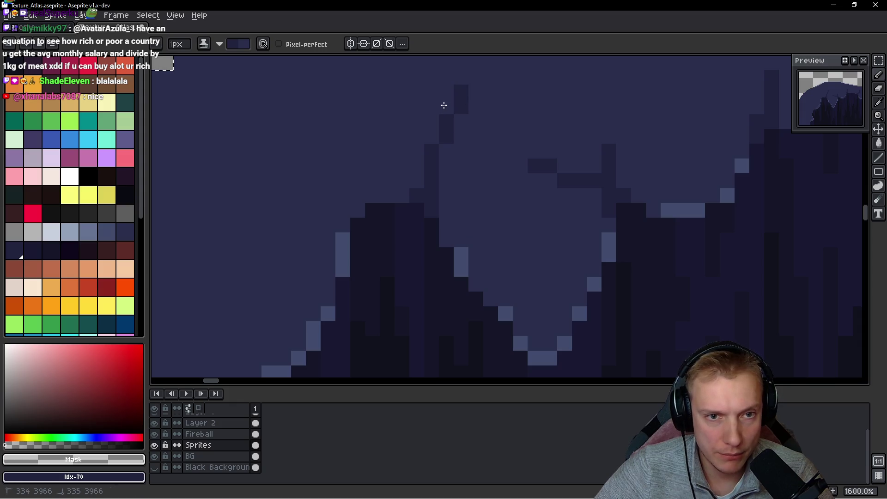
{"action": "left_click", "coordinate": [414, 180]}
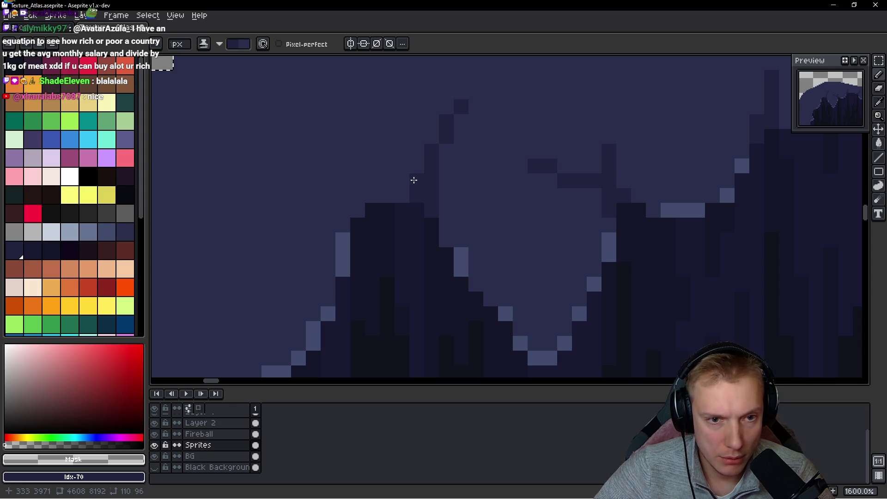
Branch the crack up and to the left, thinning it to single pixels with right-click erasing
{"action": "left_click_drag", "start_coordinate": [390, 168], "coordinate": [370, 144]}
{"action": "right_click", "coordinate": [371, 145]}
{"action": "left_click", "coordinate": [328, 166]}
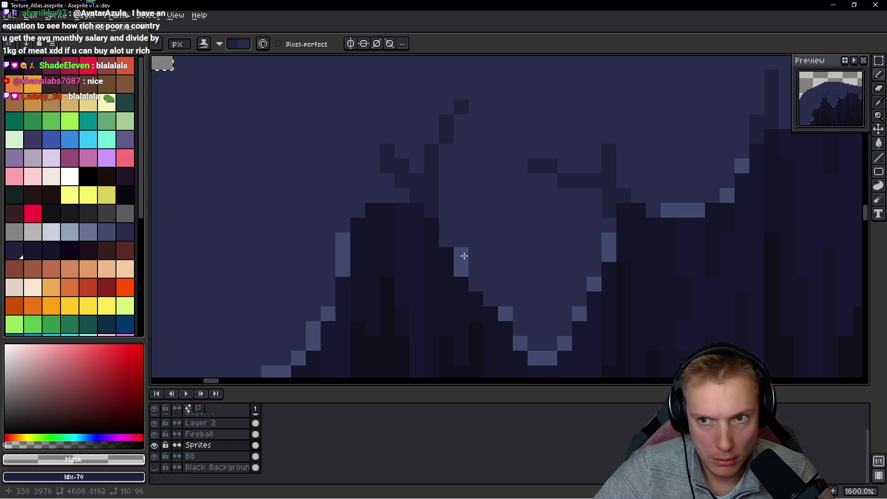
{"action": "right_click", "coordinate": [396, 183]}
{"action": "right_click", "coordinate": [384, 168]}
{"action": "right_click", "coordinate": [373, 147]}
{"action": "left_click", "coordinate": [387, 134]}
Extend the crack diagonally upward into the rim with extra pixels up-left of the branch
{"action": "scroll", "coordinate": [359, 178], "scroll_direction": "up", "scroll_amount": 1}
{"action": "scroll", "coordinate": [408, 233], "scroll_direction": "up", "scroll_amount": 1}
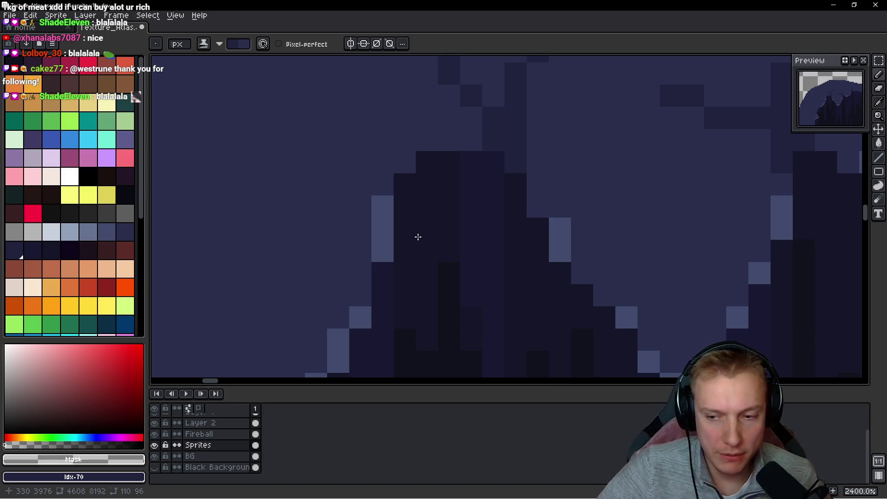
{"action": "mouse_move", "coordinate": [426, 140]}
{"action": "left_mouse_down"}
{"action": "mouse_move", "coordinate": [408, 152]}
{"action": "mouse_move", "coordinate": [365, 99]}
{"action": "mouse_move", "coordinate": [342, 99]}
{"action": "mouse_move", "coordinate": [324, 67]}
{"action": "left_mouse_up"}
{"action": "left_click", "coordinate": [423, 143]}
{"action": "left_click", "coordinate": [397, 125]}
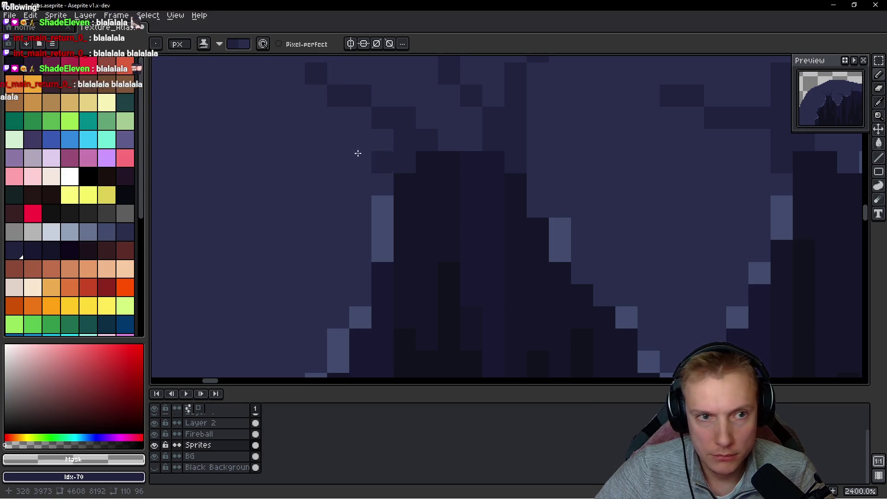
{"action": "left_click", "coordinate": [300, 125]}
{"action": "left_click", "coordinate": [273, 140]}
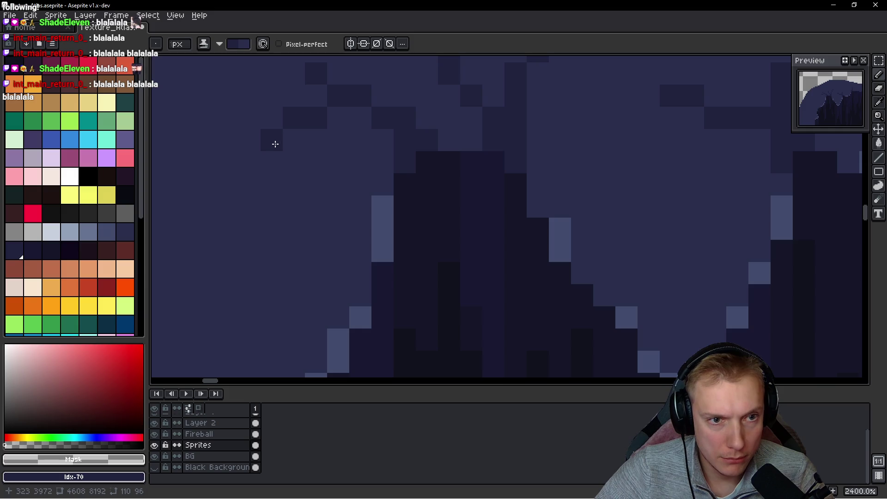
Draw a short horizontal dark crack on the left rim
{"action": "scroll", "coordinate": [377, 203], "scroll_direction": "down", "scroll_amount": 6}
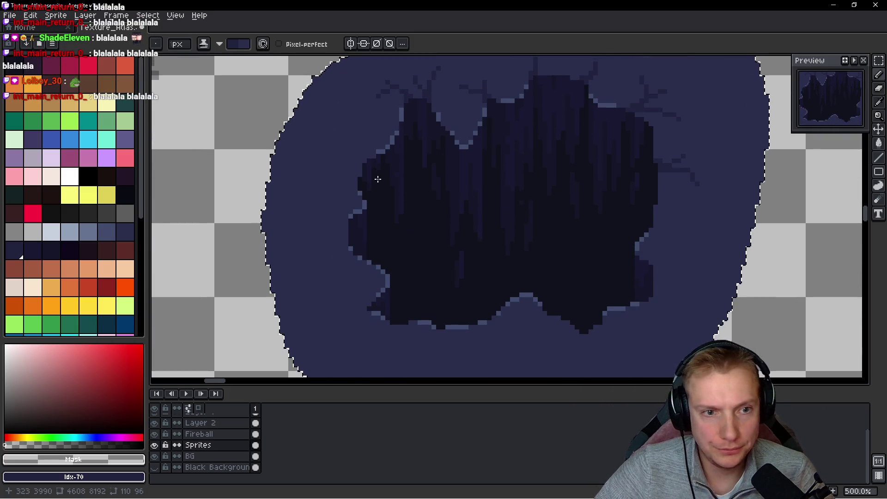
{"action": "scroll", "coordinate": [377, 179], "scroll_direction": "up", "scroll_amount": 5}
{"action": "left_click_drag", "start_coordinate": [362, 221], "coordinate": [305, 221]}
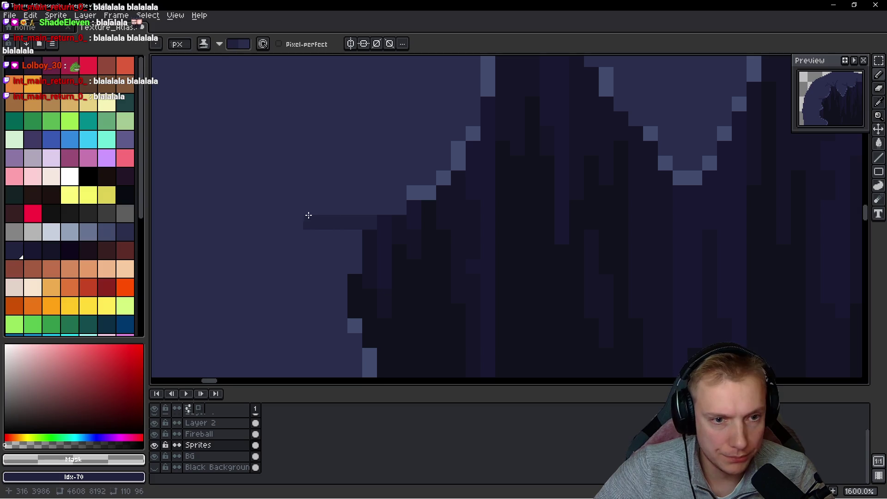
{"action": "left_click", "coordinate": [397, 211]}
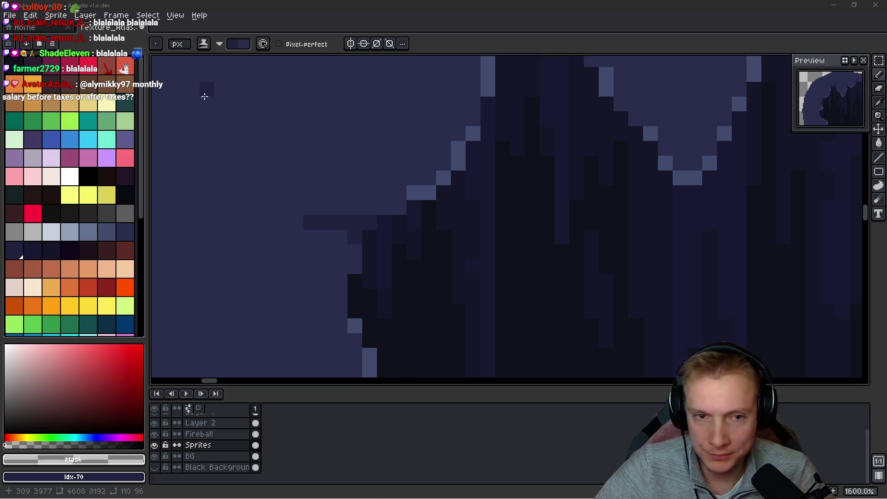
Draw a dark crack stroke on the left rim with pixels near the inner edge
{"action": "scroll", "coordinate": [350, 253], "scroll_direction": "down", "scroll_amount": 1}
{"action": "scroll", "coordinate": [351, 253], "scroll_direction": "up", "scroll_amount": 3}
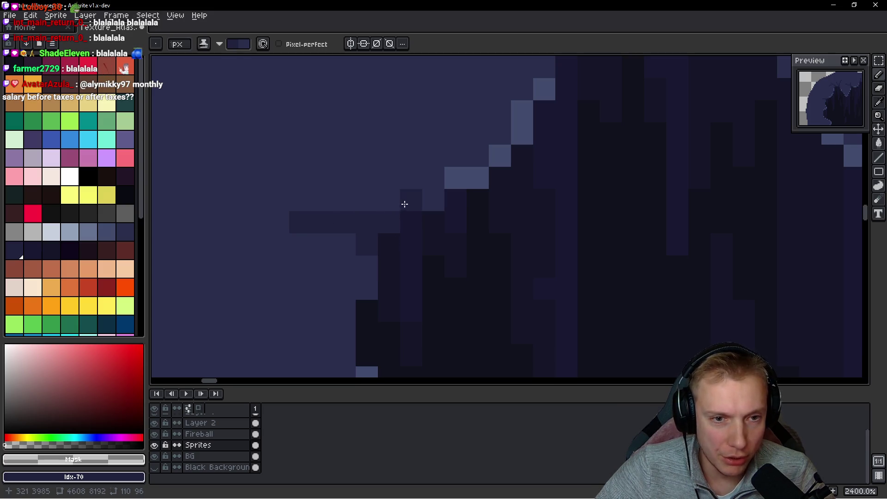
{"action": "scroll", "coordinate": [370, 222], "scroll_direction": "down", "scroll_amount": 3}
{"action": "scroll", "coordinate": [371, 222], "scroll_direction": "up", "scroll_amount": 3}
{"action": "mouse_move", "coordinate": [323, 199]}
{"action": "left_mouse_down"}
{"action": "mouse_move", "coordinate": [251, 190]}
{"action": "mouse_move", "coordinate": [235, 136]}
{"action": "left_mouse_up"}
{"action": "left_click_drag", "start_coordinate": [288, 205], "coordinate": [320, 174]}
{"action": "left_click_drag", "start_coordinate": [361, 194], "coordinate": [328, 253]}
Add a horizontal crack leading from the inner edge with a diagonal branch up-left
{"action": "scroll", "coordinate": [501, 251], "scroll_direction": "down", "scroll_amount": 3}
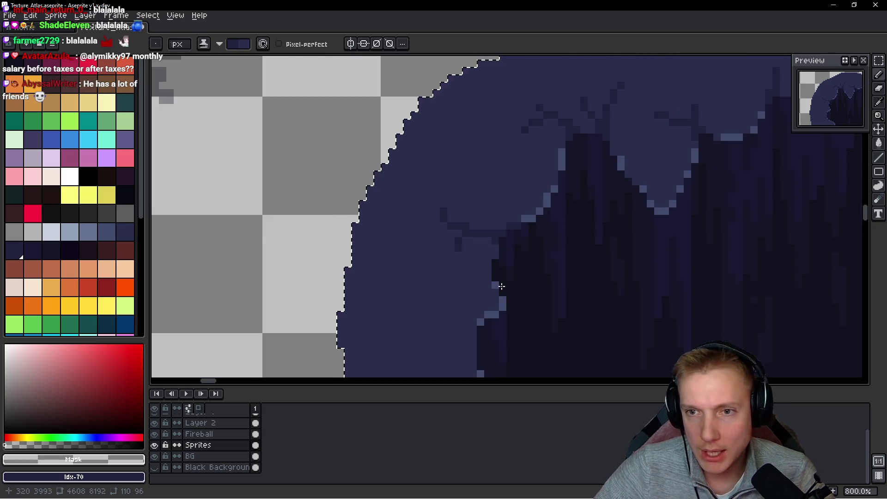
{"action": "scroll", "coordinate": [418, 222], "scroll_direction": "up", "scroll_amount": 2}
{"action": "left_click", "coordinate": [407, 242]}
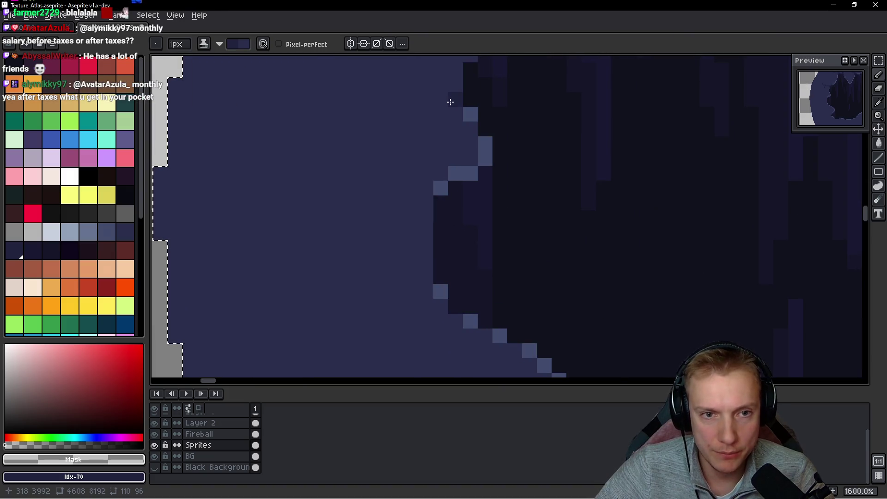
{"action": "left_click_drag", "start_coordinate": [430, 202], "coordinate": [360, 202]}
{"action": "left_click_drag", "start_coordinate": [424, 217], "coordinate": [414, 216]}
{"action": "mouse_move", "coordinate": [352, 189]}
{"action": "left_mouse_down"}
{"action": "mouse_move", "coordinate": [325, 156]}
{"action": "mouse_move", "coordinate": [339, 174]}
{"action": "mouse_move", "coordinate": [337, 156]}
{"action": "mouse_move", "coordinate": [319, 157]}
{"action": "left_mouse_up"}
Rework the fork into a lower-left branch and a redrawn upward branch with an up-left tip
{"action": "key", "text": "ctrl+z"}
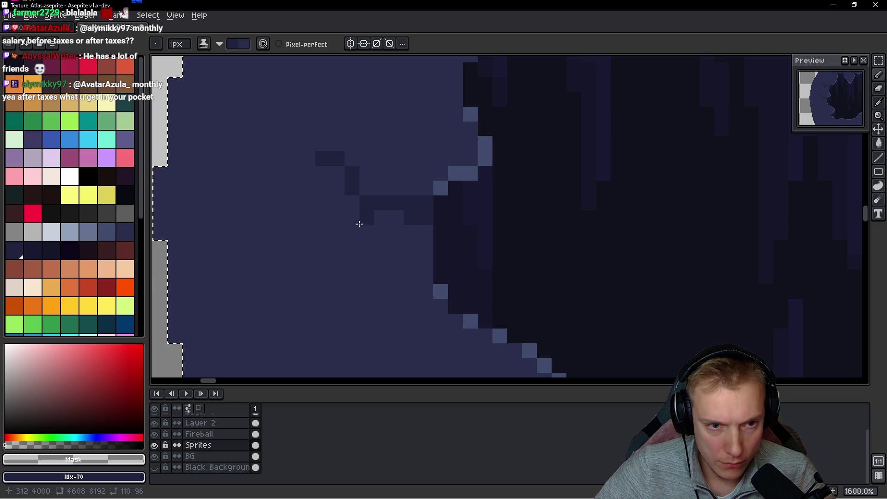
{"action": "left_click_drag", "start_coordinate": [349, 204], "coordinate": [333, 226]}
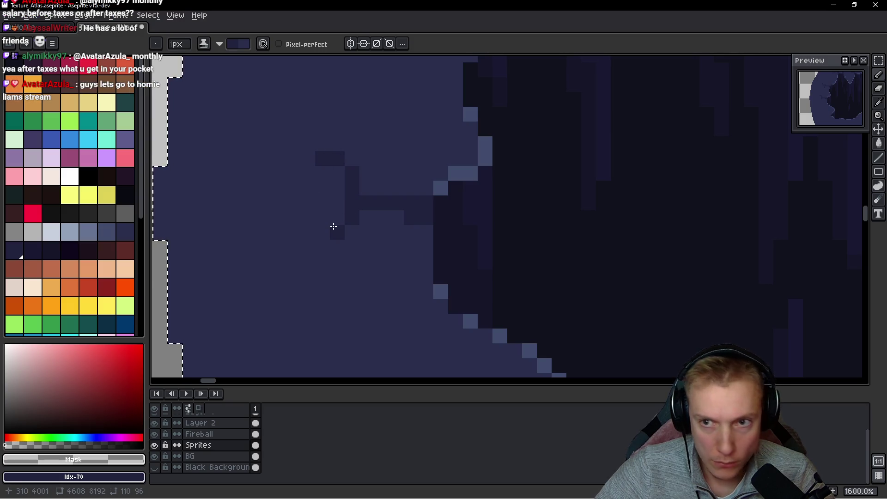
{"action": "key", "text": "ctrl+z"}
{"action": "key", "text": "ctrl+z"}
{"action": "key", "text": "ctrl+z"}
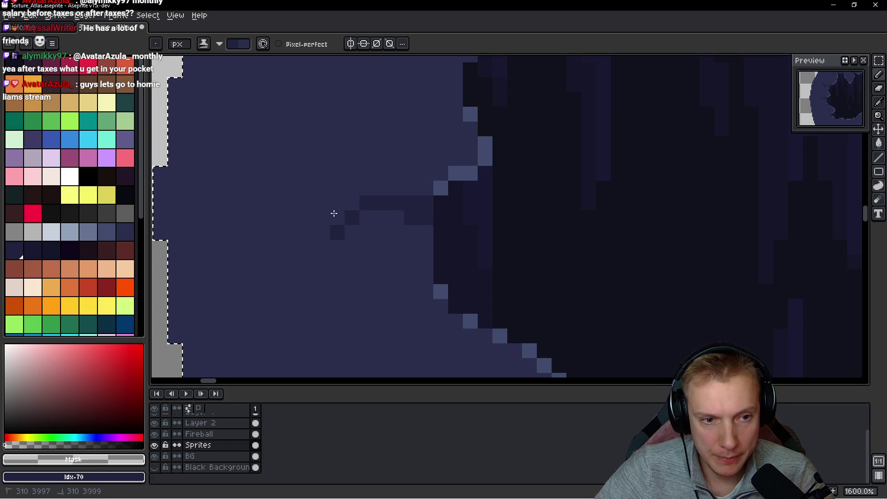
{"action": "left_click", "coordinate": [333, 227]}
{"action": "left_click", "coordinate": [328, 225]}
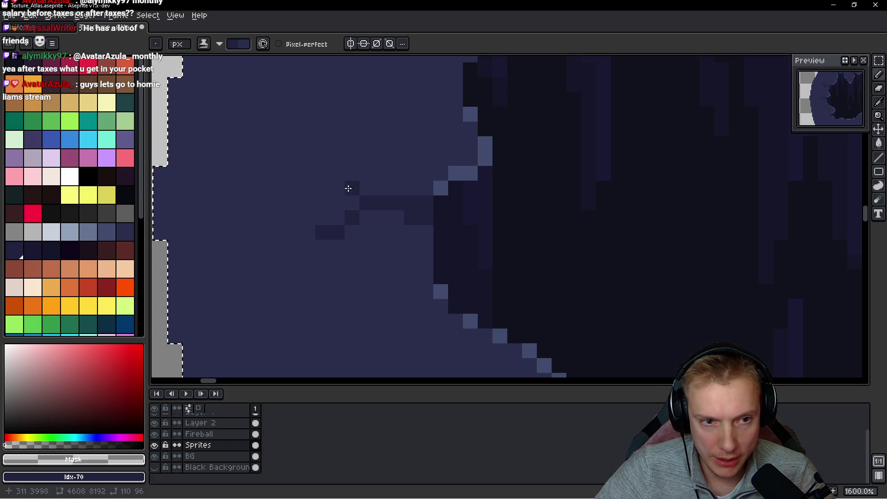
{"action": "left_click_drag", "start_coordinate": [361, 188], "coordinate": [359, 173]}
{"action": "left_click", "coordinate": [340, 159]}
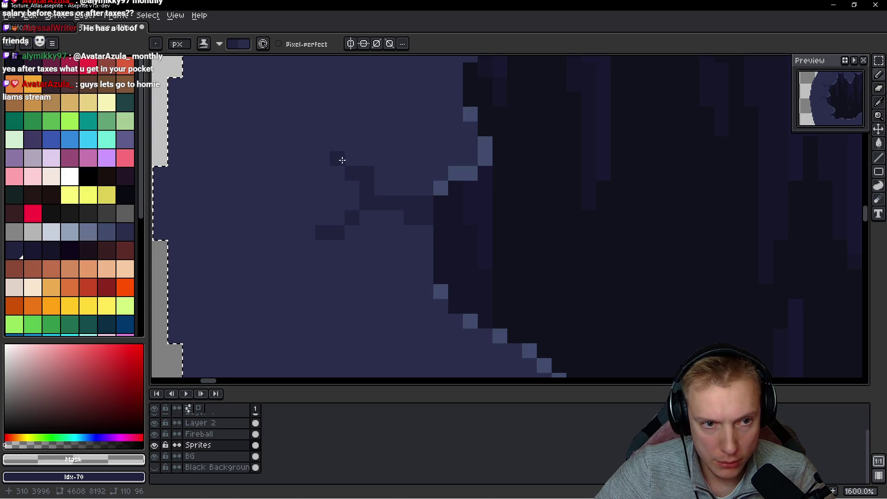